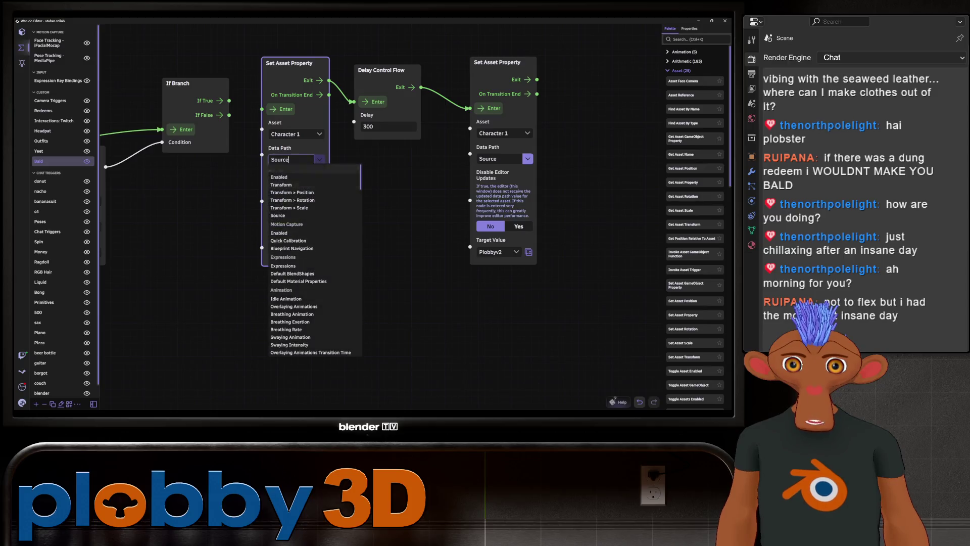
{"action": "scroll", "coordinate": [315, 257], "scroll_direction": "down", "scroll_amount": 5}
{"action": "scroll", "coordinate": [315, 259], "scroll_direction": "down", "scroll_amount": 5}
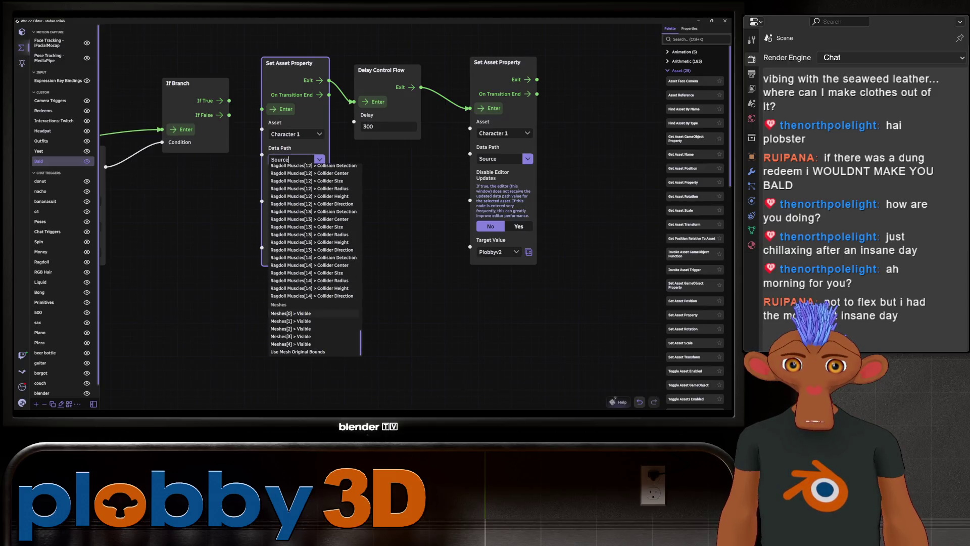
- Point the first Set Asset Property node's data path at Character 1's Meshes[0] > Visible
{"action": "left_click", "coordinate": [292, 313]}
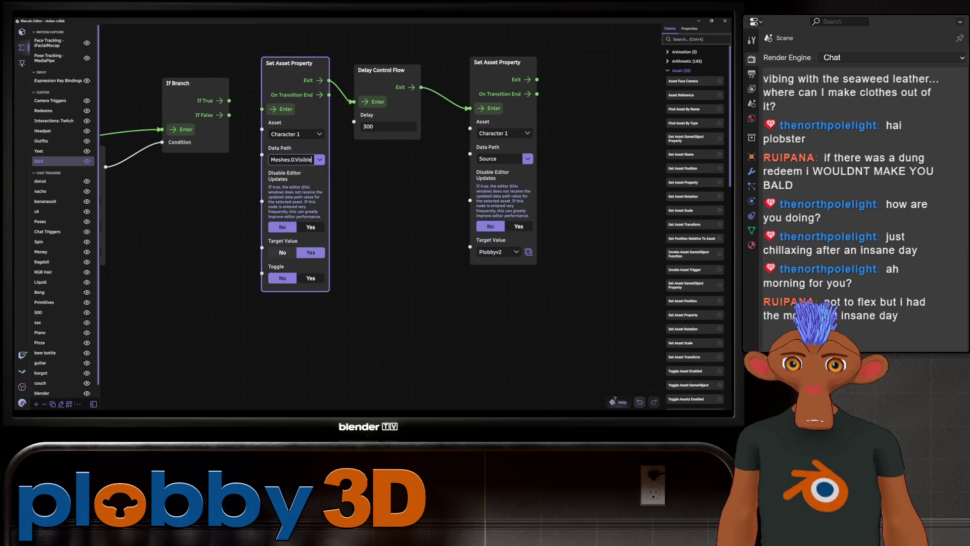
{"action": "left_click", "coordinate": [283, 253]}
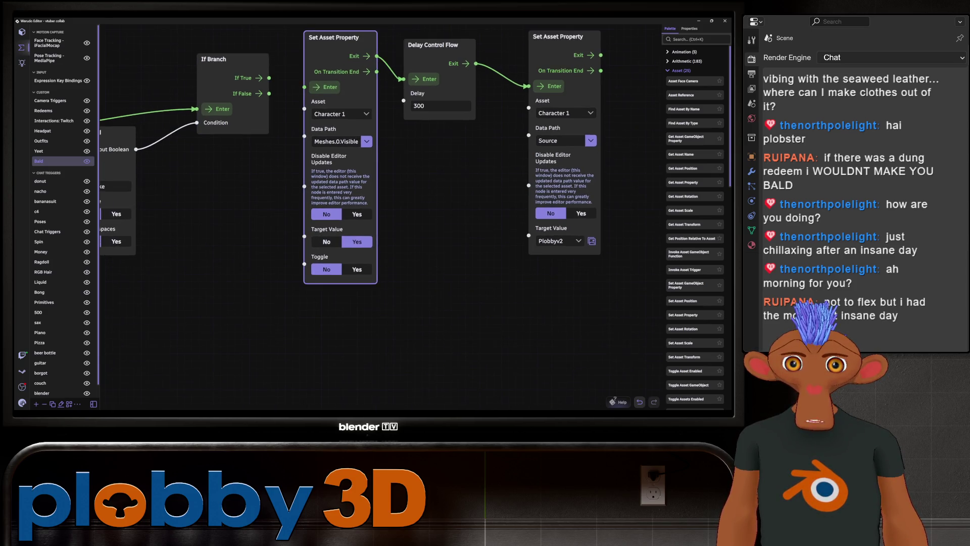
{"action": "scroll", "coordinate": [113, 163], "scroll_direction": "up", "scroll_amount": 1}
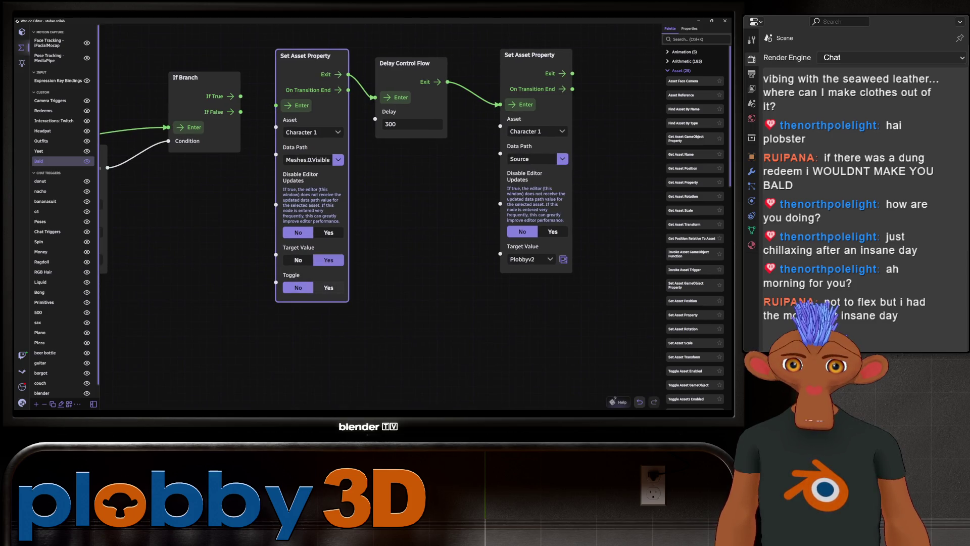
{"action": "middle_click_drag", "start_coordinate": [454, 227], "coordinate": [395, 260]}
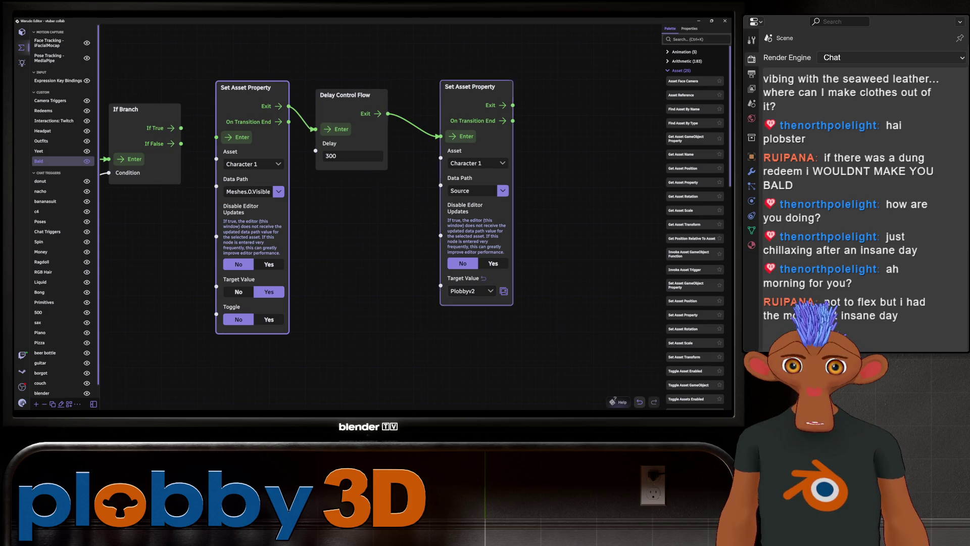
- Set the second Set Asset Property node's data path to Meshes[0] > Visible as well
{"action": "left_click", "coordinate": [471, 291]}
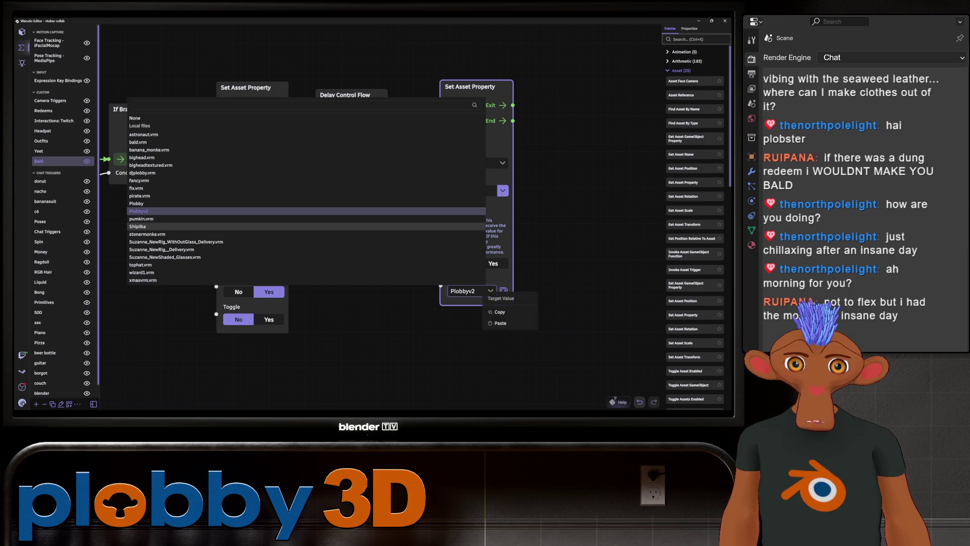
{"action": "key", "text": "Escape"}
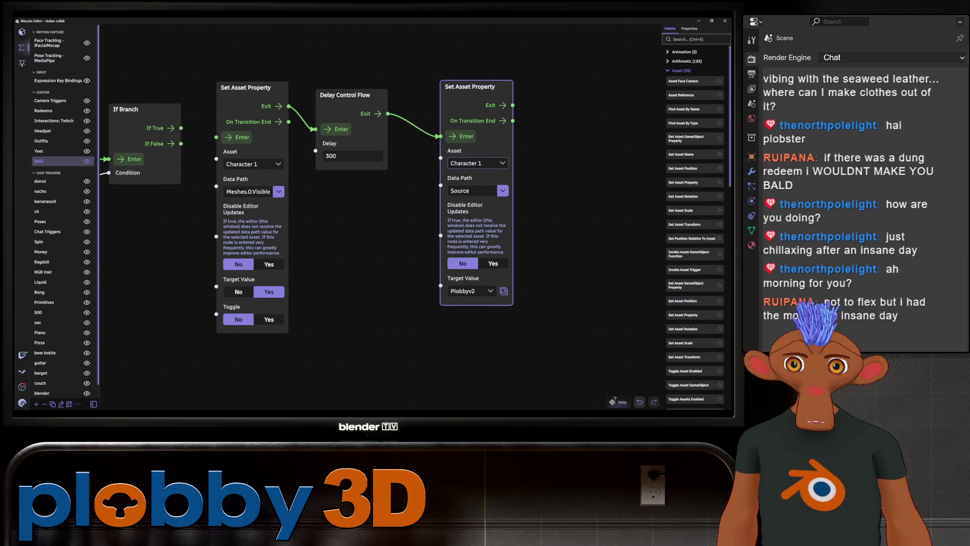
{"action": "left_click", "coordinate": [473, 190]}
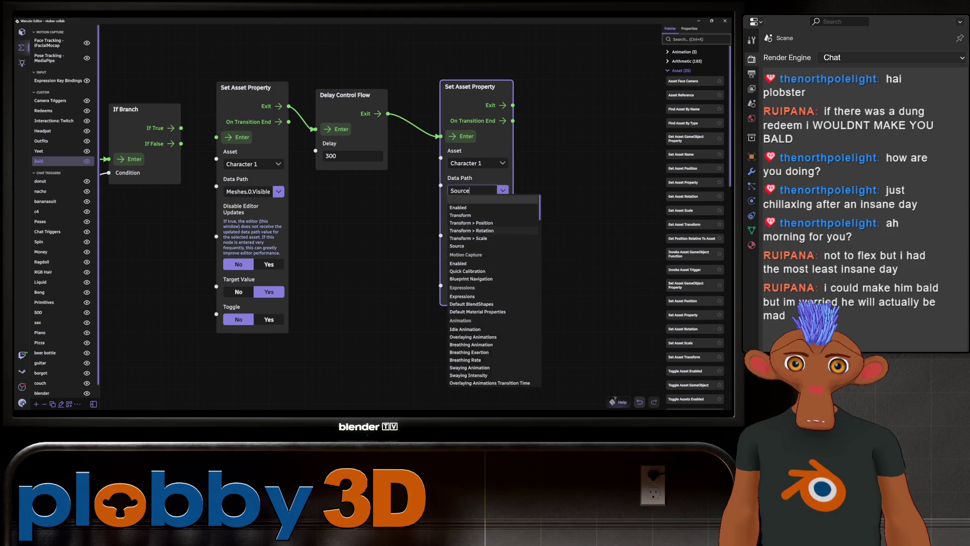
{"action": "scroll", "coordinate": [493, 288], "scroll_direction": "down", "scroll_amount": 10}
{"action": "left_click", "coordinate": [472, 343]}
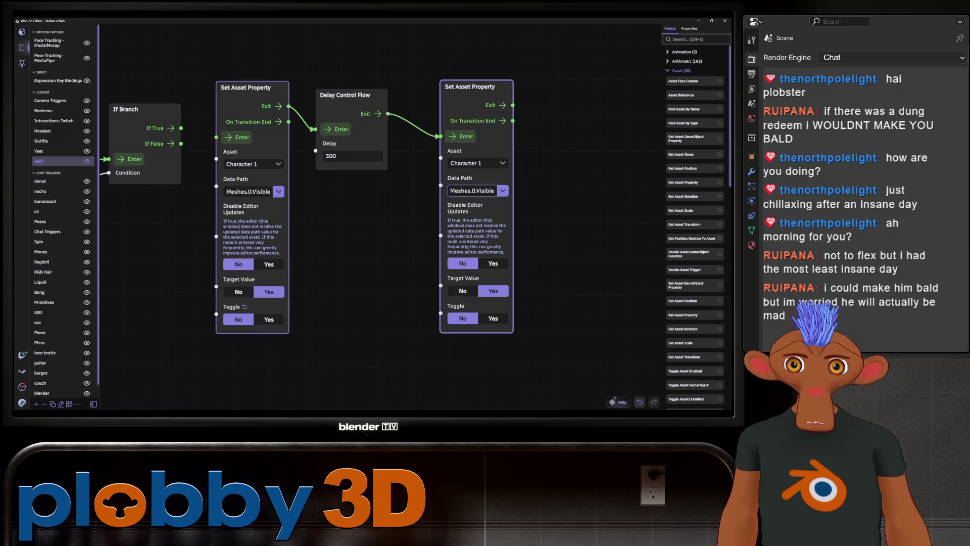
- Make the first node's target value No and wire If True into its Enter
{"action": "left_click", "coordinate": [238, 292]}
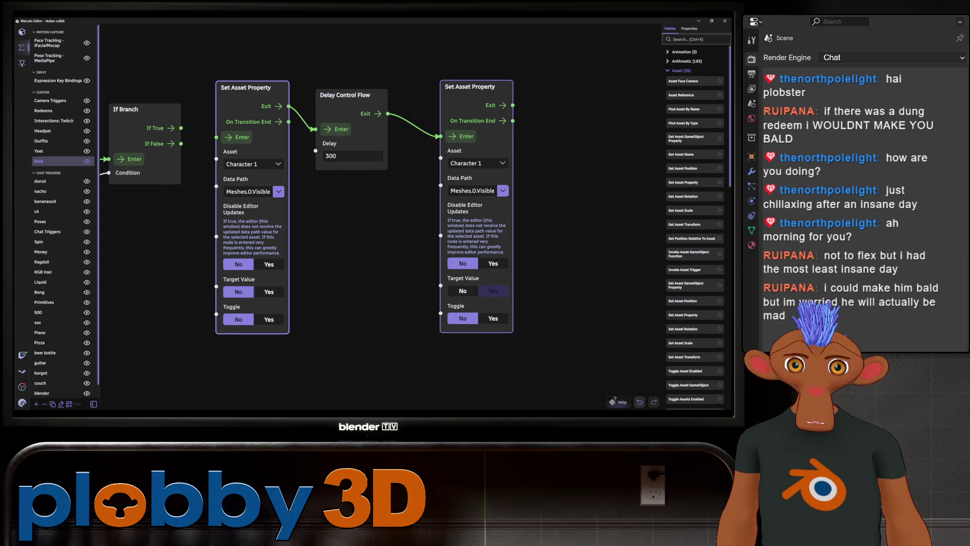
{"action": "left_click_drag", "start_coordinate": [181, 128], "coordinate": [217, 137]}
{"action": "middle_click_drag", "start_coordinate": [379, 357], "coordinate": [561, 357]}
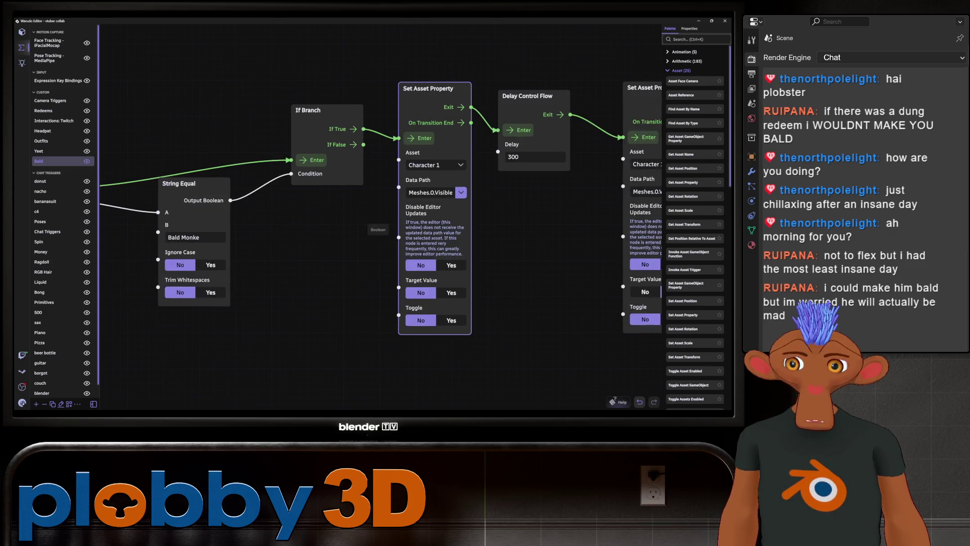
{"action": "scroll", "coordinate": [296, 277], "scroll_direction": "down", "scroll_amount": 1}
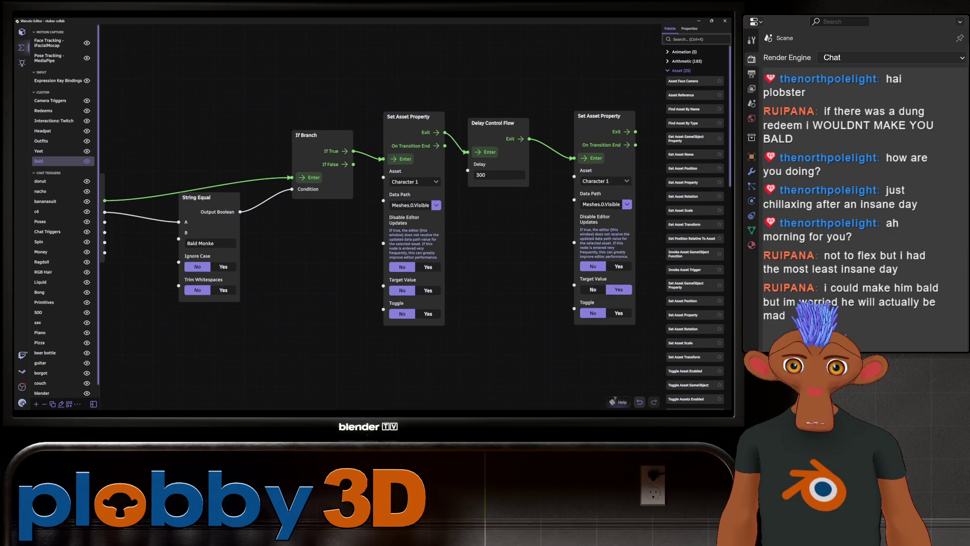
- Pan across the redeem chain and inspect the Set Asset Property and Delay Control Flow nodes in turn
{"action": "middle_click_drag", "start_coordinate": [379, 356], "coordinate": [454, 357]}
{"action": "scroll", "coordinate": [364, 228], "scroll_direction": "down", "scroll_amount": 1}
{"action": "middle_click_drag", "start_coordinate": [379, 356], "coordinate": [508, 364]}
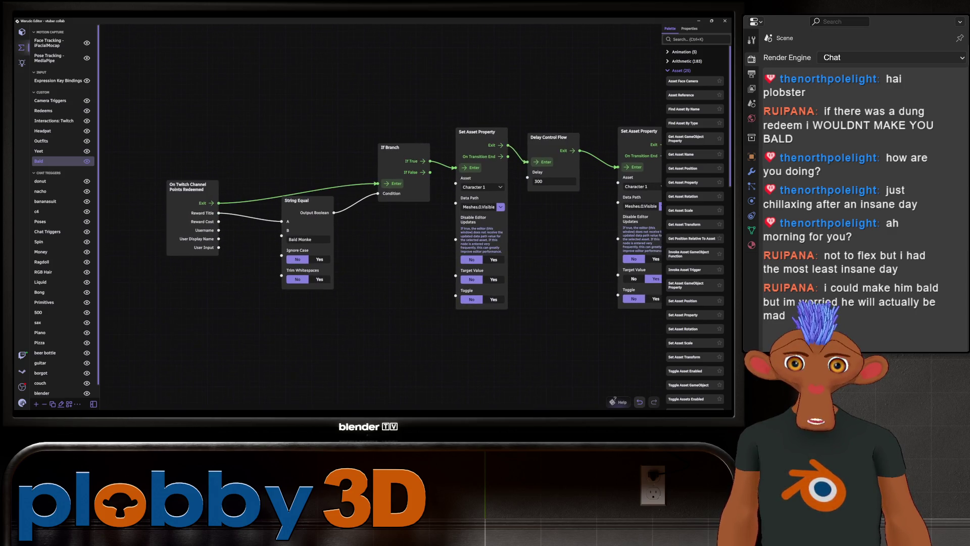
{"action": "mouse_move", "coordinate": [379, 228]}
{"action": "middle_mouse_down"}
{"action": "mouse_move", "coordinate": [282, 256]}
{"action": "mouse_move", "coordinate": [316, 250]}
{"action": "middle_mouse_up"}
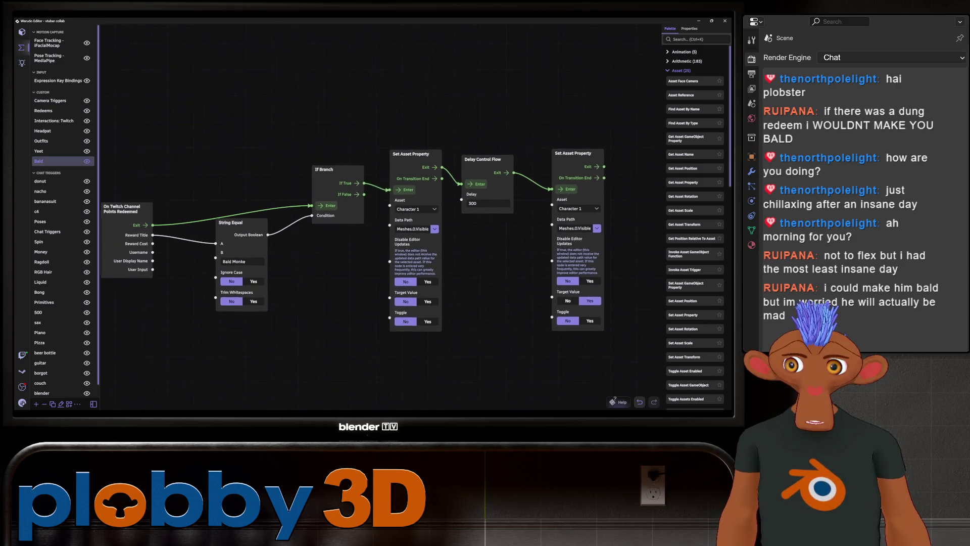
{"action": "left_click", "coordinate": [416, 154]}
{"action": "left_click", "coordinate": [407, 301]}
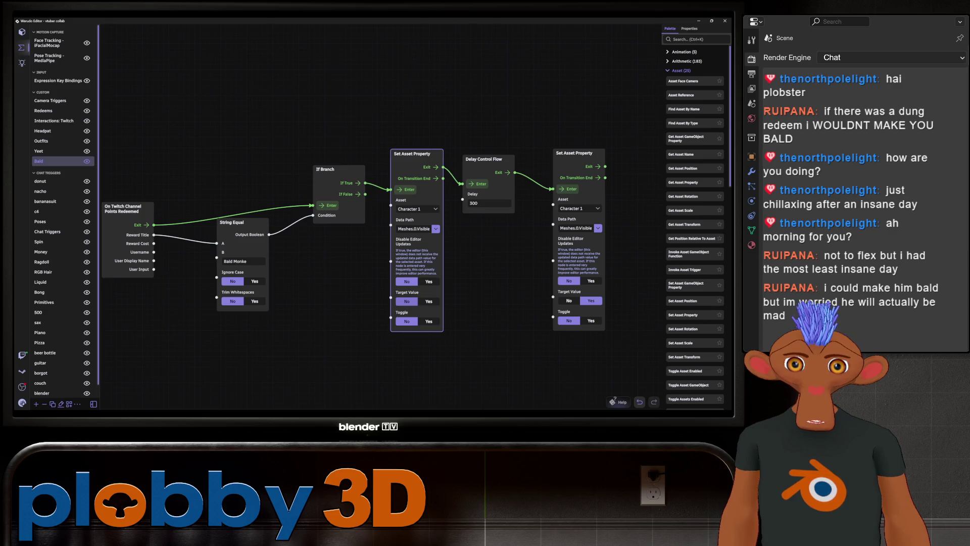
{"action": "left_click", "coordinate": [407, 301]}
{"action": "left_click", "coordinate": [489, 203]}
{"action": "left_click", "coordinate": [573, 154]}
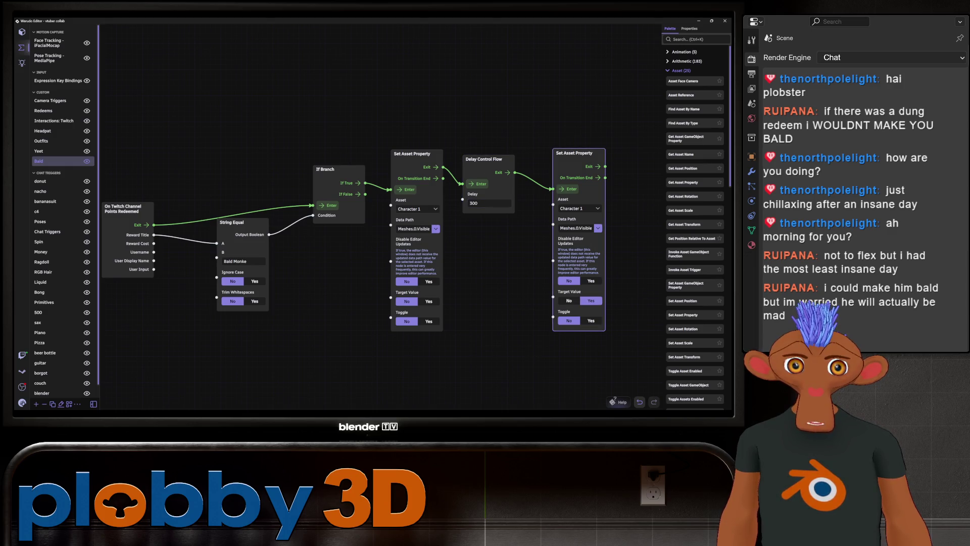
{"action": "scroll", "coordinate": [233, 313], "scroll_direction": "down", "scroll_amount": 2}
{"action": "middle_click_drag", "start_coordinate": [379, 265], "coordinate": [411, 268]}
{"action": "scroll", "coordinate": [440, 344], "scroll_direction": "up", "scroll_amount": 1}
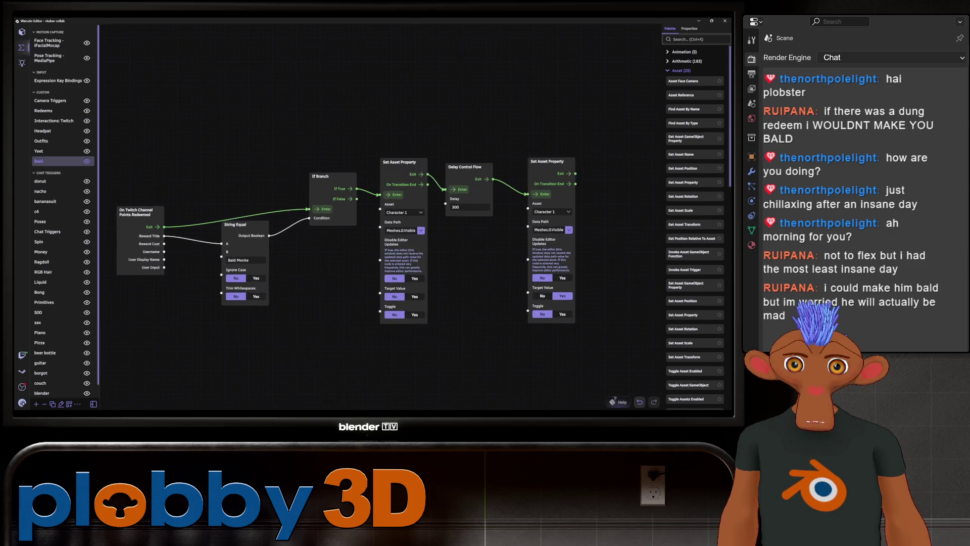
{"action": "scroll", "coordinate": [440, 345], "scroll_direction": "up", "scroll_amount": 1}
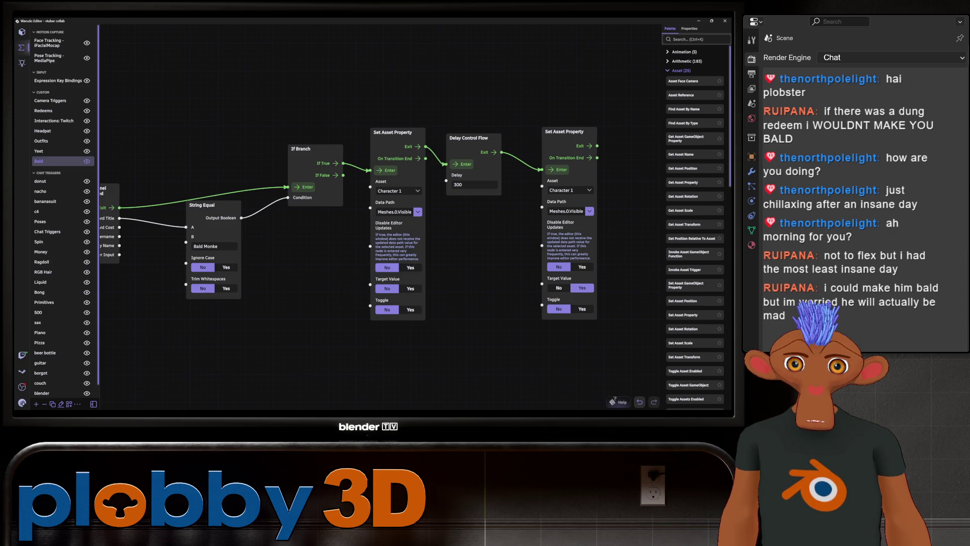
{"action": "middle_click_drag", "start_coordinate": [379, 265], "coordinate": [333, 258]}
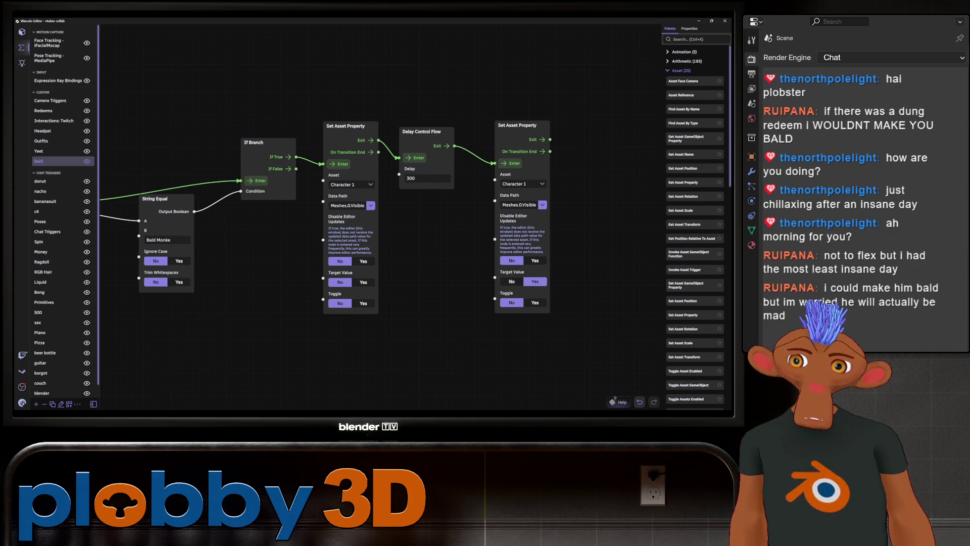
{"action": "middle_click_drag", "start_coordinate": [379, 265], "coordinate": [464, 249]}
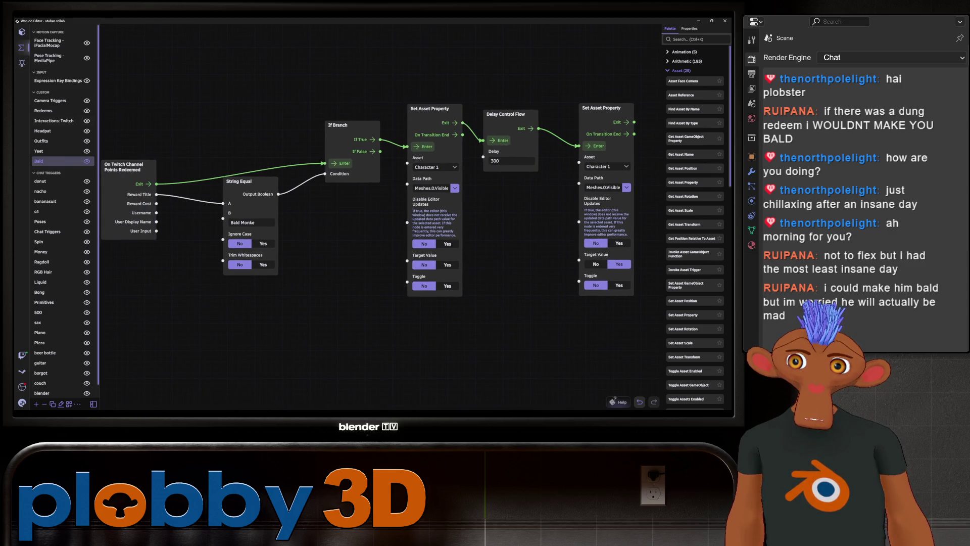
- Bring up Character 1's settings page from the scene sidebar
{"action": "left_click", "coordinate": [22, 32]}
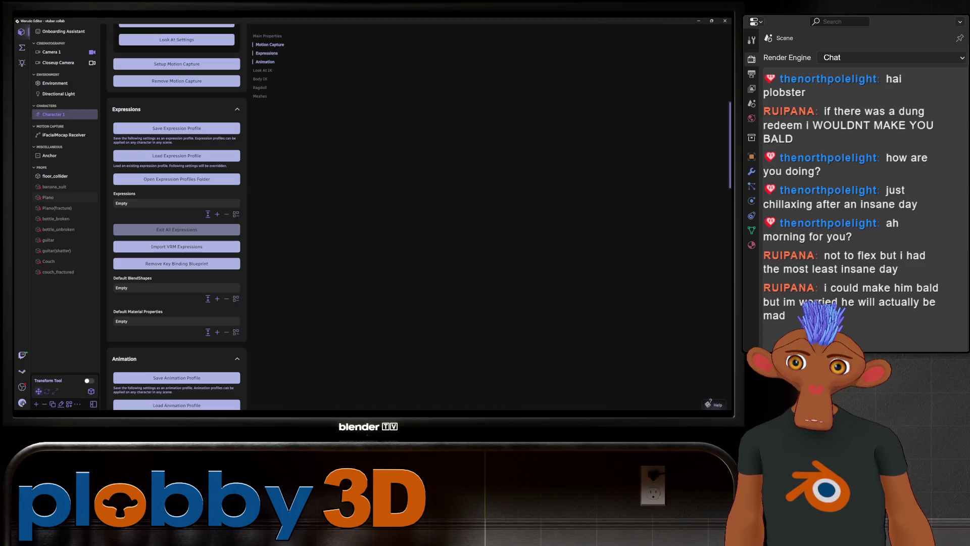
{"action": "scroll", "coordinate": [177, 227], "scroll_direction": "down", "scroll_amount": 3}
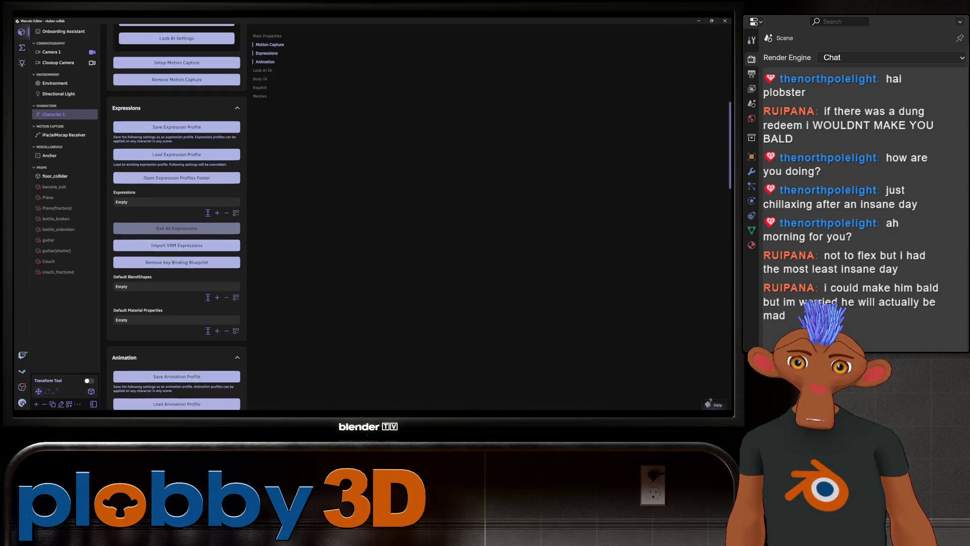
{"action": "scroll", "coordinate": [177, 228], "scroll_direction": "down", "scroll_amount": 4}
{"action": "scroll", "coordinate": [176, 228], "scroll_direction": "down", "scroll_amount": 10}
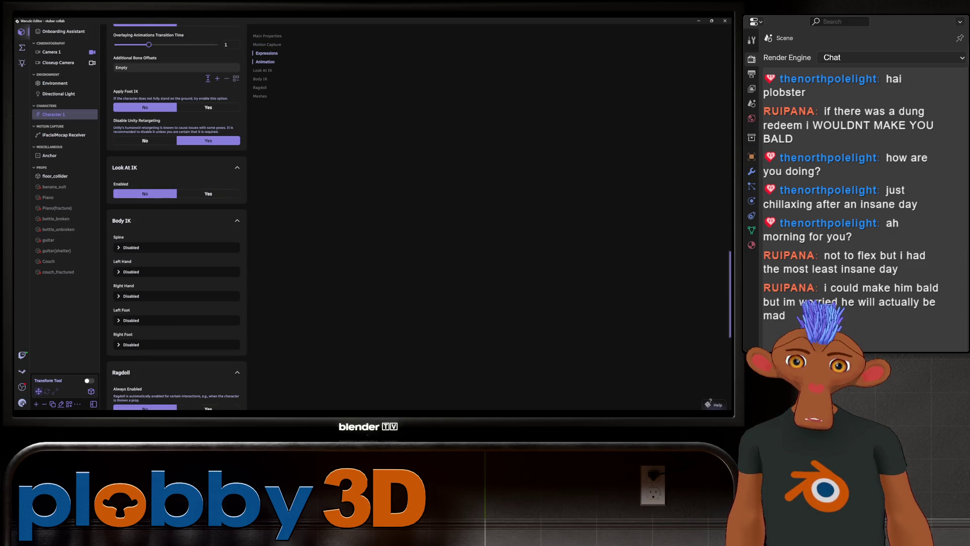
{"action": "scroll", "coordinate": [176, 228], "scroll_direction": "up", "scroll_amount": 5}
{"action": "scroll", "coordinate": [177, 227], "scroll_direction": "up", "scroll_amount": 3}
{"action": "scroll", "coordinate": [176, 227], "scroll_direction": "up", "scroll_amount": 3}
{"action": "scroll", "coordinate": [176, 227], "scroll_direction": "up", "scroll_amount": 3}
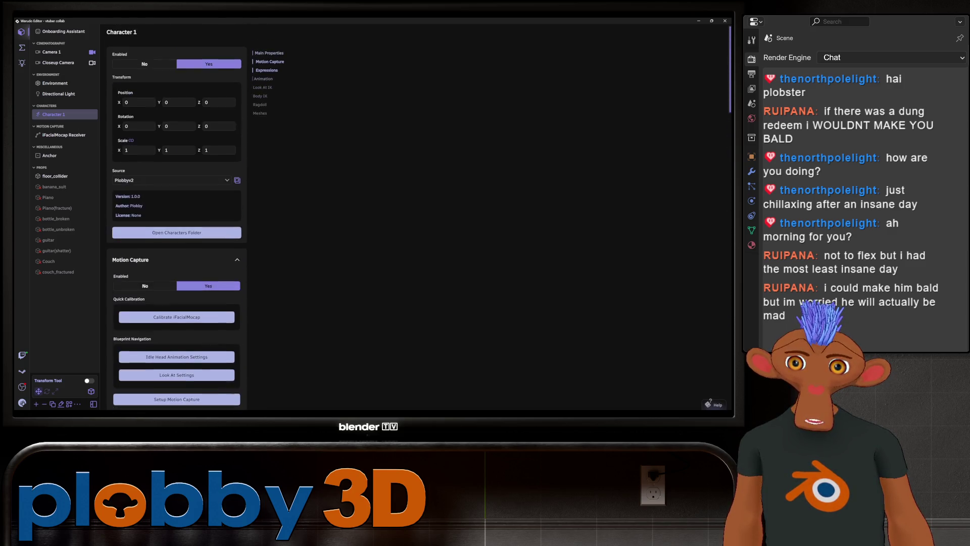
{"action": "scroll", "coordinate": [177, 228], "scroll_direction": "up", "scroll_amount": 2}
- Switch Character 1's model source to pirate.vrm, then return to the blueprint graph
{"action": "left_click", "coordinate": [171, 182]}
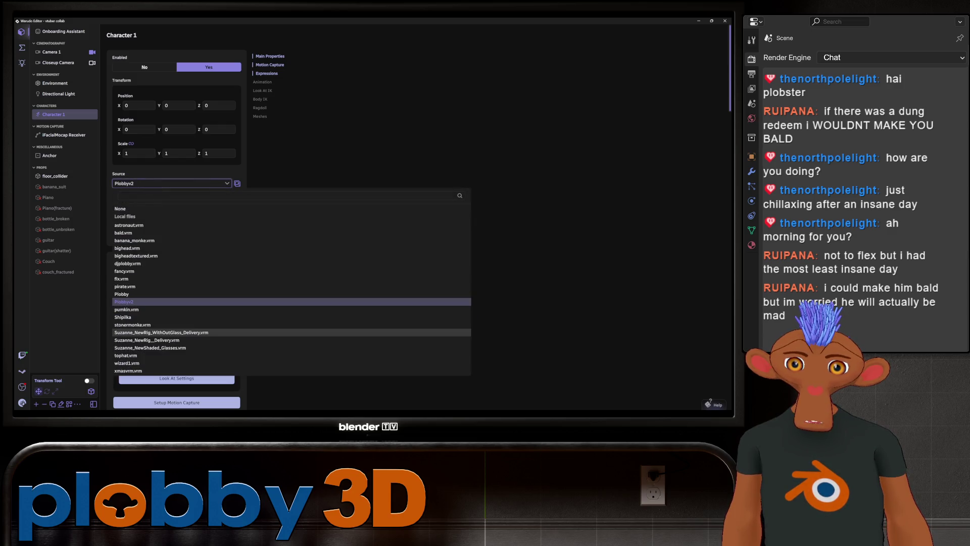
{"action": "left_click", "coordinate": [125, 287]}
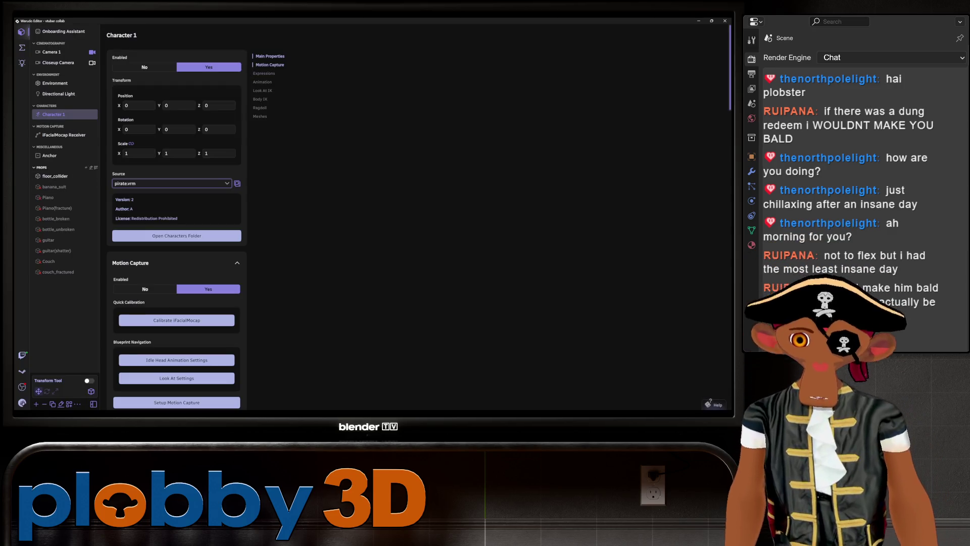
{"action": "scroll", "coordinate": [176, 242], "scroll_direction": "down", "scroll_amount": 4}
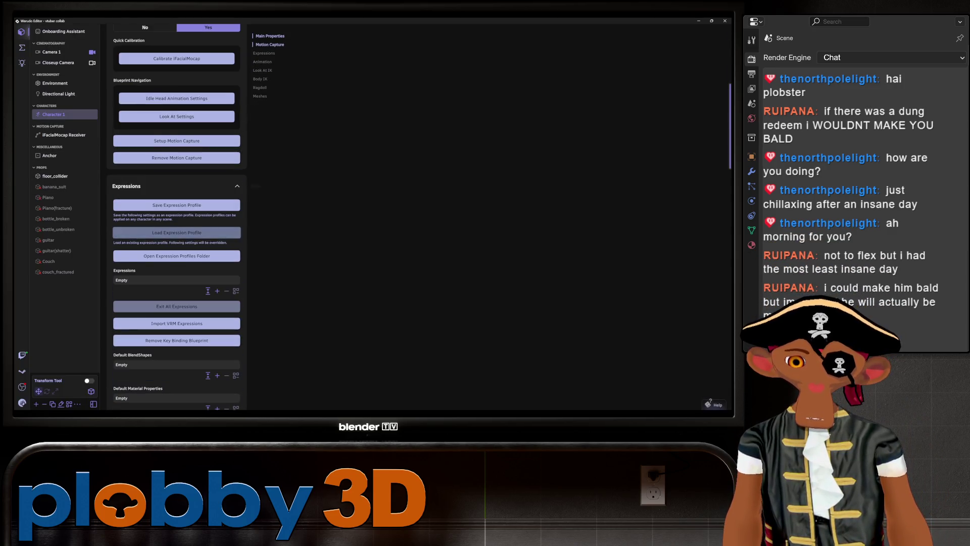
{"action": "scroll", "coordinate": [177, 243], "scroll_direction": "up", "scroll_amount": 2}
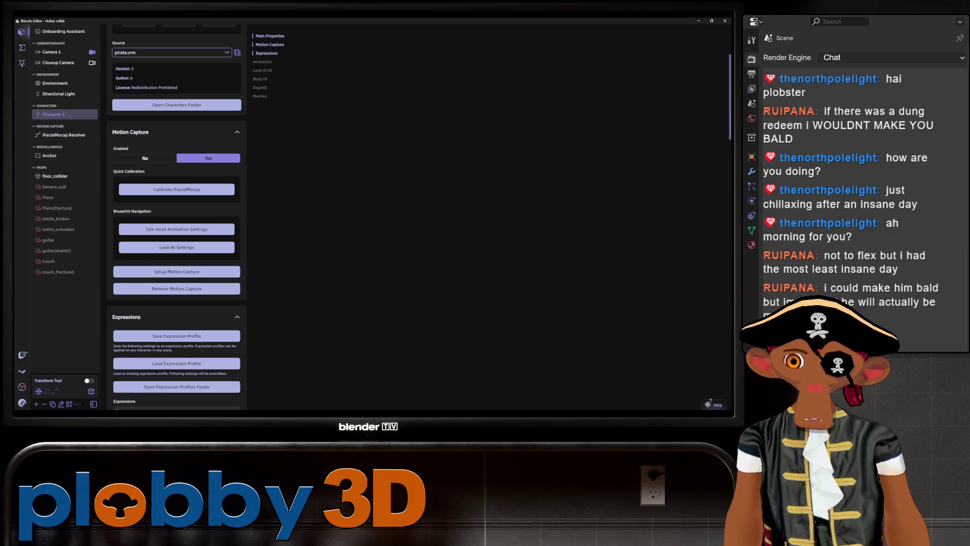
{"action": "left_click", "coordinate": [23, 47]}
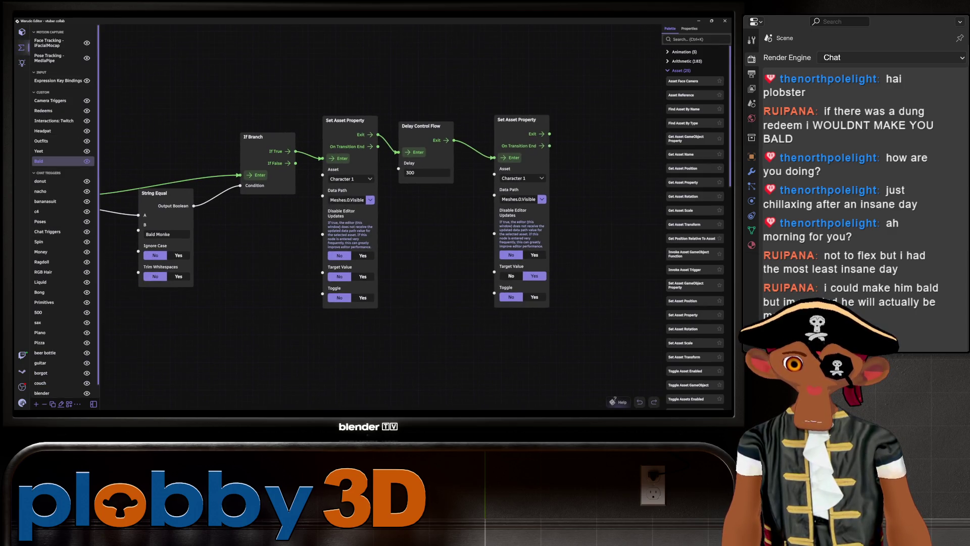
- Box-select the set-delay-set node trio, move it rightward and duplicate it with Ctrl+D
{"action": "middle_click_drag", "start_coordinate": [342, 228], "coordinate": [493, 227]}
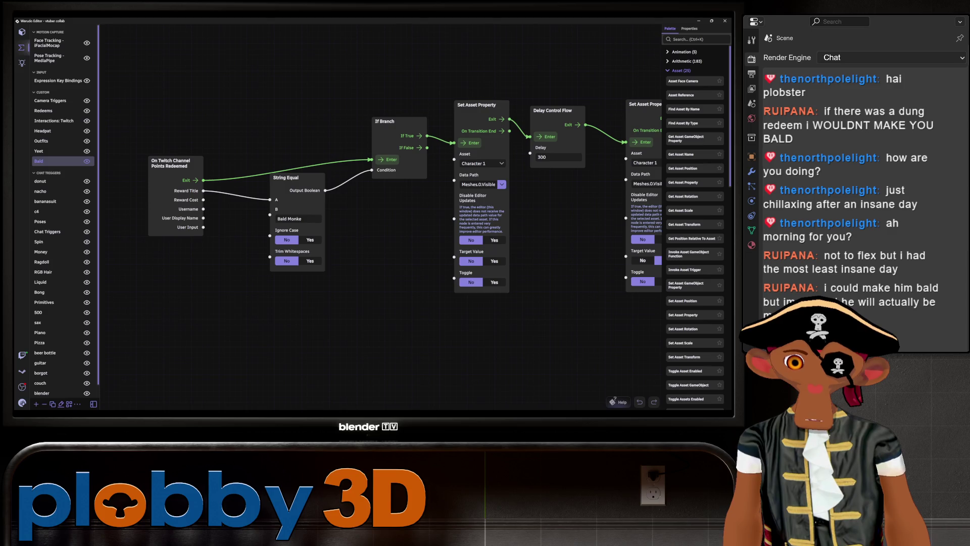
{"action": "left_click_drag", "start_coordinate": [379, 227], "coordinate": [363, 231]}
{"action": "left_click", "coordinate": [453, 146]}
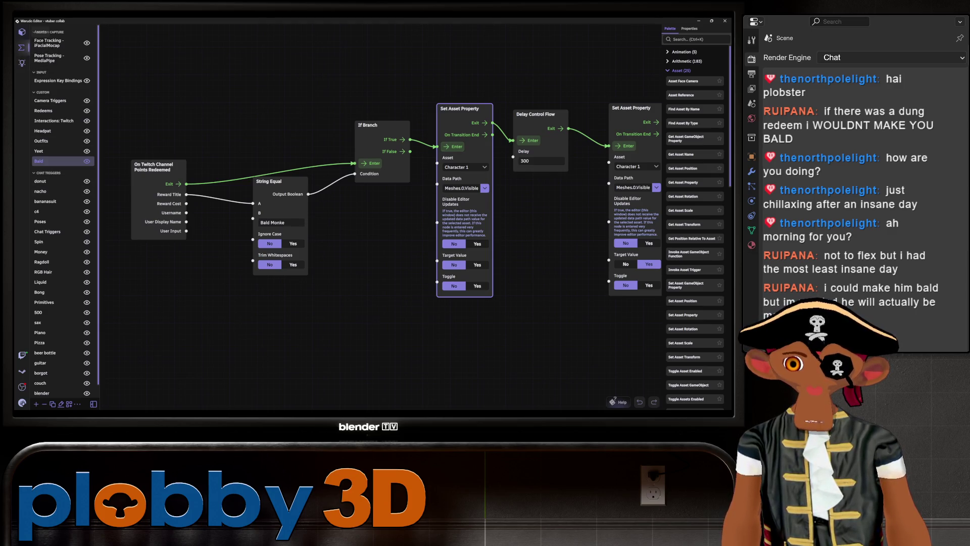
{"action": "scroll", "coordinate": [341, 205], "scroll_direction": "down", "scroll_amount": 3}
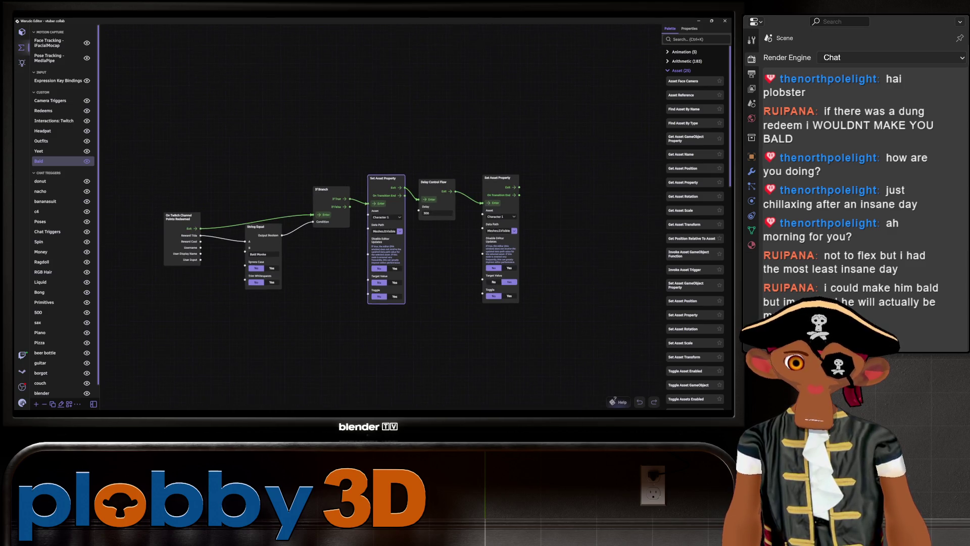
{"action": "left_click_drag", "start_coordinate": [493, 369], "coordinate": [280, 141]}
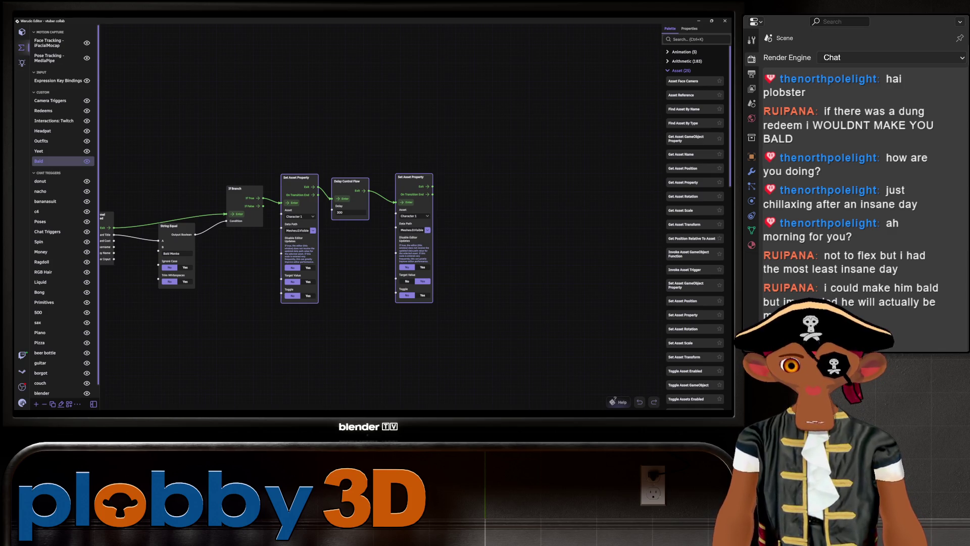
{"action": "left_click_drag", "start_coordinate": [348, 181], "coordinate": [445, 184]}
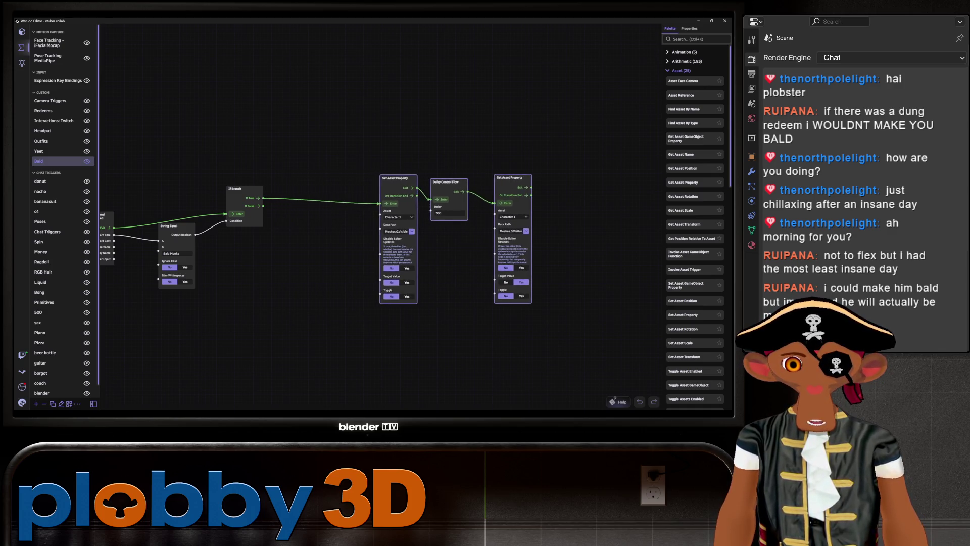
{"action": "key", "text": "ctrl+d"}
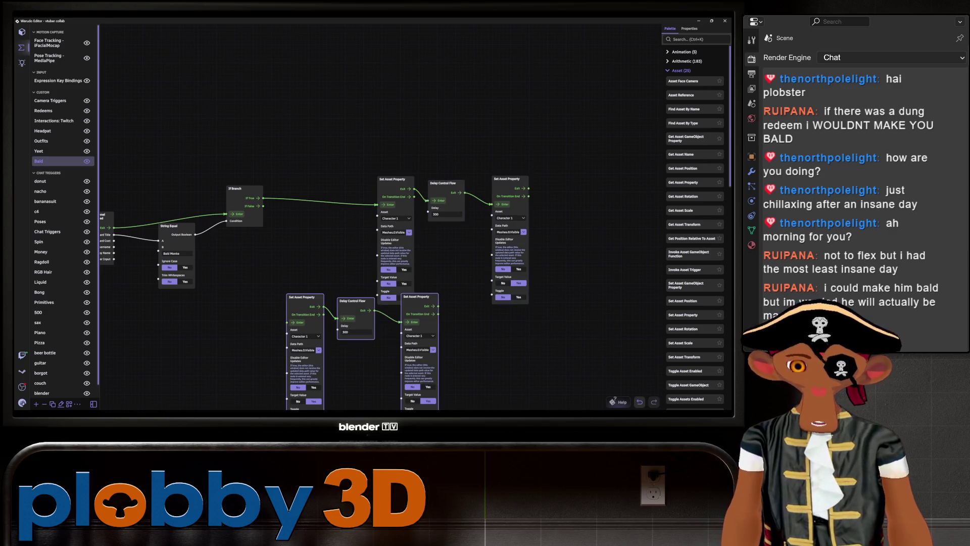
- Delete the copied delay and extra property nodes, keeping one Set Asset Property copy near the chain
{"action": "key", "text": "Delete"}
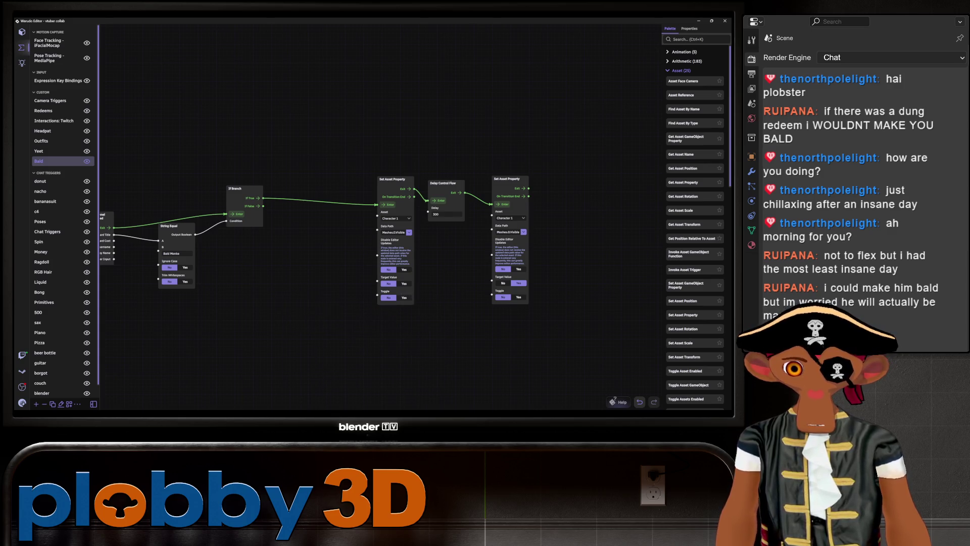
{"action": "key", "text": "ctrl+z"}
{"action": "left_click", "coordinate": [356, 301]}
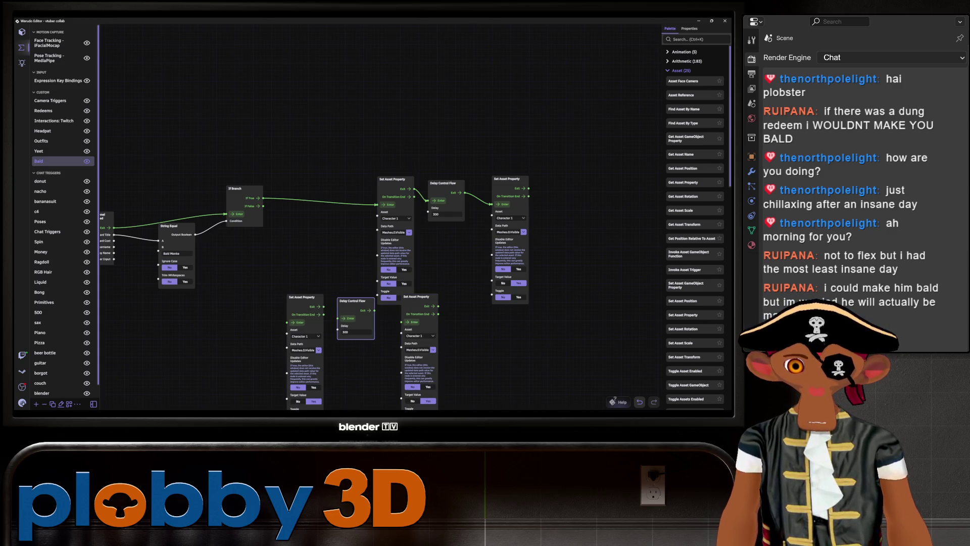
{"action": "key", "text": "Delete"}
{"action": "left_click", "coordinate": [416, 297]}
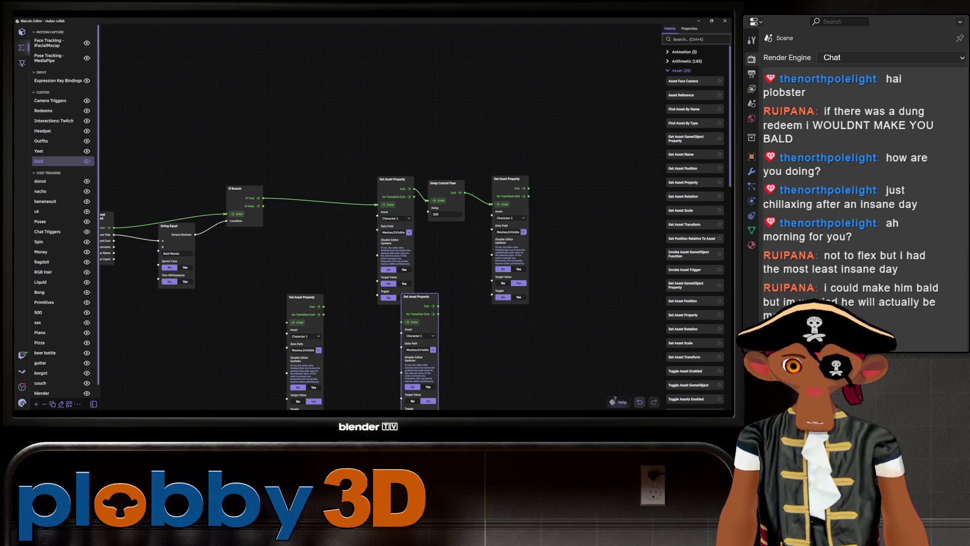
{"action": "key", "text": "Delete"}
{"action": "left_click_drag", "start_coordinate": [303, 297], "coordinate": [312, 247]}
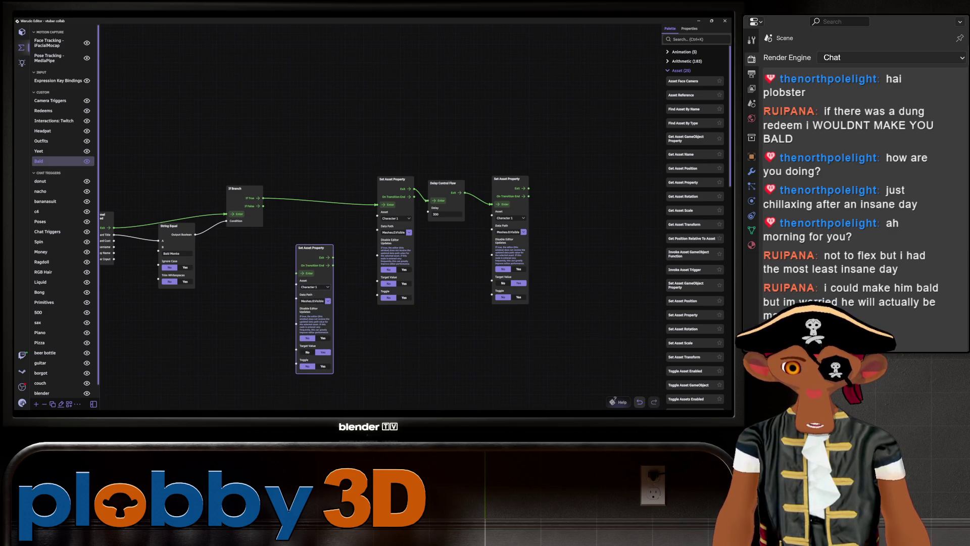
- Set the remaining copy's data path to Source and its target value to Plobbyv2
{"action": "left_click", "coordinate": [328, 302]}
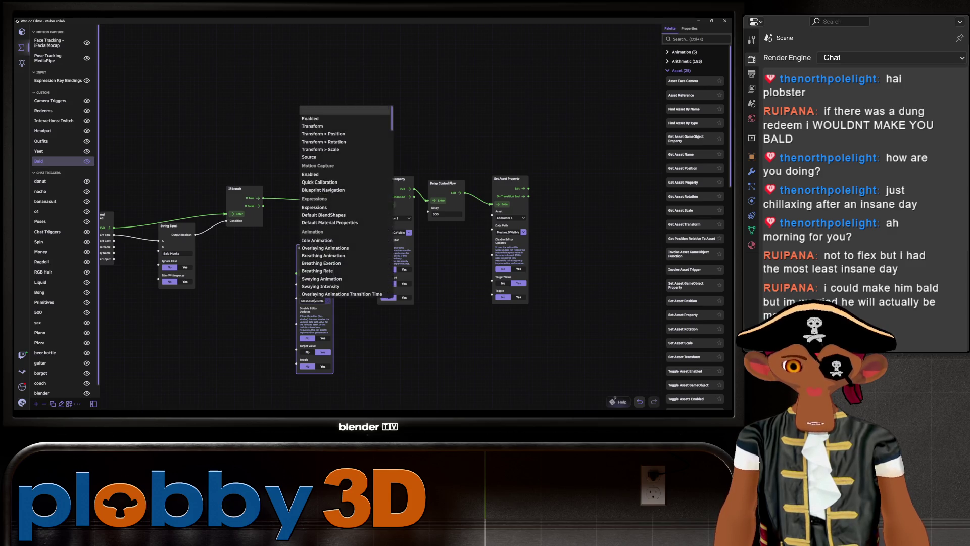
{"action": "left_click", "coordinate": [311, 157]}
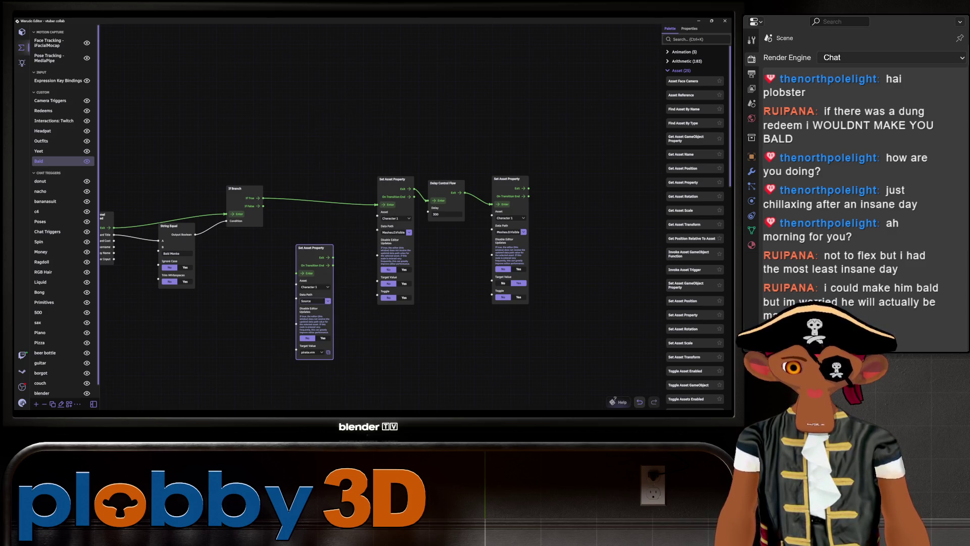
{"action": "left_click", "coordinate": [315, 353]}
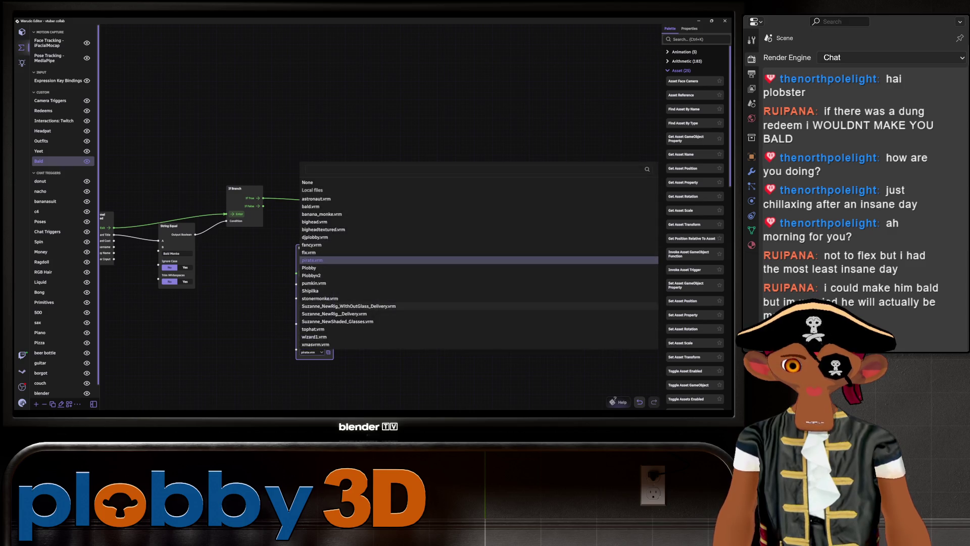
{"action": "left_click", "coordinate": [311, 274]}
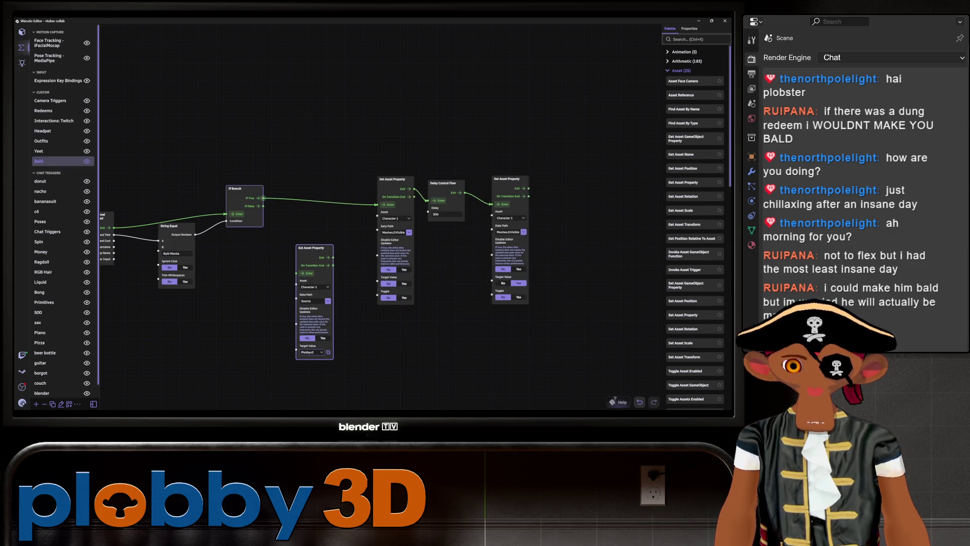
{"action": "left_click_drag", "start_coordinate": [286, 243], "coordinate": [364, 206]}
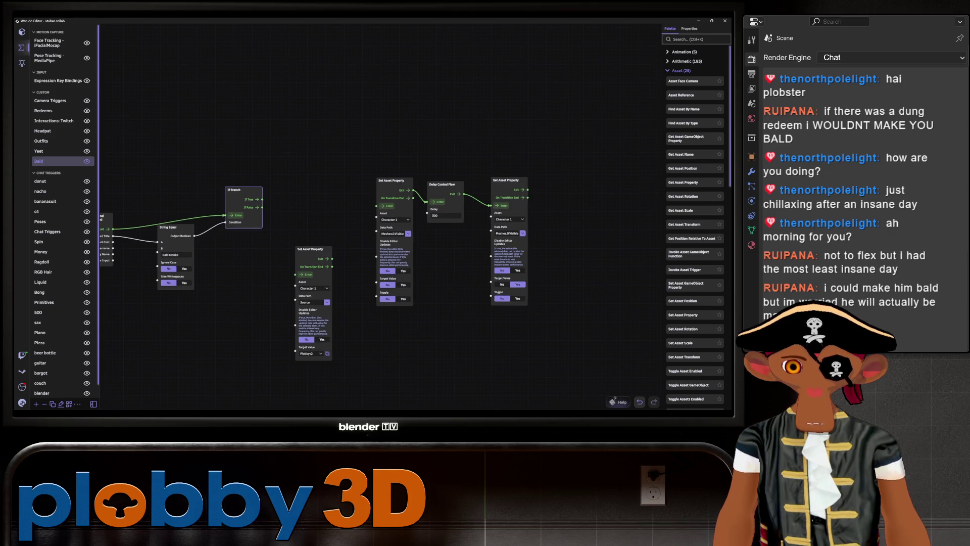
- Wire If True into the Plobbyv2 Source node and its Exit into the mesh-hiding node
{"action": "mouse_move", "coordinate": [261, 198]}
{"action": "left_mouse_down"}
{"action": "mouse_move", "coordinate": [297, 274]}
{"action": "mouse_move", "coordinate": [306, 197]}
{"action": "left_mouse_up"}
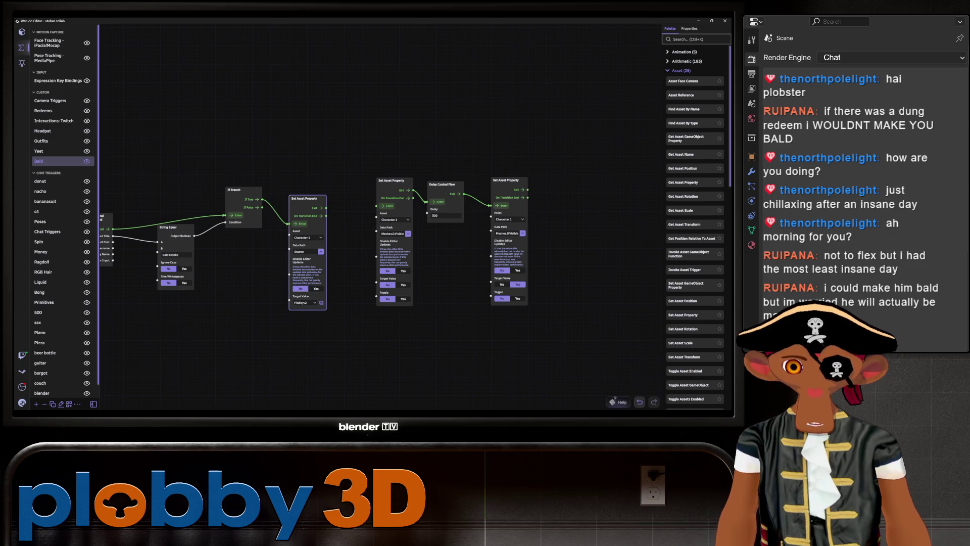
{"action": "left_click_drag", "start_coordinate": [324, 207], "coordinate": [379, 206]}
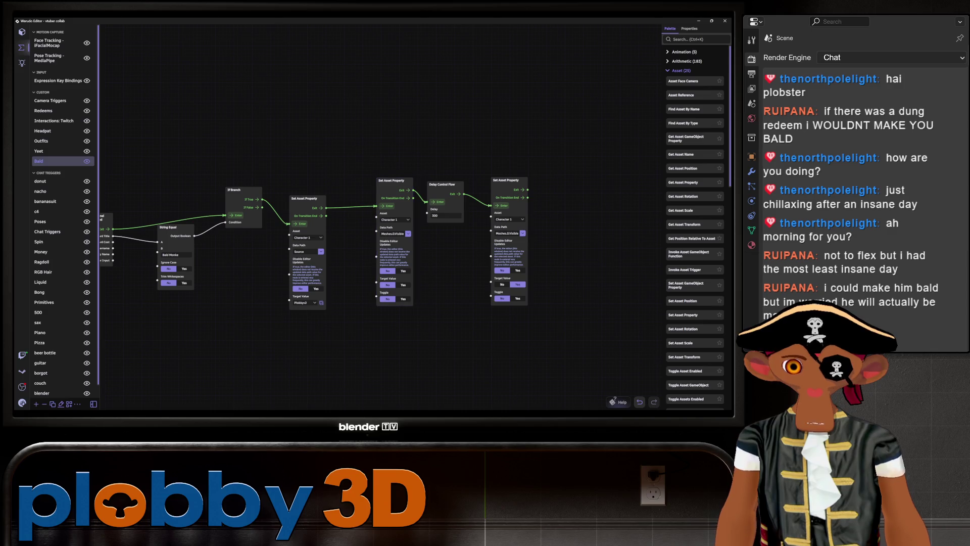
{"action": "mouse_move", "coordinate": [379, 342]}
{"action": "middle_mouse_down"}
{"action": "mouse_move", "coordinate": [498, 339]}
{"action": "mouse_move", "coordinate": [471, 351]}
{"action": "middle_mouse_up"}
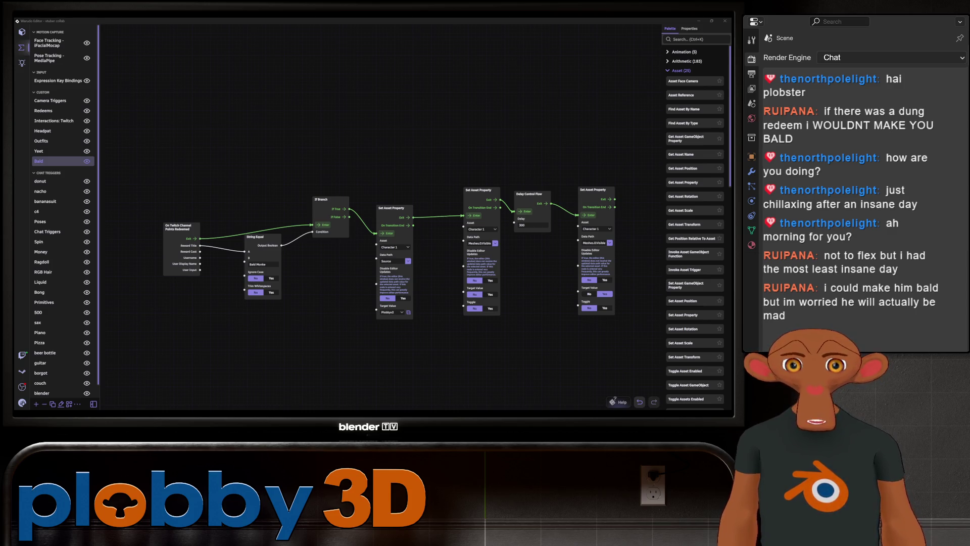
- Save the scene from the Warudo logo menu, review the chain, then switch over to Blender
{"action": "left_click_drag", "start_coordinate": [379, 342], "coordinate": [357, 353]}
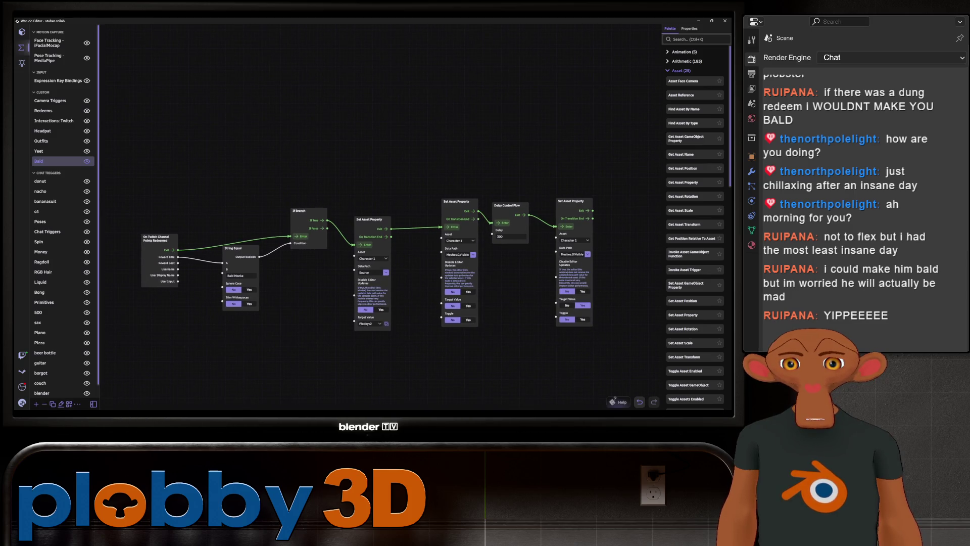
{"action": "left_click", "coordinate": [22, 403]}
{"action": "left_click", "coordinate": [37, 268]}
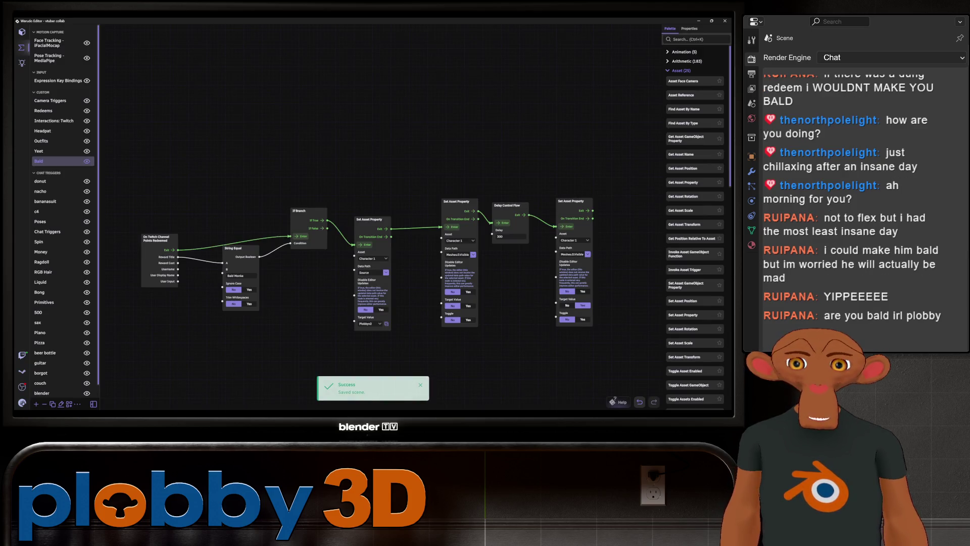
{"action": "scroll", "coordinate": [282, 361], "scroll_direction": "up", "scroll_amount": 2}
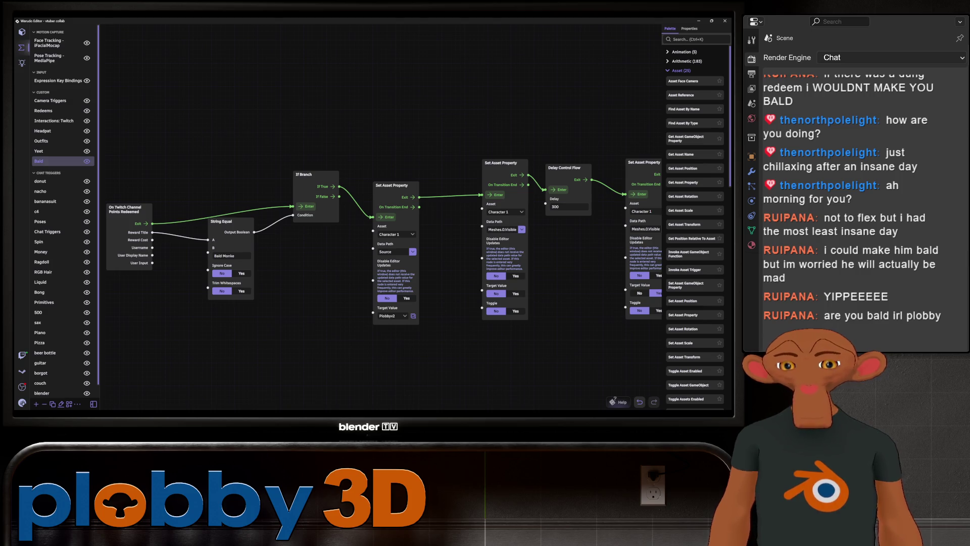
{"action": "right_click_drag", "start_coordinate": [379, 242], "coordinate": [262, 269]}
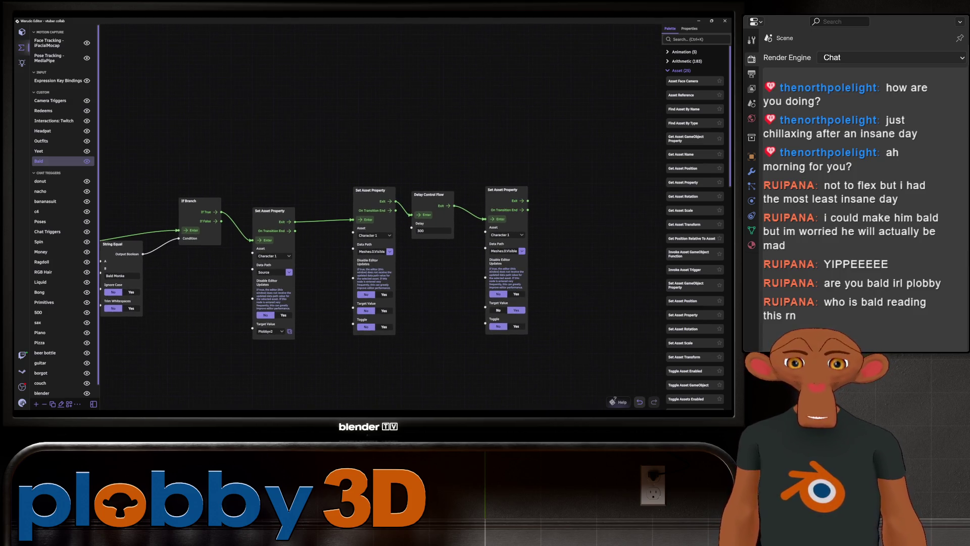
{"action": "scroll", "coordinate": [365, 259], "scroll_direction": "up", "scroll_amount": 2}
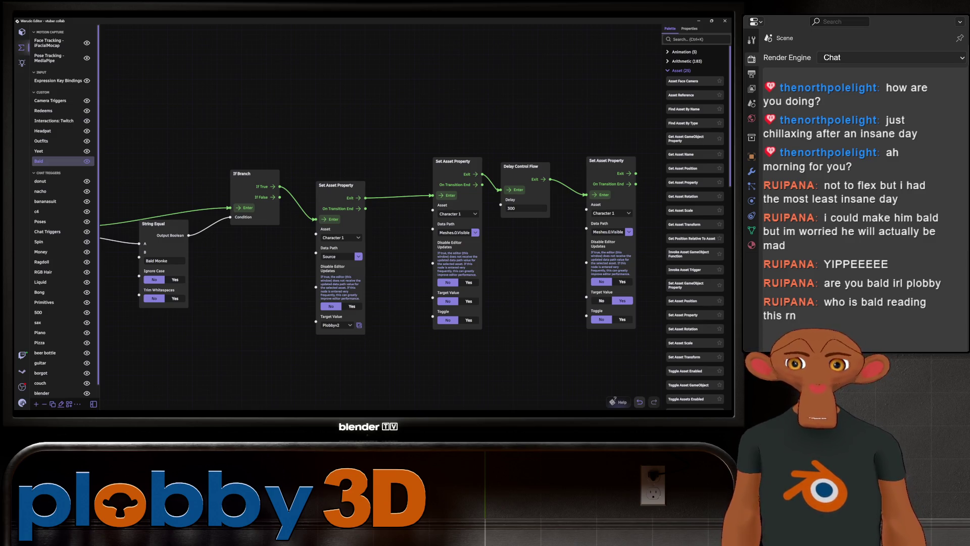
{"action": "scroll", "coordinate": [334, 220], "scroll_direction": "up", "scroll_amount": 2}
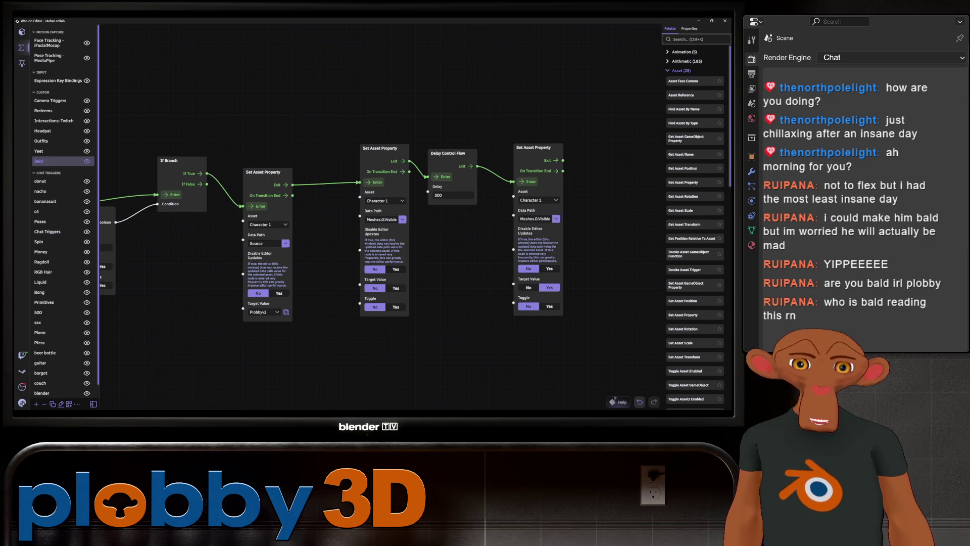
{"action": "scroll", "coordinate": [371, 235], "scroll_direction": "down", "scroll_amount": 2}
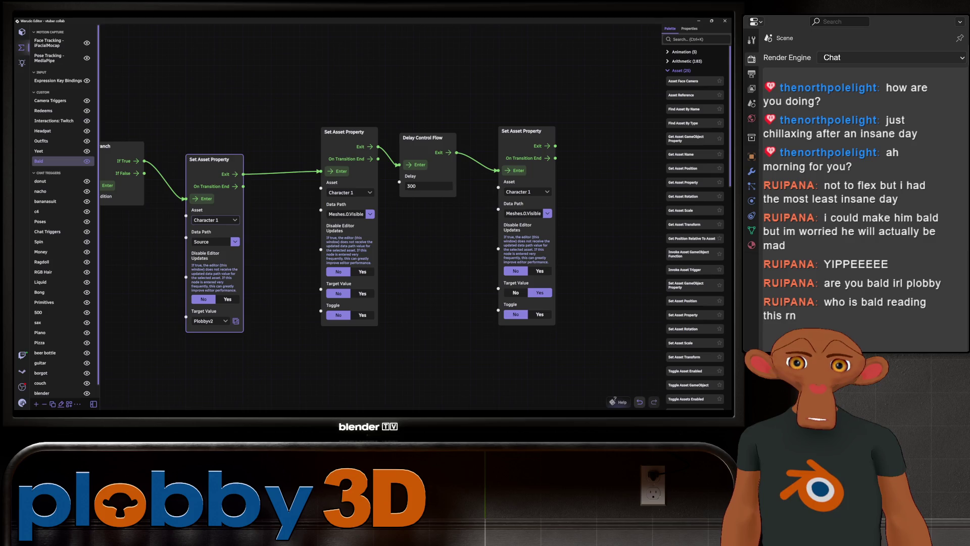
{"action": "middle_click_drag", "start_coordinate": [341, 243], "coordinate": [390, 227]}
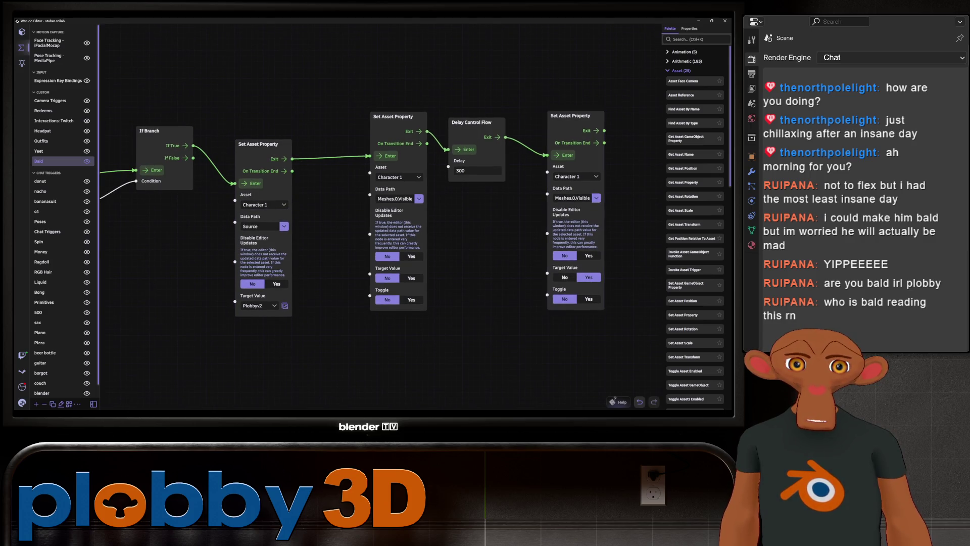
{"action": "scroll", "coordinate": [372, 250], "scroll_direction": "down", "scroll_amount": 1}
{"action": "scroll", "coordinate": [371, 250], "scroll_direction": "down", "scroll_amount": 1}
{"action": "scroll", "coordinate": [372, 250], "scroll_direction": "down", "scroll_amount": 1}
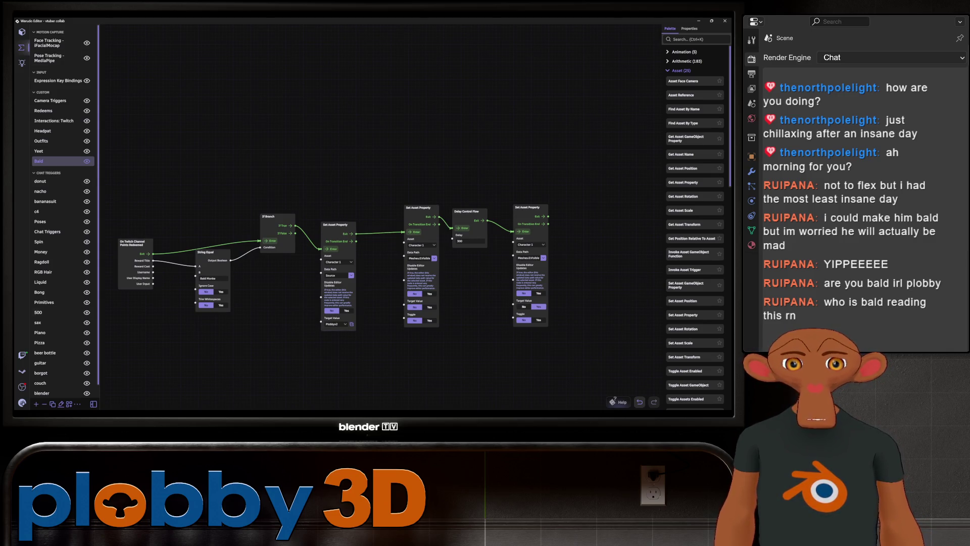
{"action": "key", "text": "alt+Tab"}
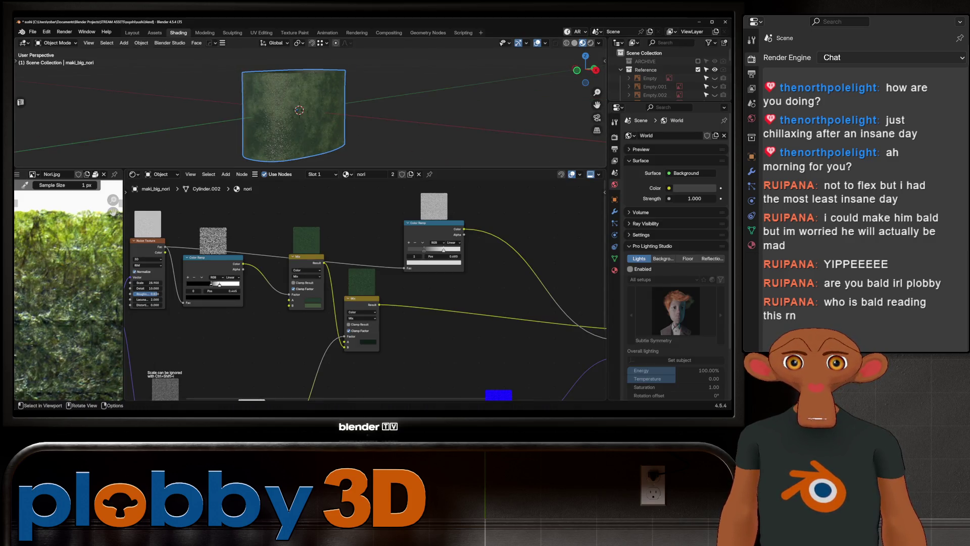
{"action": "scroll", "coordinate": [296, 111], "scroll_direction": "up", "scroll_amount": 3}
{"action": "scroll", "coordinate": [295, 111], "scroll_direction": "up", "scroll_amount": 2}
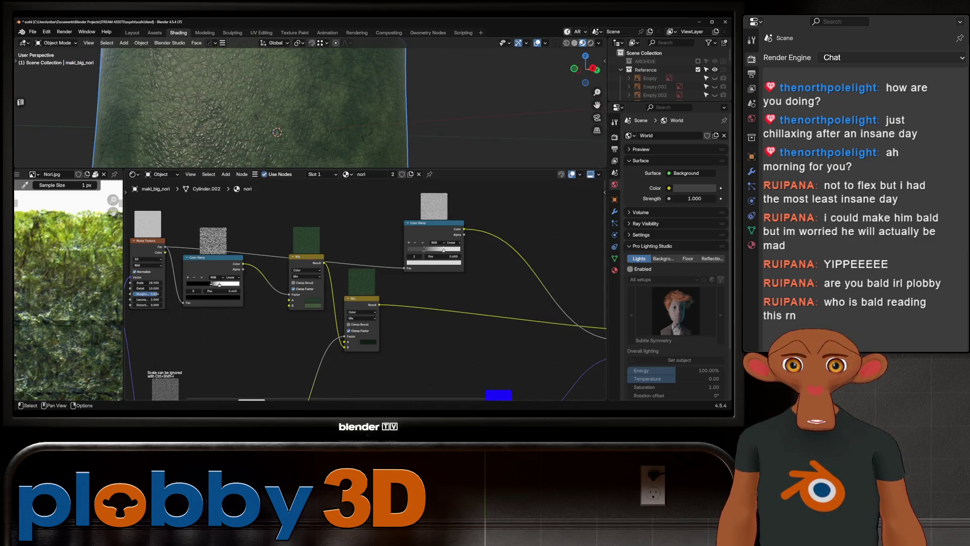
- Adjust the nori Voronoi texture's Detail and lower its Roughness while checking the cylinder
{"action": "middle_click_drag", "start_coordinate": [217, 283], "coordinate": [184, 189]}
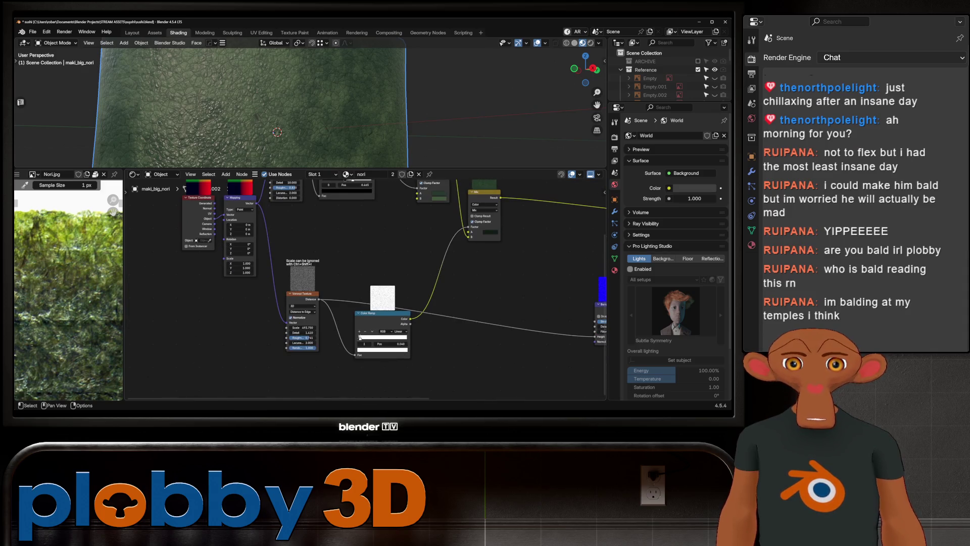
{"action": "scroll", "coordinate": [302, 312], "scroll_direction": "up", "scroll_amount": 1, "text": "ctrl"}
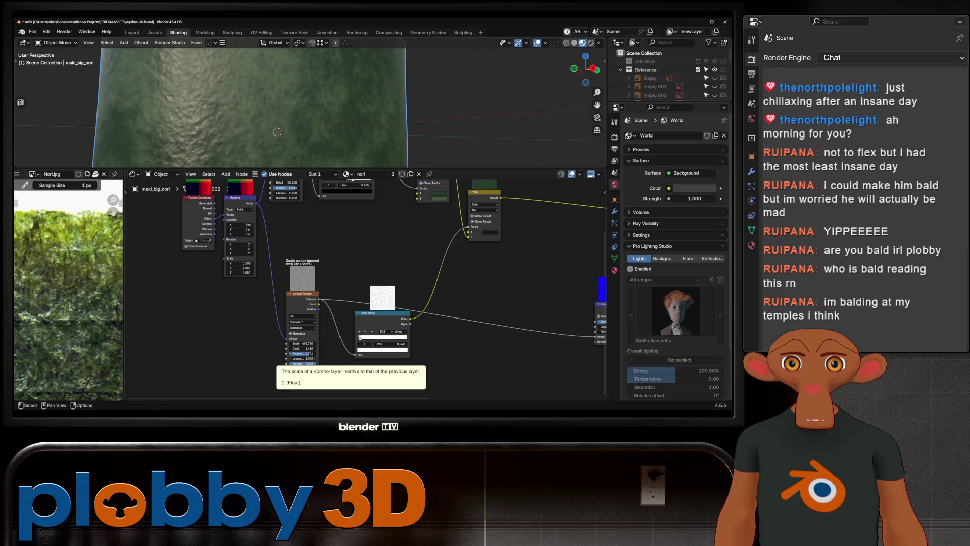
{"action": "mouse_move", "coordinate": [333, 98]}
{"action": "middle_mouse_down"}
{"action": "mouse_move", "coordinate": [338, 151]}
{"action": "mouse_move", "coordinate": [319, 163]}
{"action": "middle_mouse_up"}
{"action": "scroll", "coordinate": [281, 342], "scroll_direction": "up", "scroll_amount": 2}
{"action": "scroll", "coordinate": [281, 341], "scroll_direction": "up", "scroll_amount": 1}
{"action": "left_click_drag", "start_coordinate": [314, 350], "coordinate": [326, 350]}
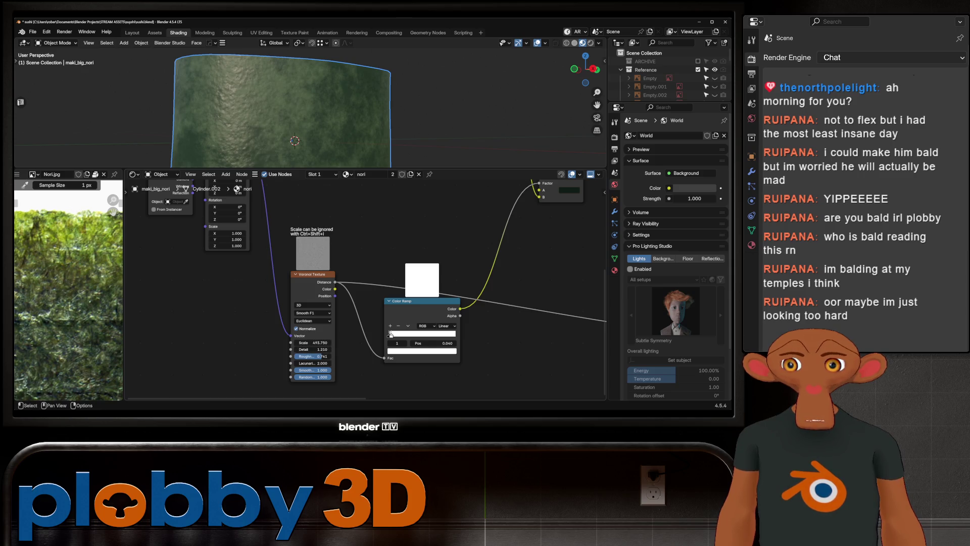
{"action": "left_click_drag", "start_coordinate": [323, 356], "coordinate": [307, 356]}
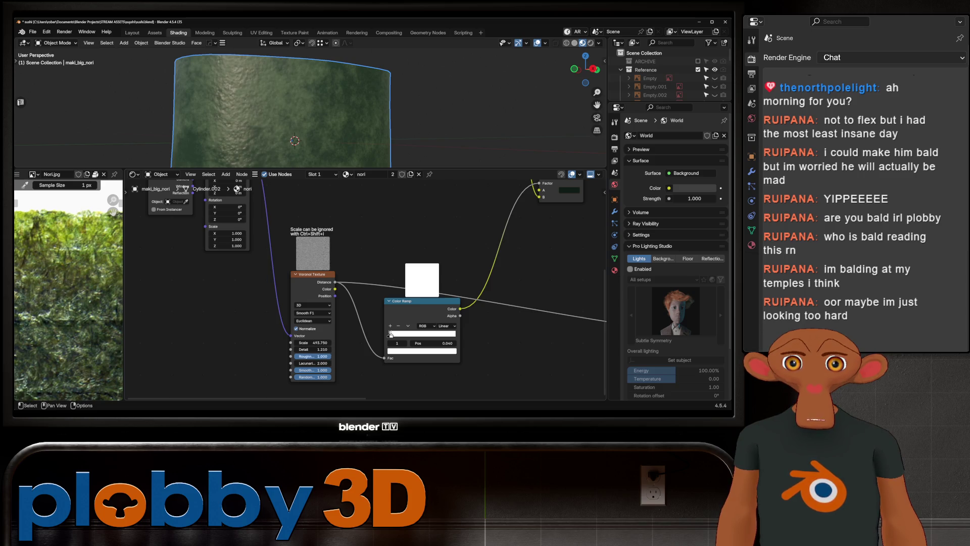
{"action": "scroll", "coordinate": [391, 335], "scroll_direction": "up", "scroll_amount": 3}
{"action": "mouse_move", "coordinate": [341, 121]}
{"action": "middle_mouse_down"}
{"action": "mouse_move", "coordinate": [341, 145]}
{"action": "mouse_move", "coordinate": [319, 128]}
{"action": "mouse_move", "coordinate": [334, 121]}
{"action": "middle_mouse_up"}
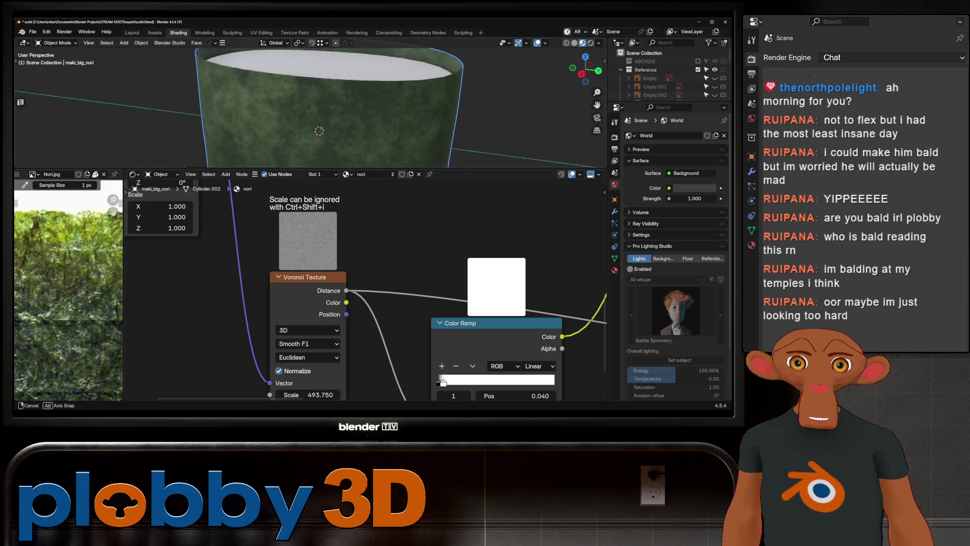
{"action": "scroll", "coordinate": [364, 288], "scroll_direction": "down", "scroll_amount": 2}
{"action": "scroll", "coordinate": [364, 288], "scroll_direction": "down", "scroll_amount": 2}
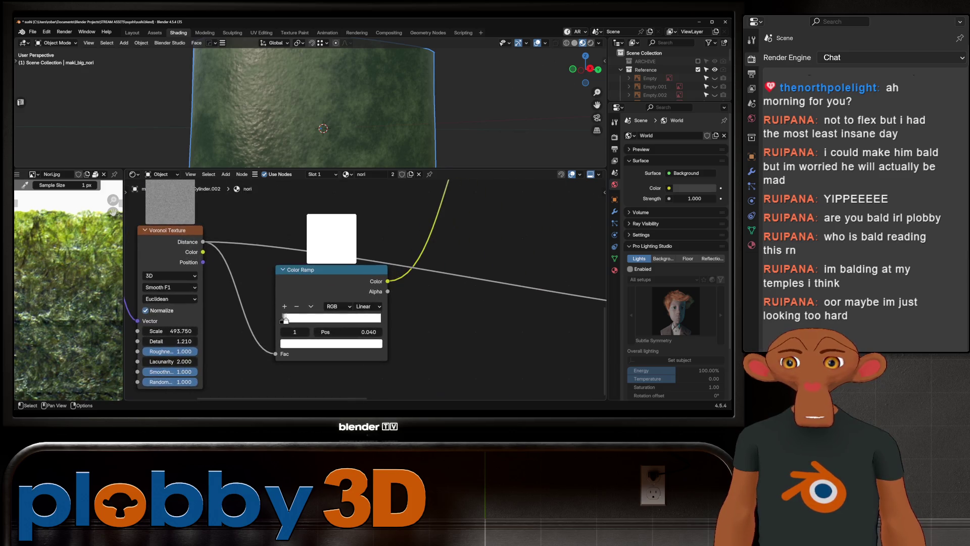
{"action": "middle_click_drag", "start_coordinate": [455, 288], "coordinate": [278, 311]}
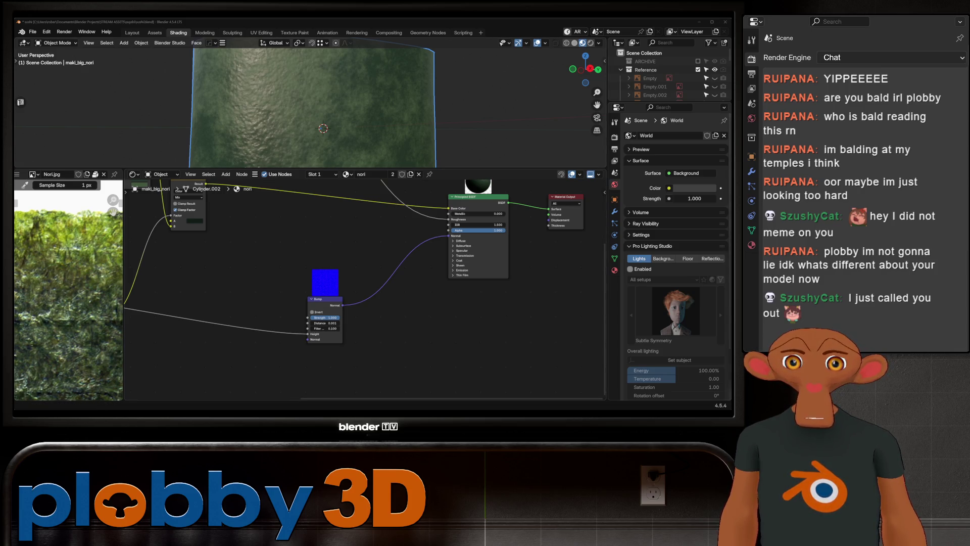
- Switch back to Warudo Editor and bring up Character 1's scene properties
{"action": "key", "text": "alt+Tab"}
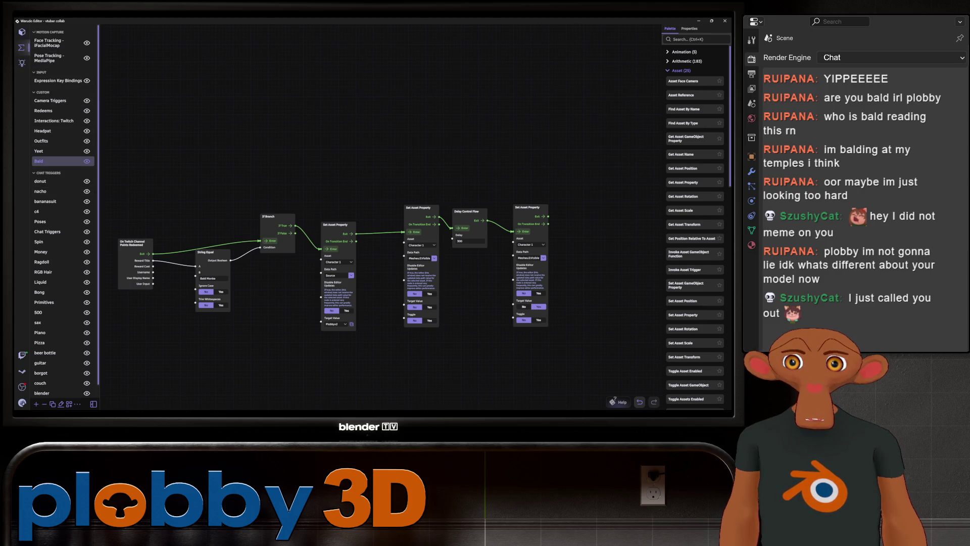
{"action": "left_click", "coordinate": [21, 32]}
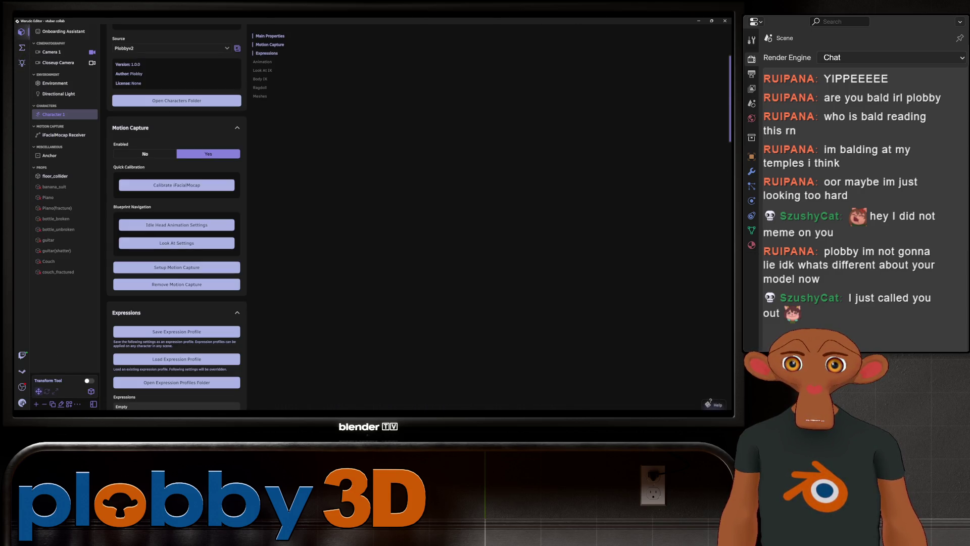
{"action": "scroll", "coordinate": [177, 228], "scroll_direction": "up", "scroll_amount": 2}
- Switch Character 1's model source to bald.vrm, then set it back to Plobbyv2
{"action": "left_click", "coordinate": [171, 113]}
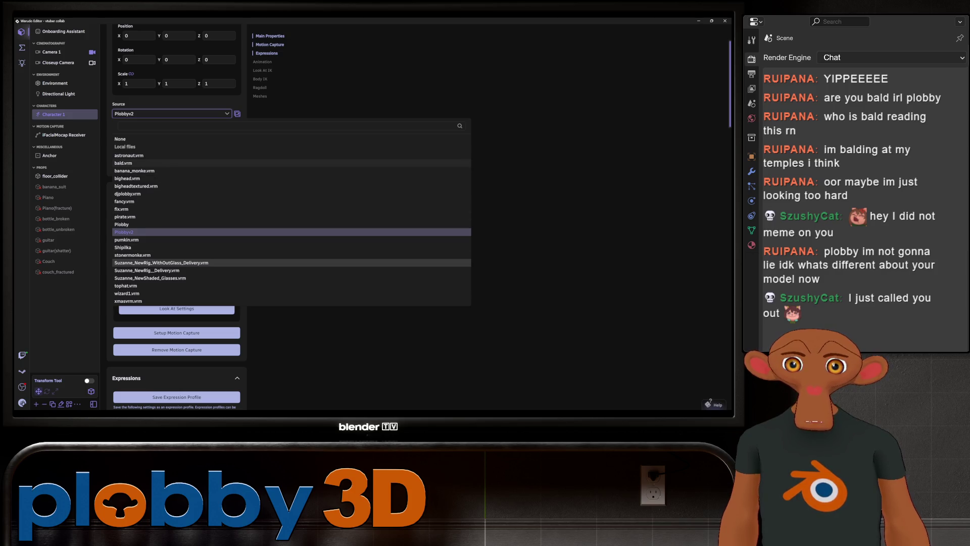
{"action": "left_click", "coordinate": [125, 163]}
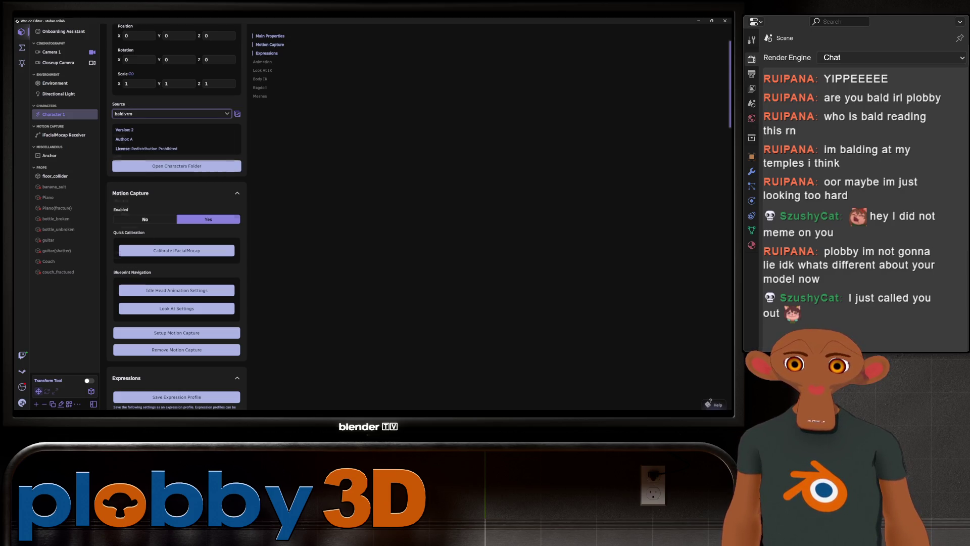
{"action": "left_click", "coordinate": [171, 114]}
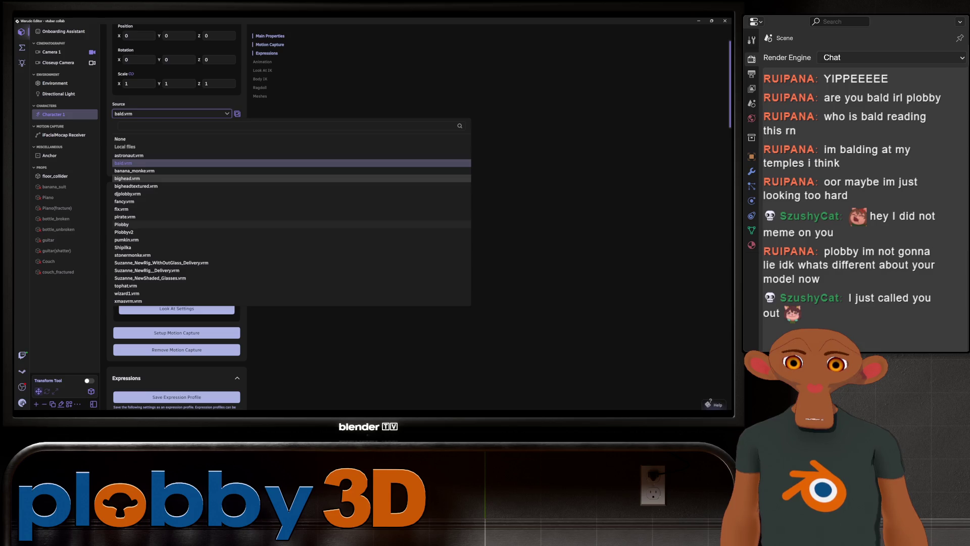
{"action": "left_click", "coordinate": [132, 231]}
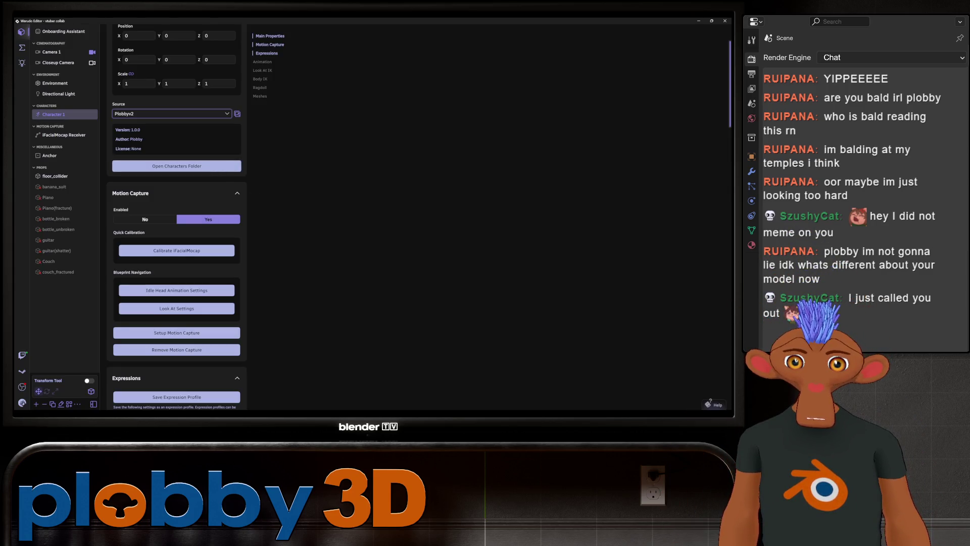
{"action": "scroll", "coordinate": [177, 217], "scroll_direction": "down", "scroll_amount": 3}
{"action": "scroll", "coordinate": [176, 217], "scroll_direction": "down", "scroll_amount": 3}
{"action": "scroll", "coordinate": [177, 217], "scroll_direction": "down", "scroll_amount": 3}
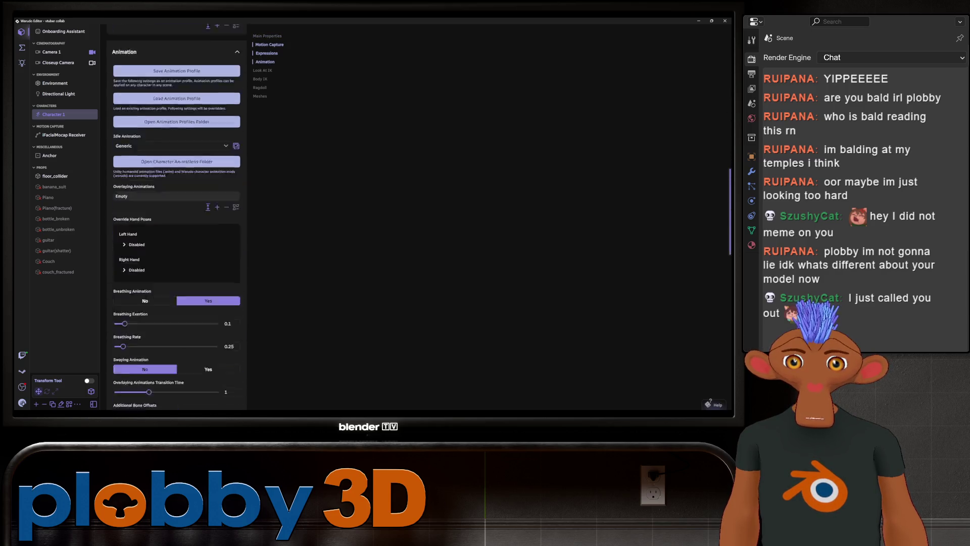
{"action": "scroll", "coordinate": [177, 217], "scroll_direction": "down", "scroll_amount": 2}
{"action": "scroll", "coordinate": [177, 218], "scroll_direction": "down", "scroll_amount": 3}
{"action": "scroll", "coordinate": [177, 217], "scroll_direction": "down", "scroll_amount": 3}
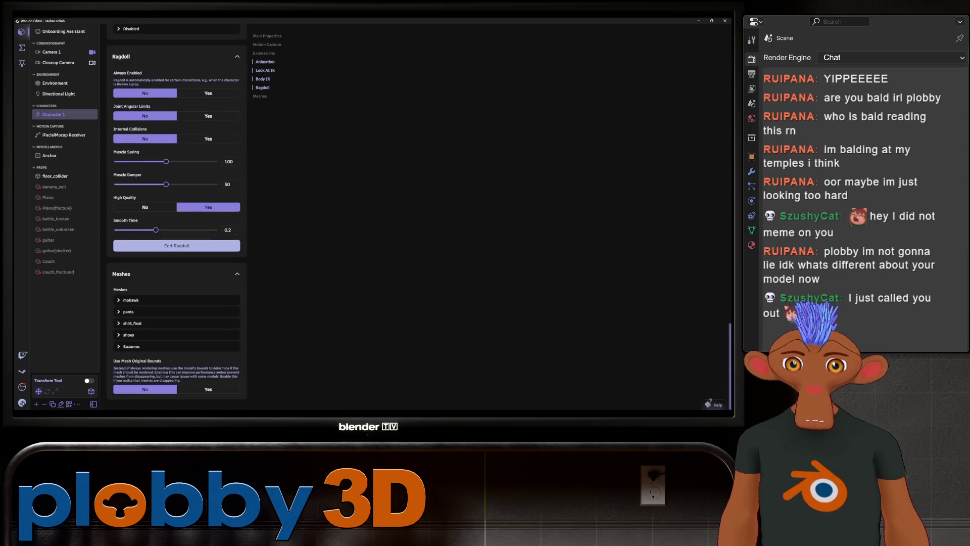
{"action": "scroll", "coordinate": [177, 217], "scroll_direction": "up", "scroll_amount": 2}
{"action": "scroll", "coordinate": [177, 217], "scroll_direction": "up", "scroll_amount": 3}
{"action": "scroll", "coordinate": [176, 217], "scroll_direction": "up", "scroll_amount": 3}
{"action": "scroll", "coordinate": [176, 217], "scroll_direction": "up", "scroll_amount": 3}
{"action": "scroll", "coordinate": [177, 217], "scroll_direction": "down", "scroll_amount": 5}
{"action": "scroll", "coordinate": [177, 217], "scroll_direction": "up", "scroll_amount": 2}
{"action": "scroll", "coordinate": [177, 217], "scroll_direction": "up", "scroll_amount": 2}
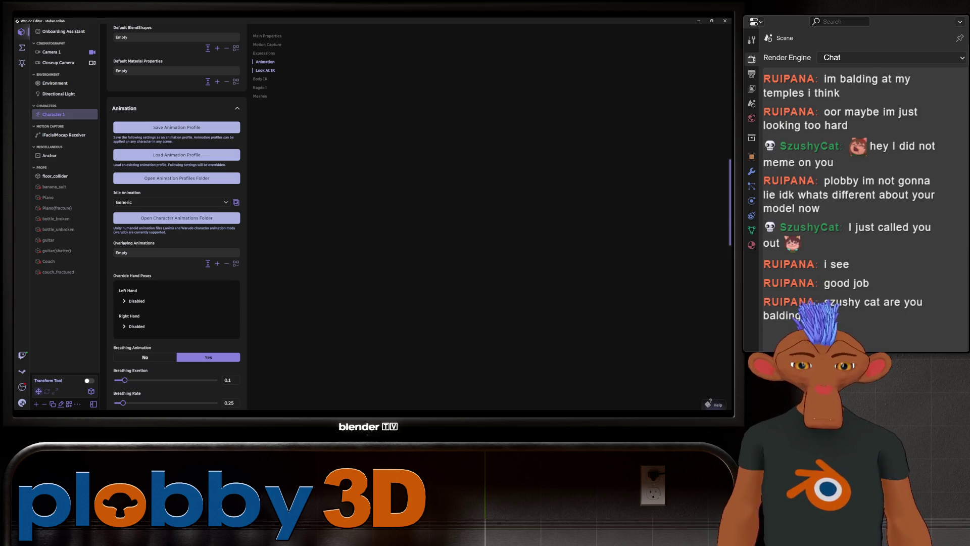
- Switch back from Warudo Editor to the Blender window
{"action": "key", "text": "alt+Tab"}
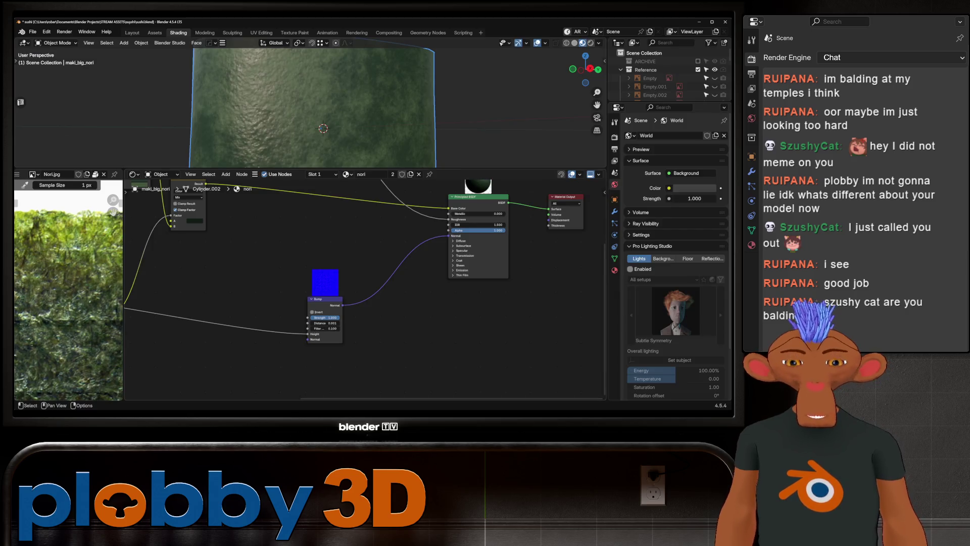
{"action": "scroll", "coordinate": [326, 296], "scroll_direction": "down", "scroll_amount": 2}
- Set the nori Voronoi Texture's Feature Output to F1
{"action": "mouse_move", "coordinate": [319, 99]}
{"action": "middle_mouse_down"}
{"action": "mouse_move", "coordinate": [319, 129]}
{"action": "mouse_move", "coordinate": [327, 114]}
{"action": "mouse_move", "coordinate": [327, 130]}
{"action": "middle_mouse_up"}
{"action": "middle_click_drag", "start_coordinate": [304, 295], "coordinate": [442, 308]}
{"action": "scroll", "coordinate": [228, 303], "scroll_direction": "up", "scroll_amount": 2}
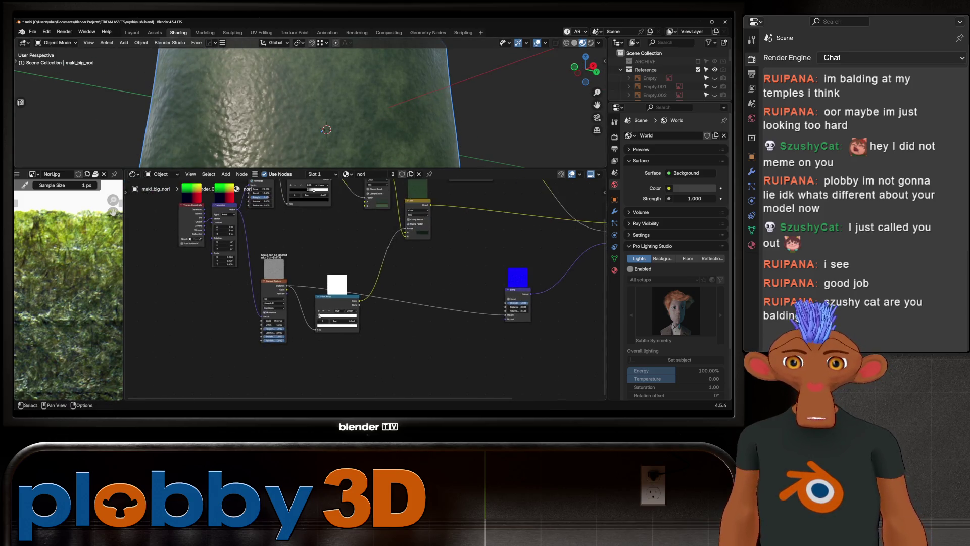
{"action": "scroll", "coordinate": [228, 304], "scroll_direction": "up", "scroll_amount": 1}
{"action": "left_click", "coordinate": [267, 310]}
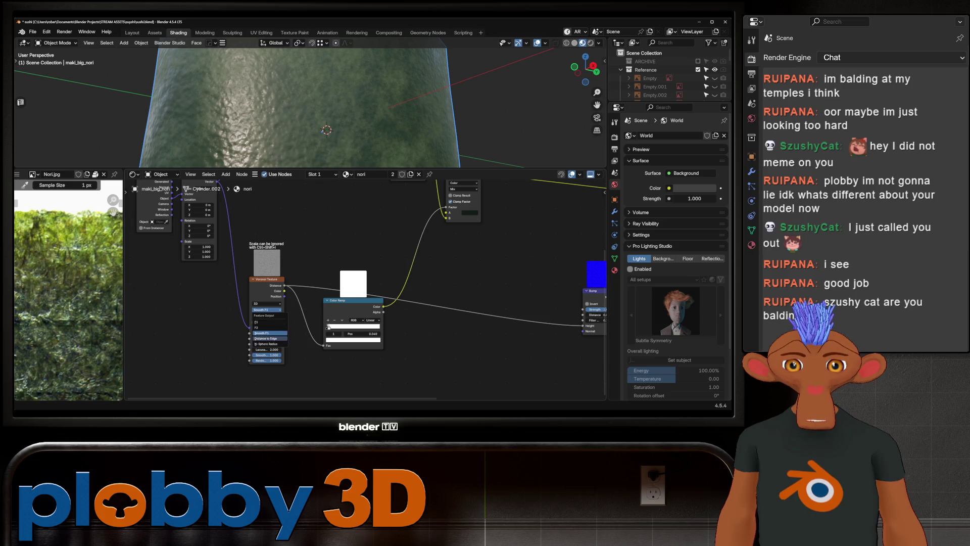
{"action": "left_click", "coordinate": [267, 326]}
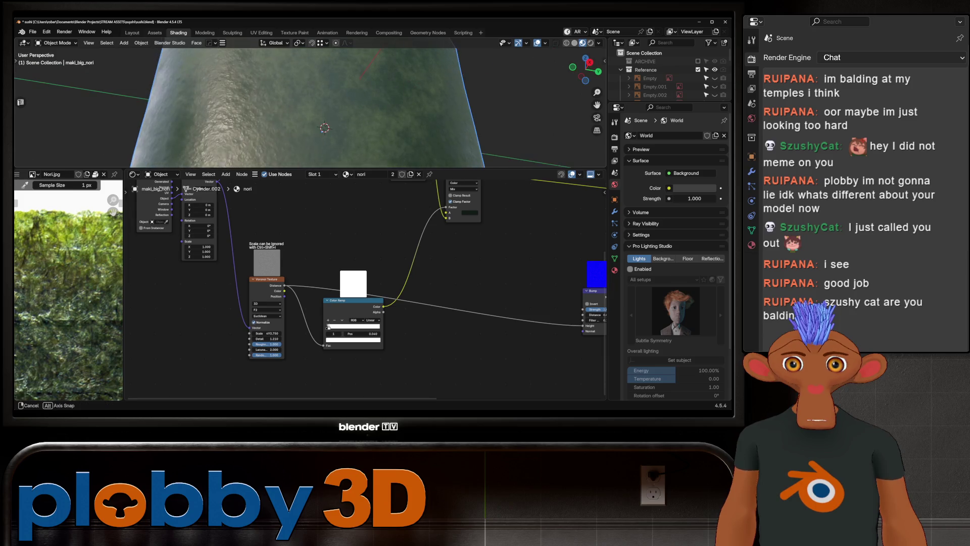
- Lower the Voronoi Scale to about 237 and begin editing the Bump node's Distance
{"action": "middle_click_drag", "start_coordinate": [228, 121], "coordinate": [289, 113]}
{"action": "mouse_move", "coordinate": [267, 333]}
{"action": "left_mouse_down"}
{"action": "mouse_move", "coordinate": [250, 333]}
{"action": "mouse_move", "coordinate": [262, 333]}
{"action": "left_mouse_up"}
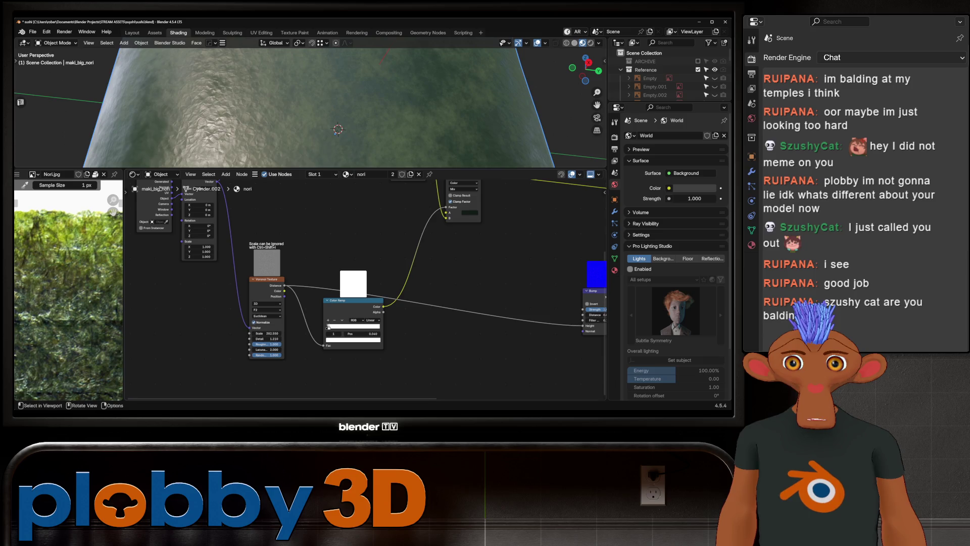
{"action": "middle_click_drag", "start_coordinate": [303, 114], "coordinate": [318, 92]}
{"action": "mouse_move", "coordinate": [267, 333]}
{"action": "left_mouse_down"}
{"action": "mouse_move", "coordinate": [257, 333]}
{"action": "mouse_move", "coordinate": [273, 333]}
{"action": "left_mouse_up"}
{"action": "middle_click_drag", "start_coordinate": [334, 114], "coordinate": [337, 84]}
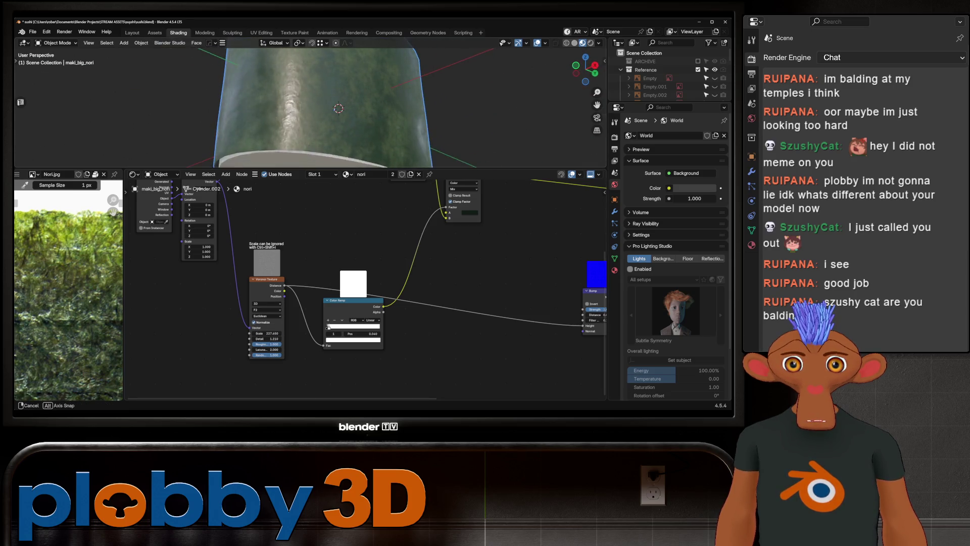
{"action": "middle_click_drag", "start_coordinate": [328, 327], "coordinate": [163, 298]}
{"action": "left_click", "coordinate": [434, 286]}
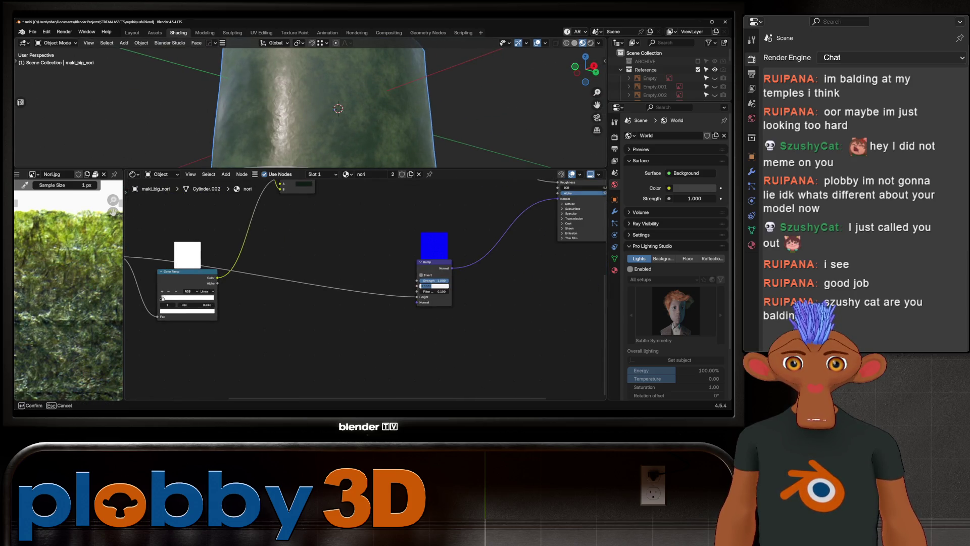
{"action": "type", "text": "0.1"}
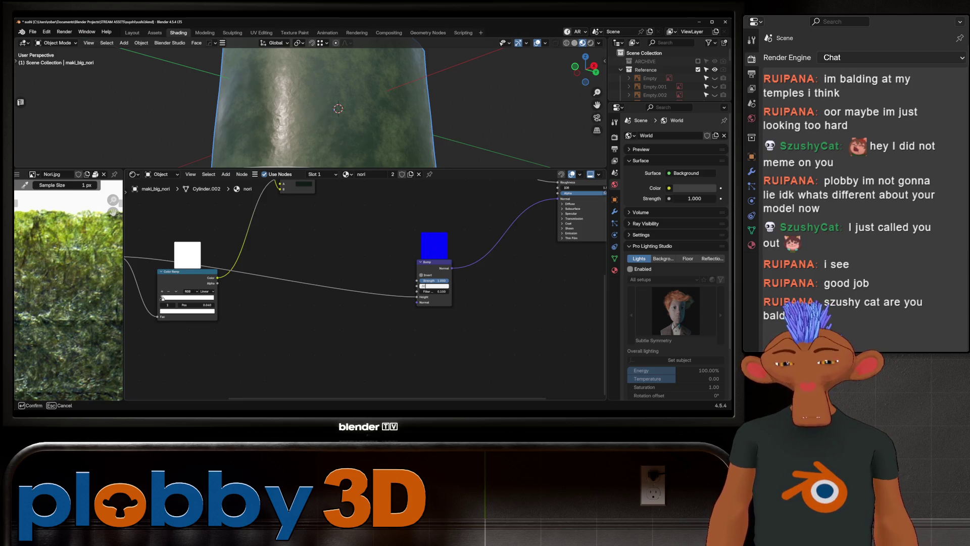
- Confirm the shallower Bump distance and inspect the nori cylinder
{"action": "key", "text": "Return"}
{"action": "middle_click_drag", "start_coordinate": [303, 114], "coordinate": [361, 102]}
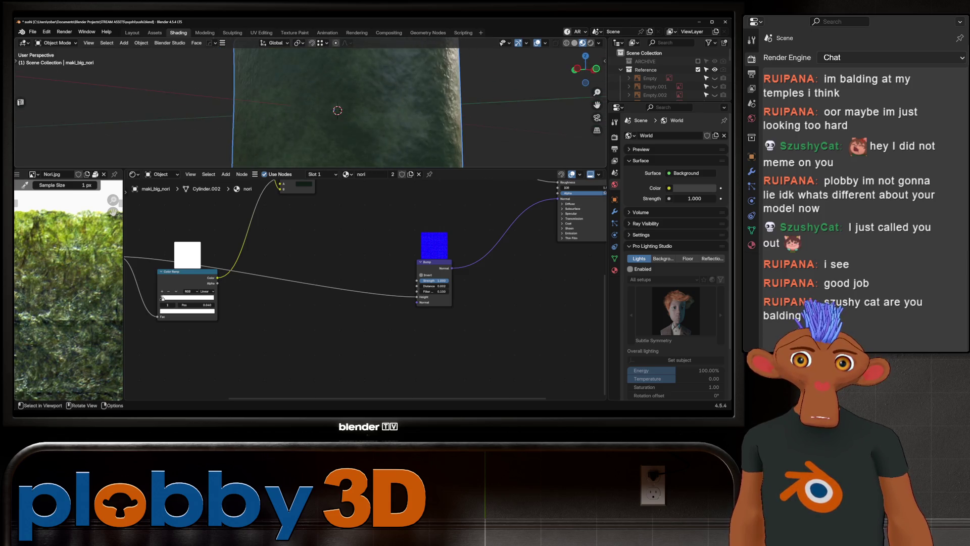
{"action": "middle_click_drag", "start_coordinate": [361, 102], "coordinate": [359, 101]}
{"action": "middle_click_drag", "start_coordinate": [304, 289], "coordinate": [243, 374]}
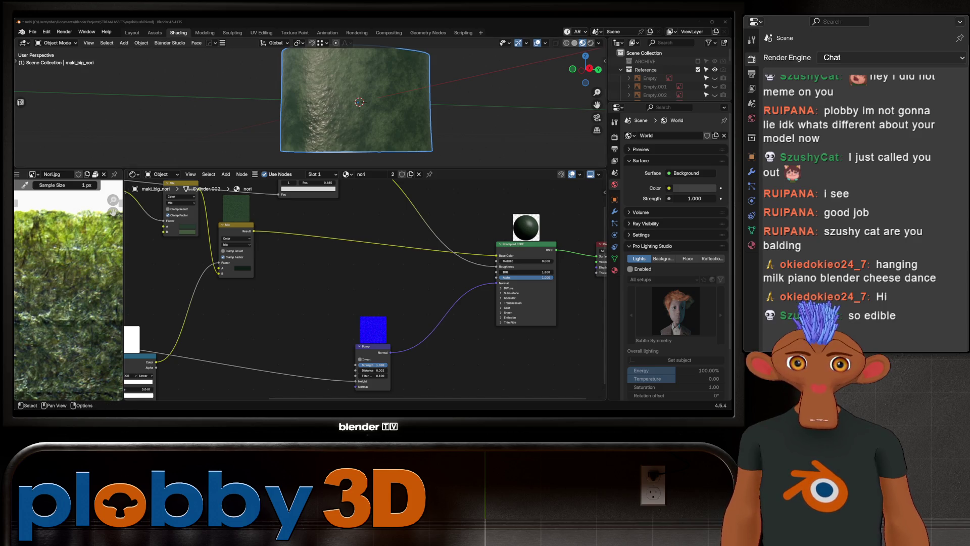
- Move the nori Color Ramp's left stop right to about 0.46
{"action": "middle_click_drag", "start_coordinate": [364, 303], "coordinate": [395, 376]}
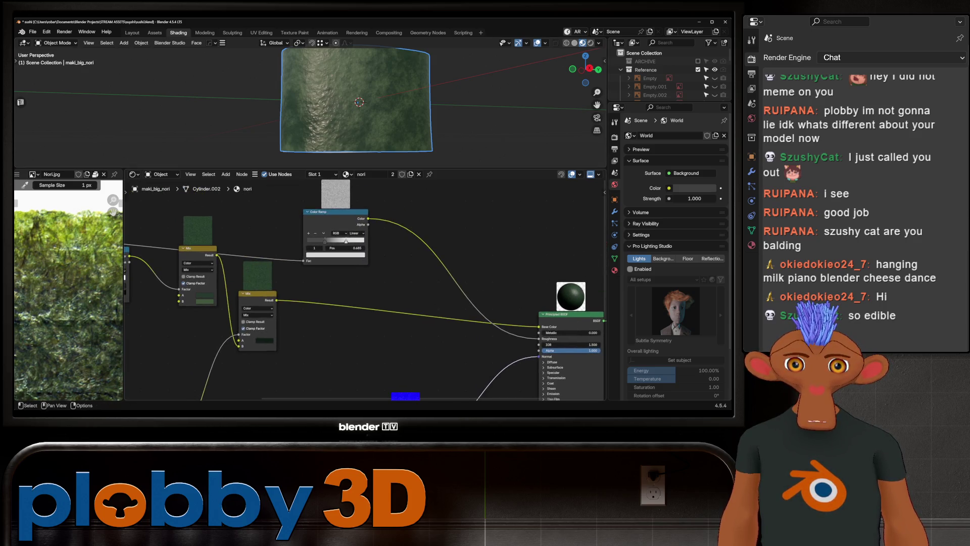
{"action": "mouse_move", "coordinate": [324, 241]}
{"action": "left_mouse_down"}
{"action": "mouse_move", "coordinate": [350, 241]}
{"action": "mouse_move", "coordinate": [343, 241]}
{"action": "left_mouse_up"}
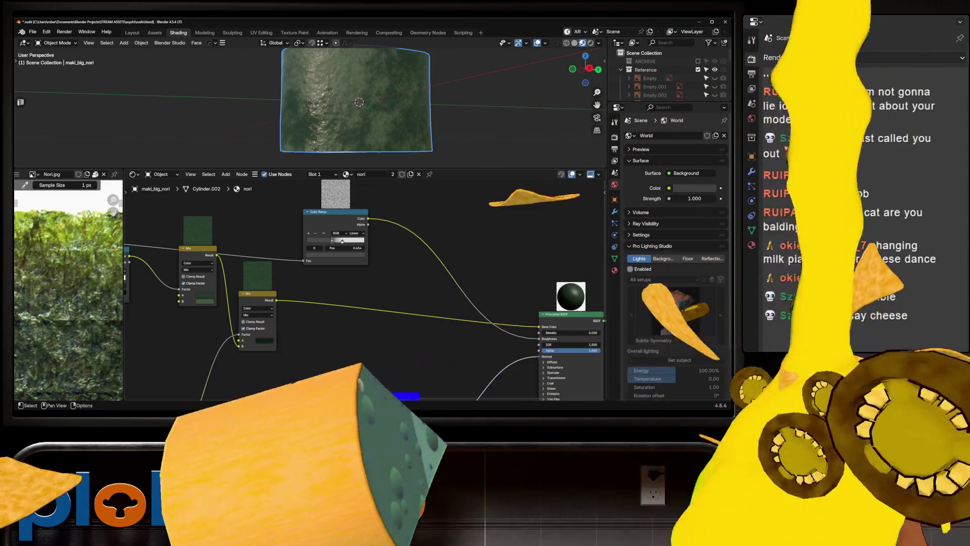
{"action": "left_click_drag", "start_coordinate": [342, 241], "coordinate": [338, 241]}
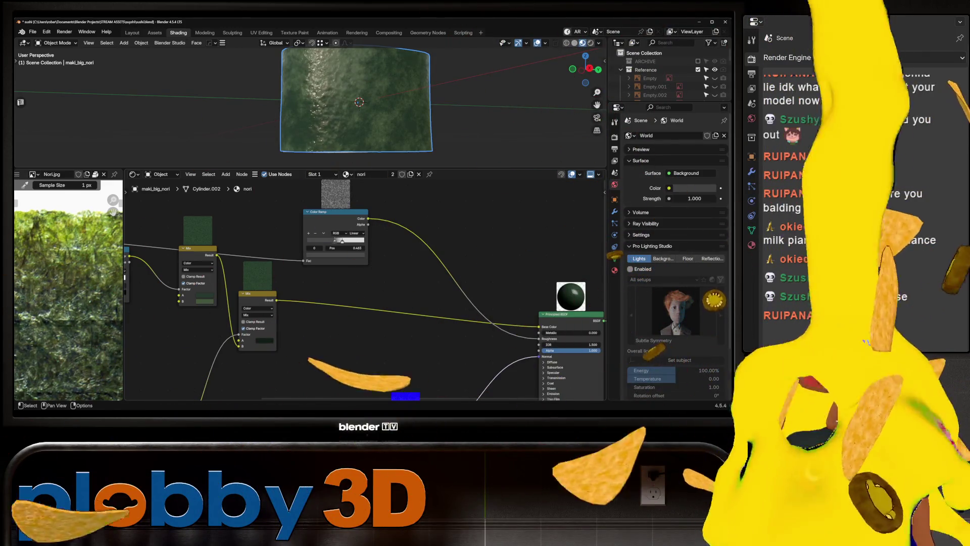
{"action": "mouse_move", "coordinate": [455, 77]}
{"action": "middle_mouse_down"}
{"action": "mouse_move", "coordinate": [455, 137]}
{"action": "mouse_move", "coordinate": [455, 91]}
{"action": "middle_mouse_up"}
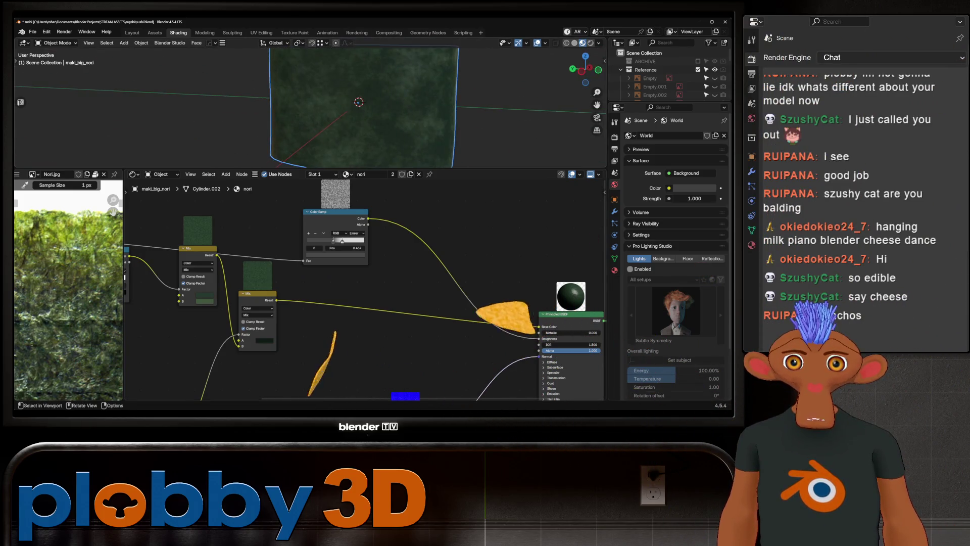
- Save the sushi project via File > Save and inspect the nori cylinder from the side
{"action": "middle_click_drag", "start_coordinate": [326, 106], "coordinate": [327, 129]}
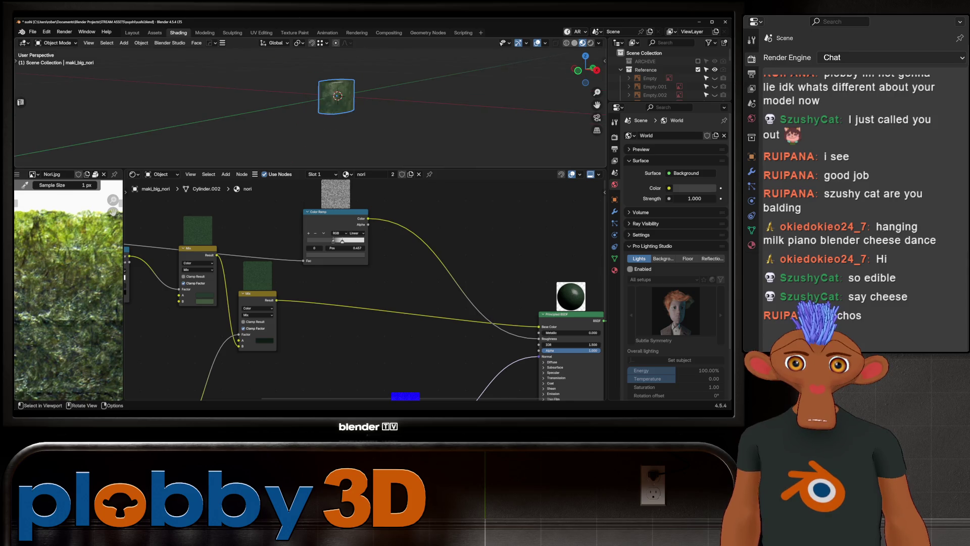
{"action": "scroll", "coordinate": [326, 106], "scroll_direction": "up", "scroll_amount": 5}
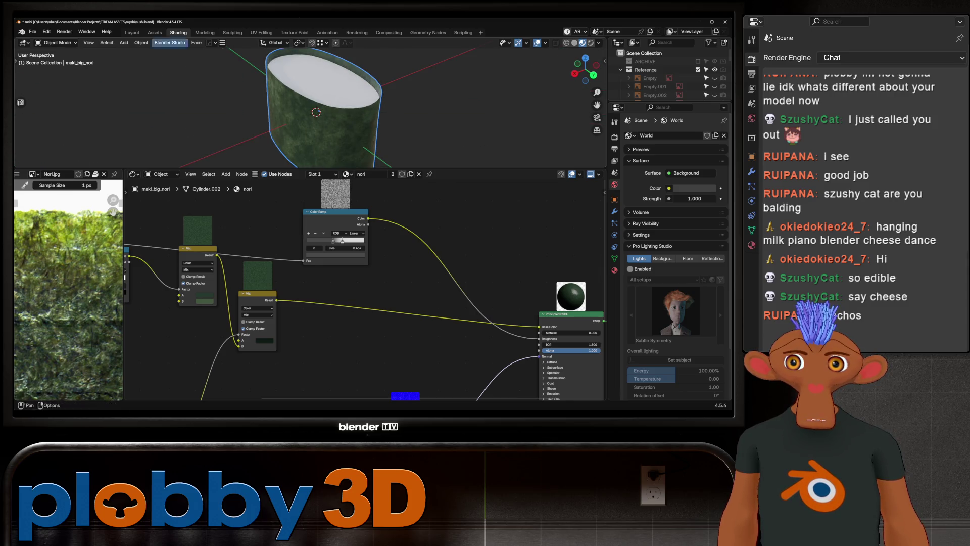
{"action": "left_click", "coordinate": [32, 33]}
{"action": "left_click", "coordinate": [44, 86]}
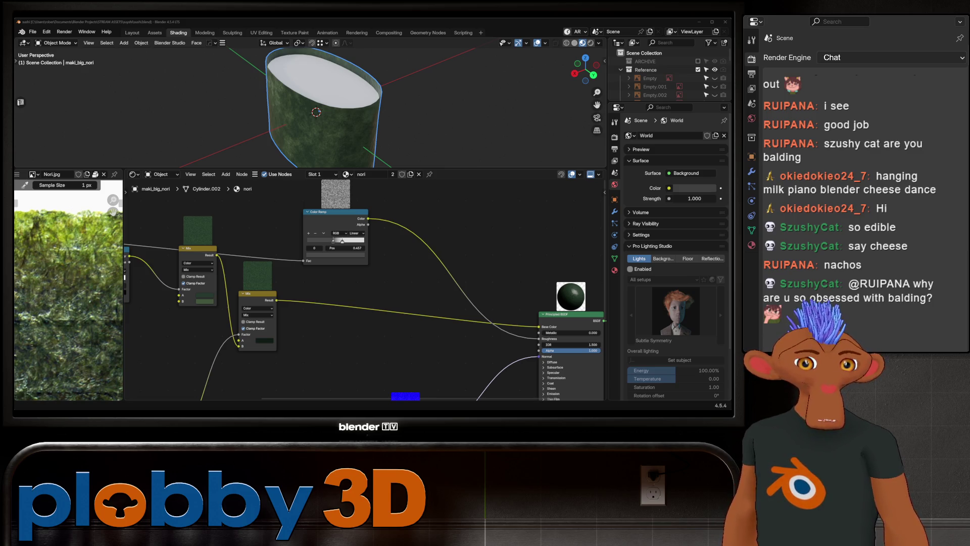
{"action": "mouse_move", "coordinate": [319, 113]}
{"action": "middle_mouse_down"}
{"action": "mouse_move", "coordinate": [318, 77]}
{"action": "mouse_move", "coordinate": [318, 122]}
{"action": "middle_mouse_up"}
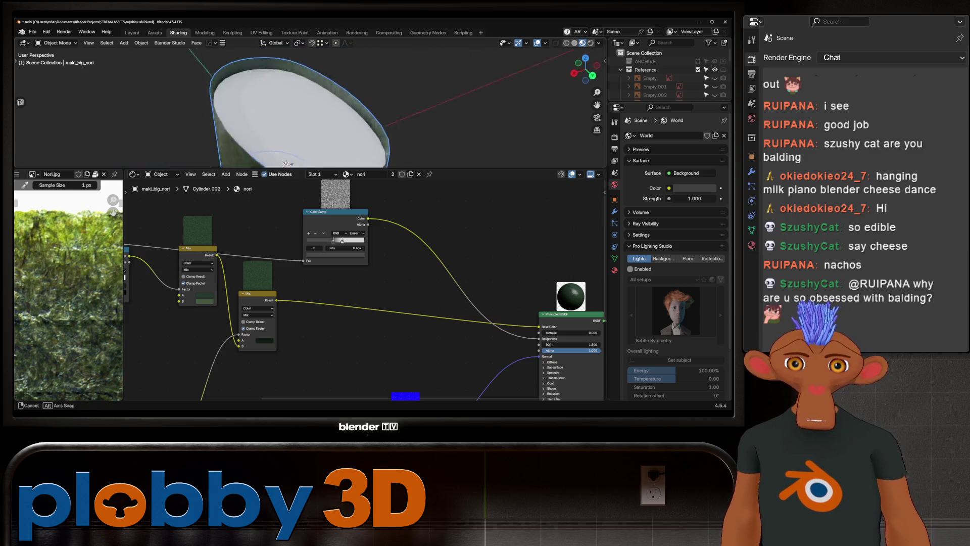
{"action": "middle_click_drag", "start_coordinate": [286, 162], "coordinate": [289, 144]}
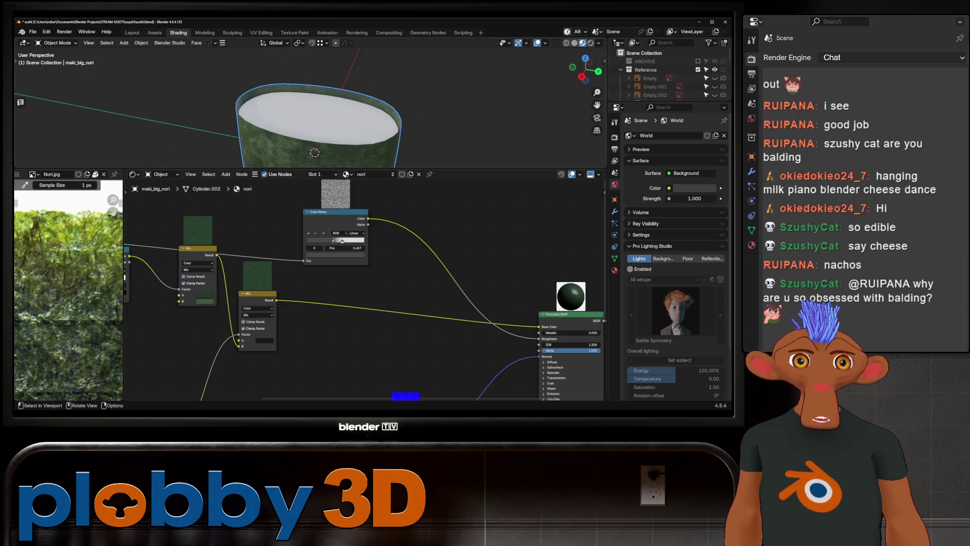
{"action": "middle_click_drag", "start_coordinate": [288, 144], "coordinate": [334, 140]}
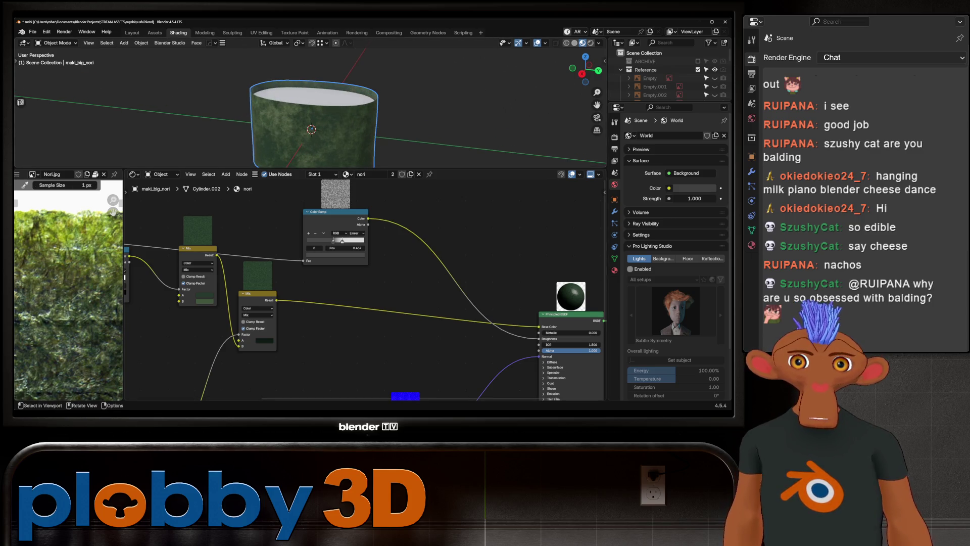
{"action": "scroll", "coordinate": [312, 113], "scroll_direction": "down", "scroll_amount": 3}
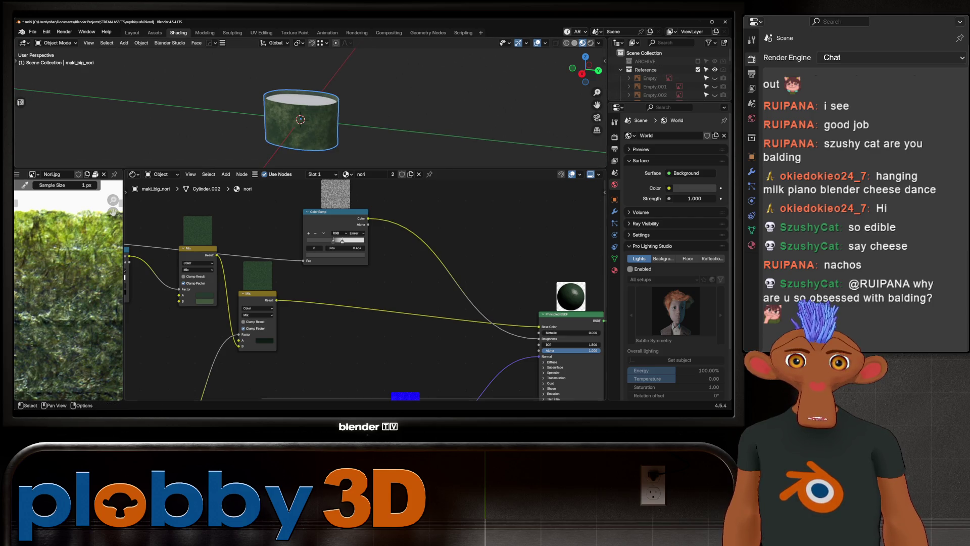
{"action": "scroll", "coordinate": [363, 289], "scroll_direction": "down", "scroll_amount": 2}
{"action": "scroll", "coordinate": [363, 288], "scroll_direction": "down", "scroll_amount": 3}
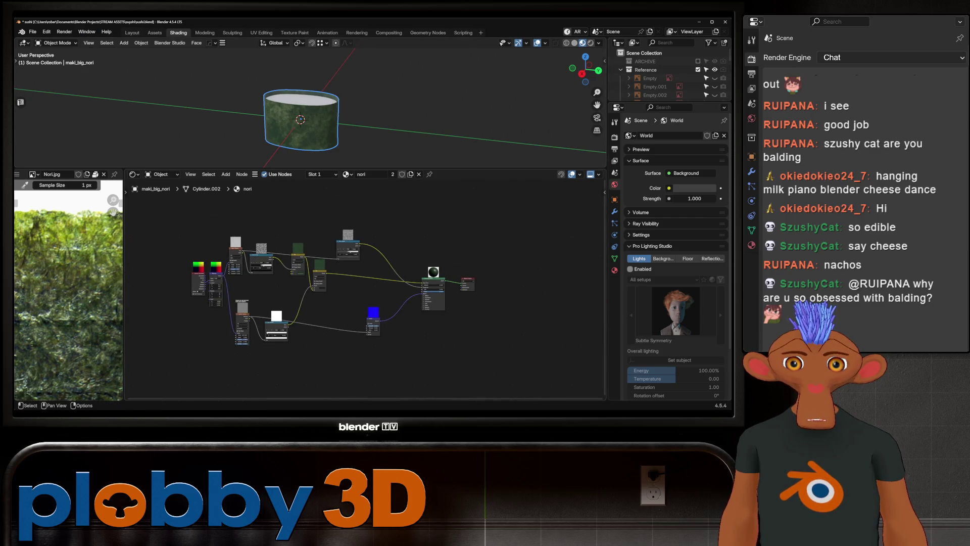
- Select the Plane in the Outliner and focus the viewport on it
{"action": "left_click_drag", "start_coordinate": [667, 101], "coordinate": [667, 268]}
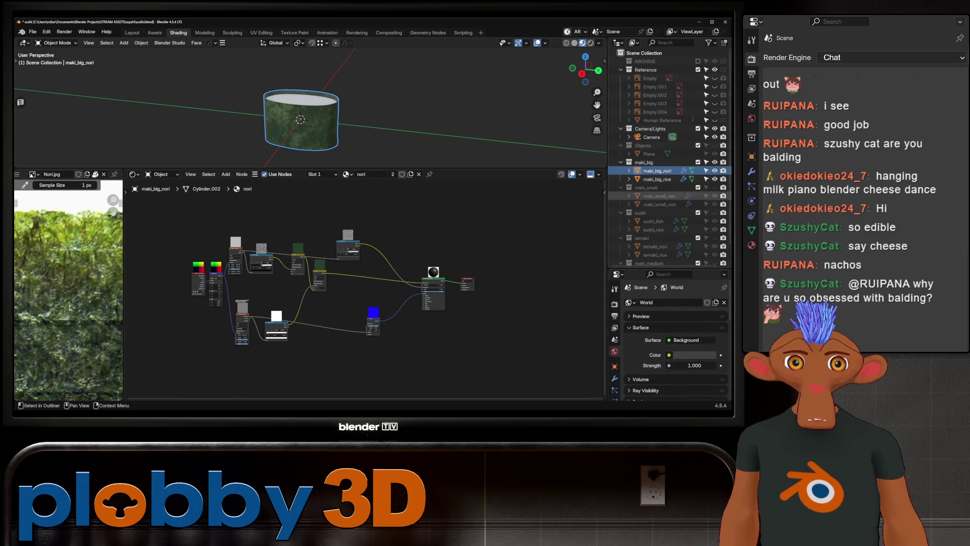
{"action": "scroll", "coordinate": [667, 151], "scroll_direction": "down", "scroll_amount": 1}
{"action": "key", "text": "h"}
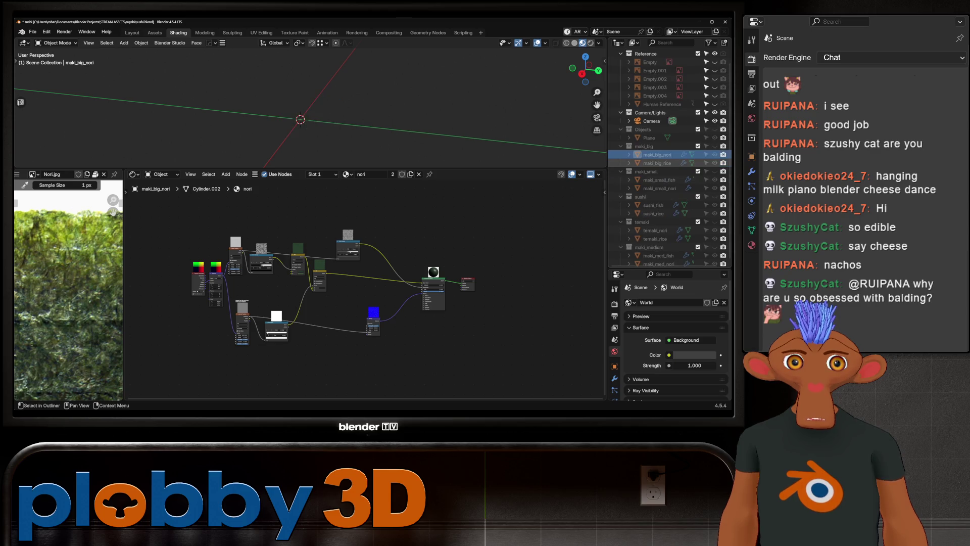
{"action": "left_click", "coordinate": [649, 138]}
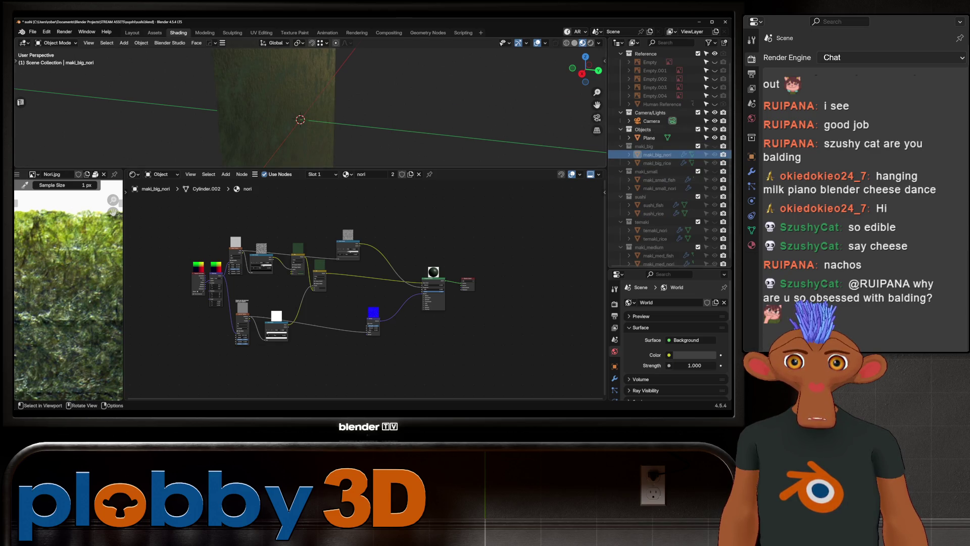
{"action": "key", "text": "KP_Decimal"}
{"action": "middle_click_drag", "start_coordinate": [303, 114], "coordinate": [311, 151]}
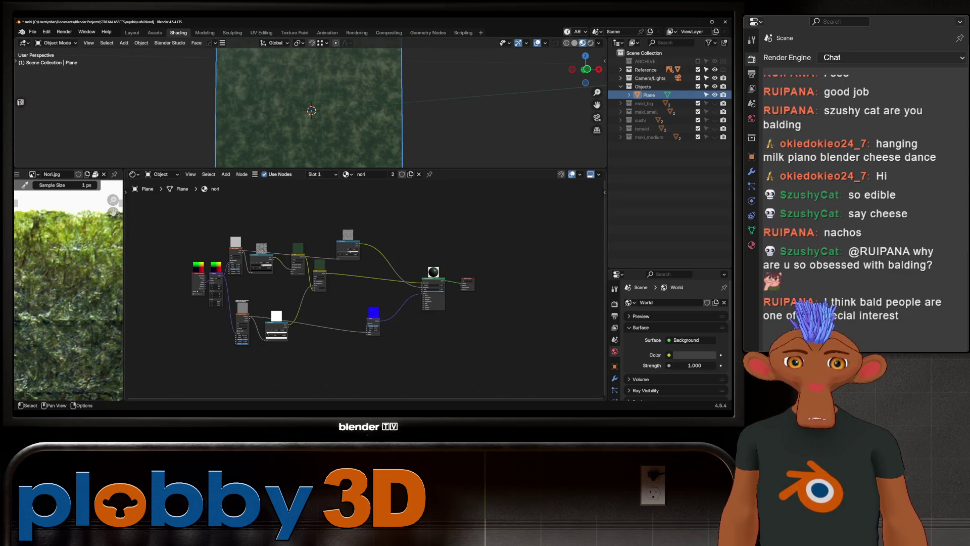
{"action": "scroll", "coordinate": [675, 341], "scroll_direction": "down", "scroll_amount": 5}
{"action": "scroll", "coordinate": [675, 341], "scroll_direction": "down", "scroll_amount": 4}
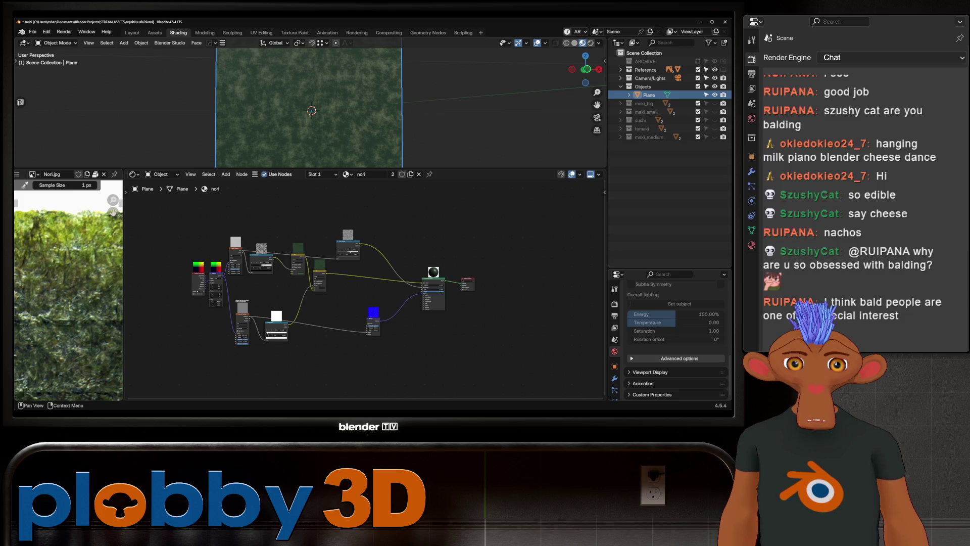
- Remove the nori material slot from the Plane in Material Properties
{"action": "left_click_drag", "start_coordinate": [668, 269], "coordinate": [667, 196]}
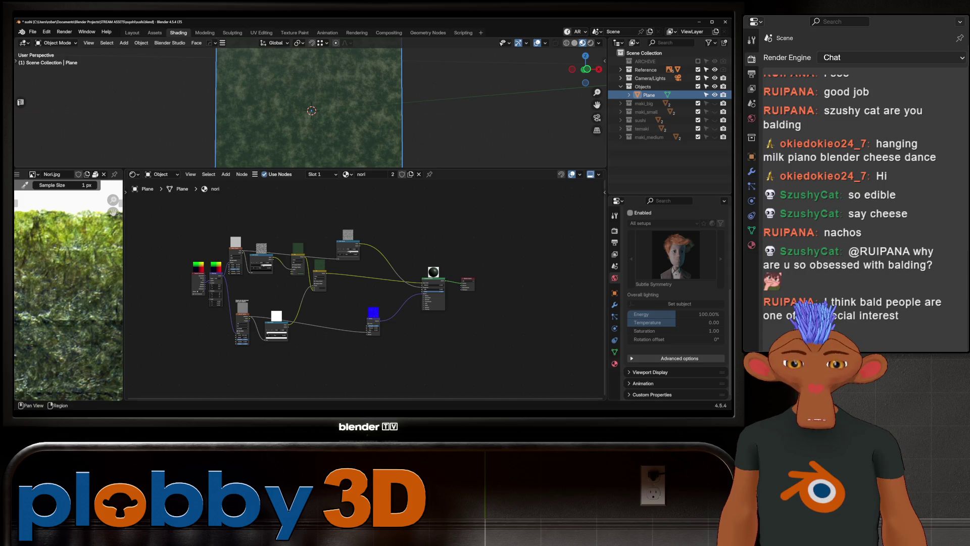
{"action": "left_click", "coordinate": [615, 362]}
{"action": "scroll", "coordinate": [671, 303], "scroll_direction": "up", "scroll_amount": 3}
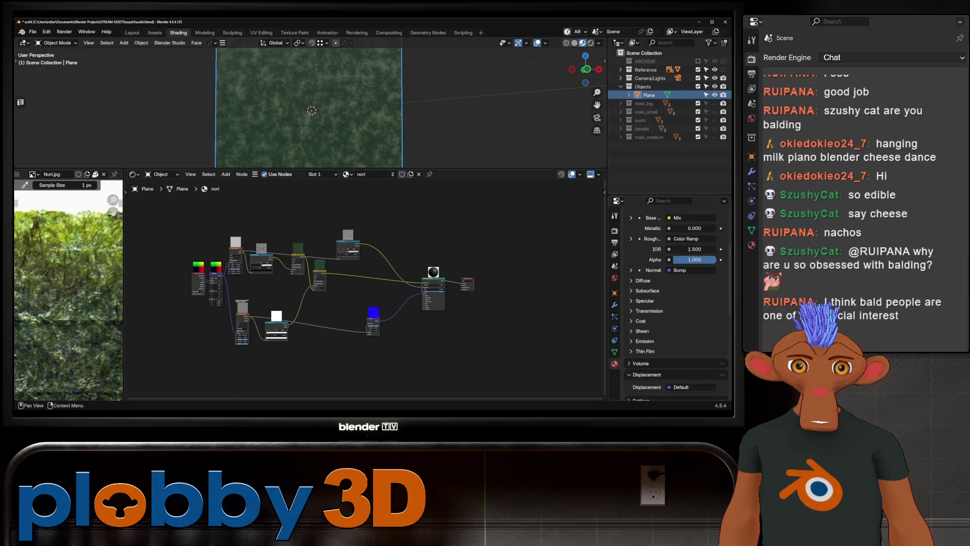
{"action": "scroll", "coordinate": [671, 304], "scroll_direction": "up", "scroll_amount": 3}
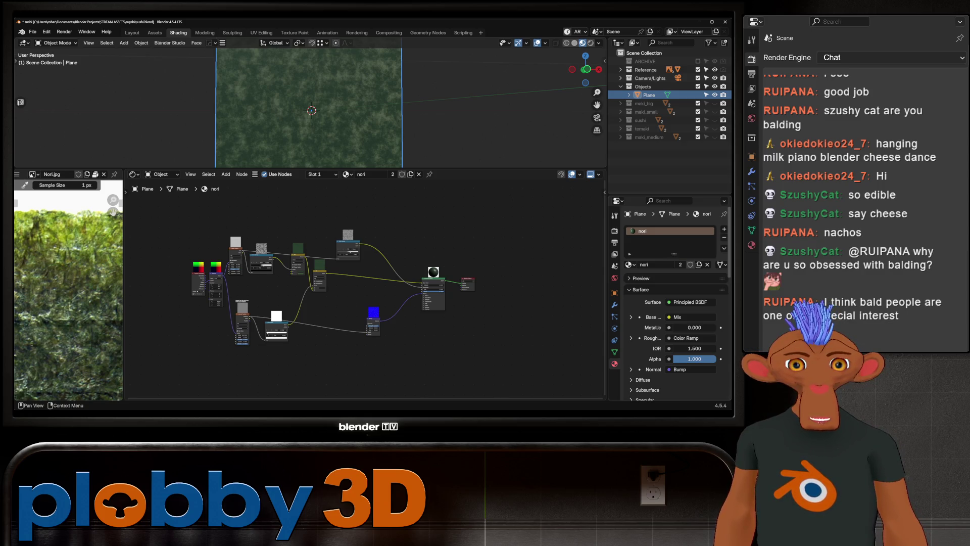
{"action": "left_click", "coordinate": [723, 238]}
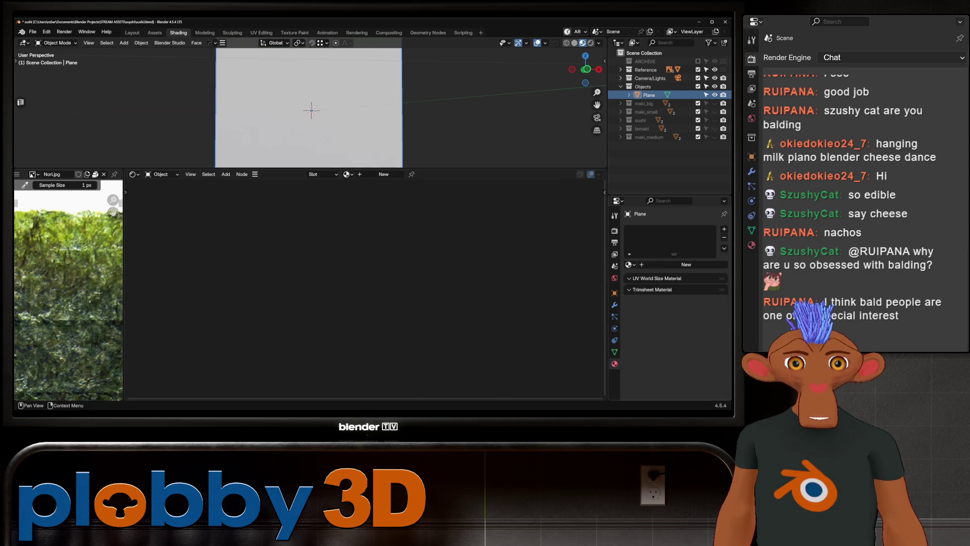
- Create a new material on the Plane and name it rice
{"action": "left_click", "coordinate": [686, 264]}
{"action": "double_click", "coordinate": [659, 230]}
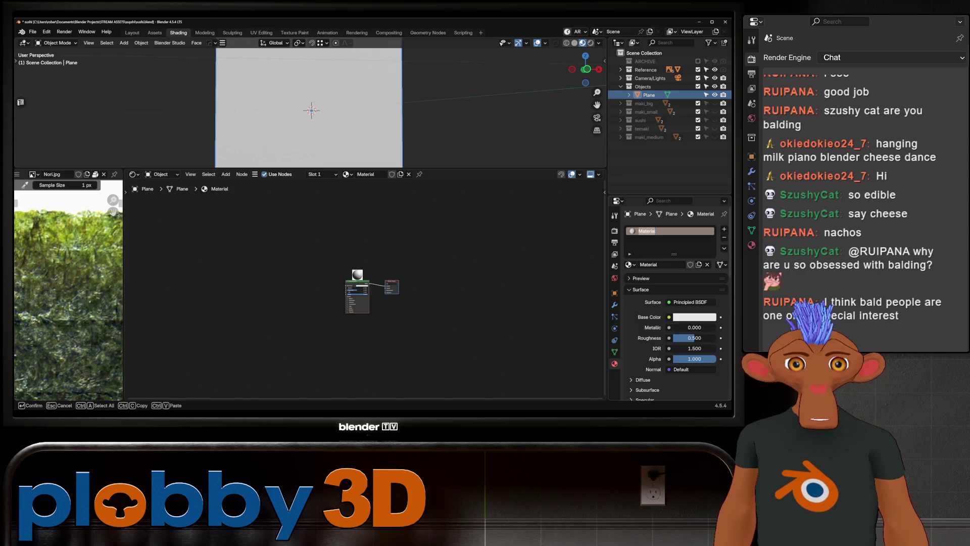
{"action": "type", "text": "rice"}
{"action": "key", "text": "Return"}
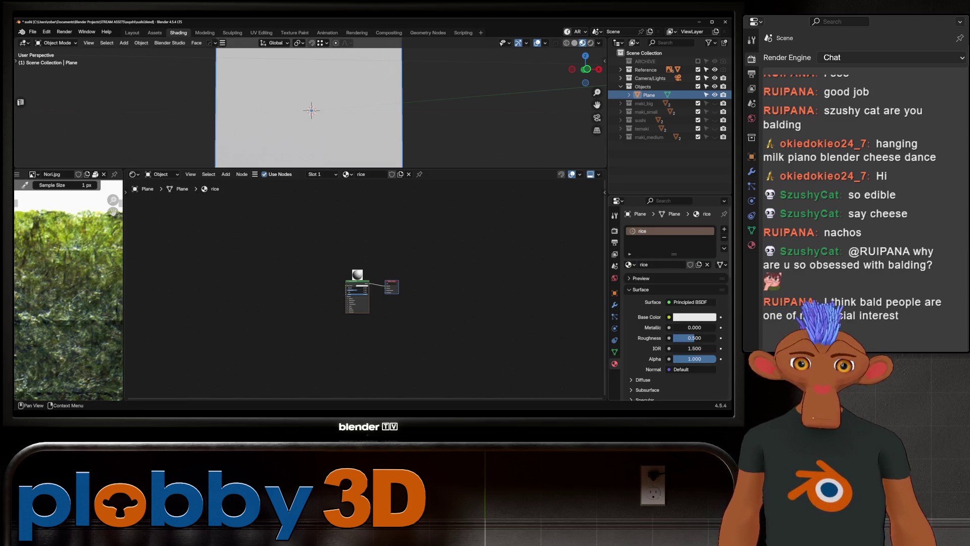
{"action": "scroll", "coordinate": [336, 296], "scroll_direction": "up", "scroll_amount": 2}
{"action": "scroll", "coordinate": [336, 296], "scroll_direction": "up", "scroll_amount": 1}
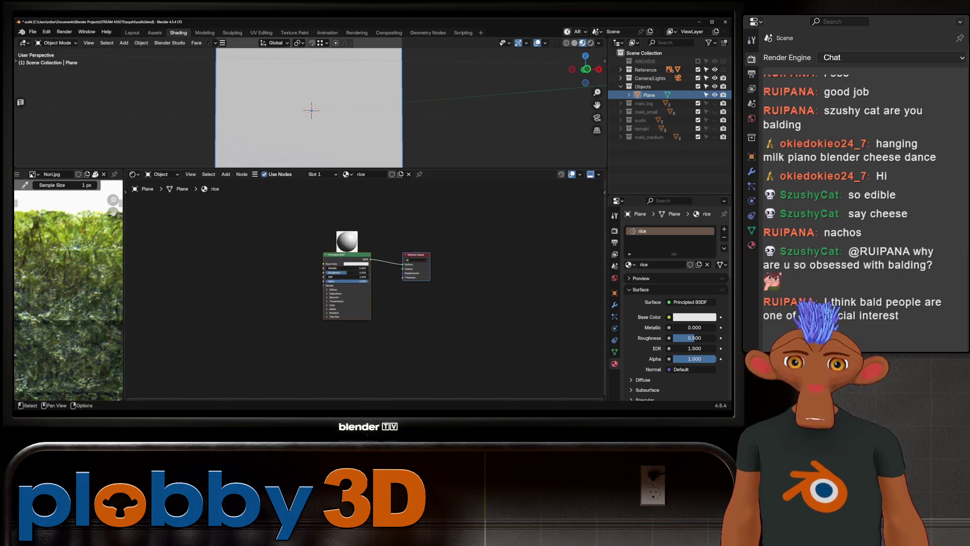
{"action": "scroll", "coordinate": [335, 296], "scroll_direction": "up", "scroll_amount": 2}
- Add an image texture chain to the shader using Rice.jpg as base colour
{"action": "key", "text": "ctrl+t"}
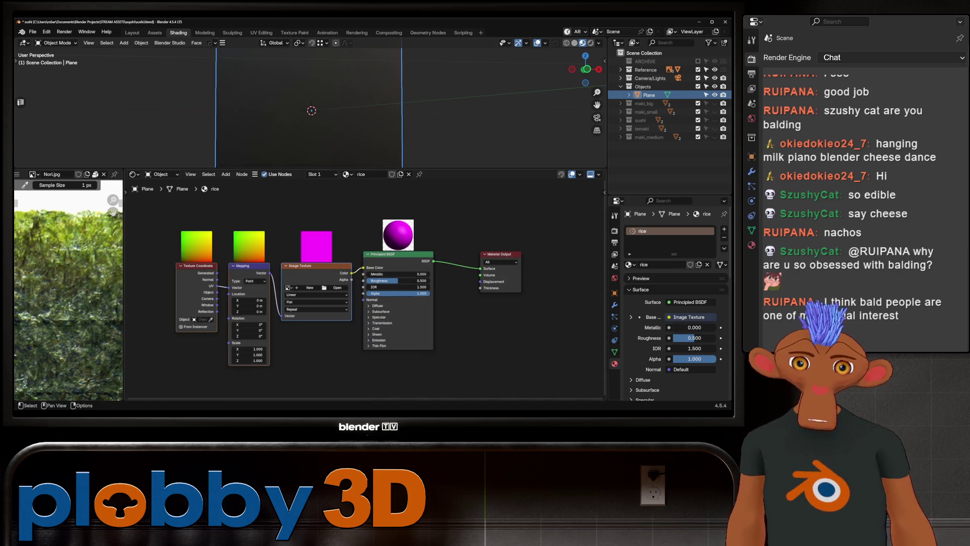
{"action": "left_click", "coordinate": [289, 287]}
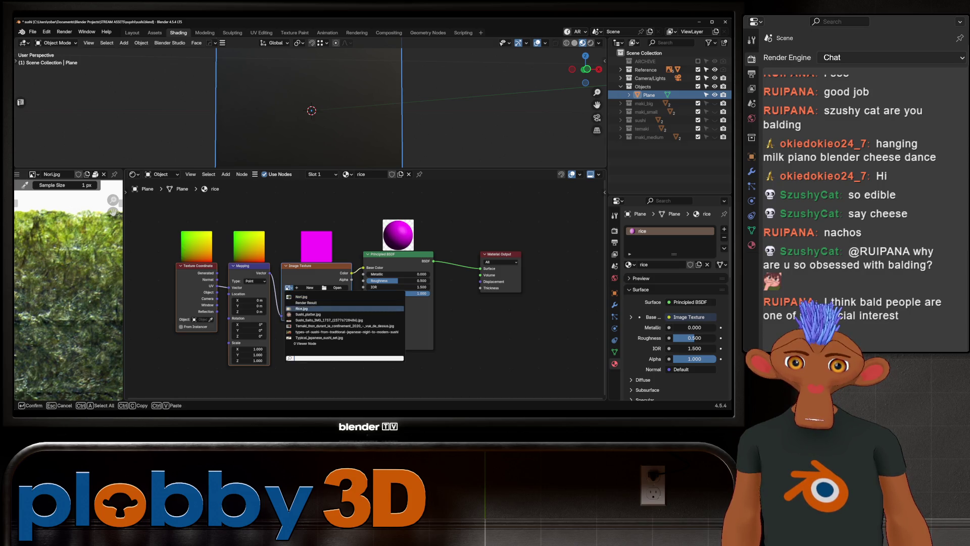
{"action": "left_click", "coordinate": [302, 309]}
{"action": "scroll", "coordinate": [319, 296], "scroll_direction": "down", "scroll_amount": 1}
{"action": "middle_click_drag", "start_coordinate": [303, 114], "coordinate": [394, 106]}
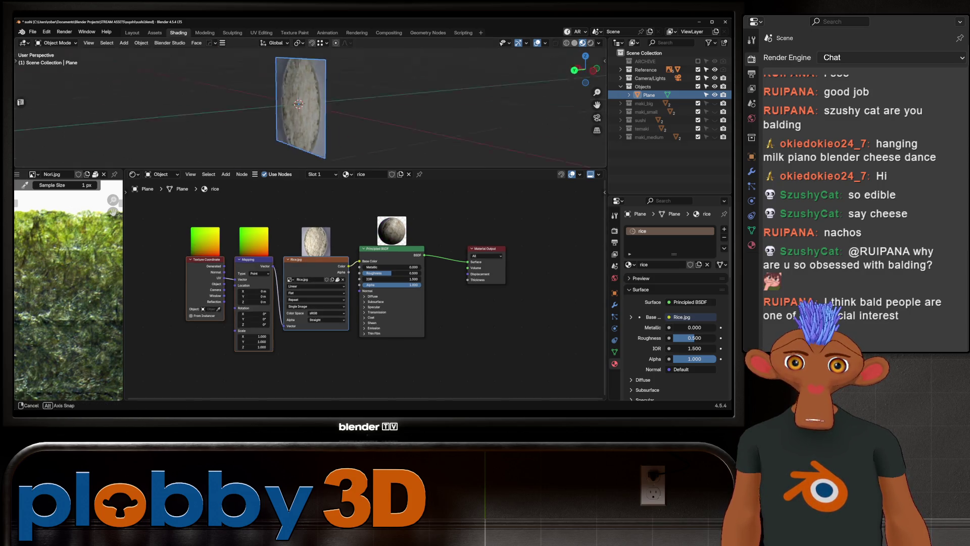
{"action": "mouse_move", "coordinate": [318, 106]}
{"action": "middle_mouse_down"}
{"action": "mouse_move", "coordinate": [364, 99]}
{"action": "mouse_move", "coordinate": [341, 114]}
{"action": "mouse_move", "coordinate": [319, 106]}
{"action": "middle_mouse_up"}
{"action": "scroll", "coordinate": [311, 106], "scroll_direction": "up", "scroll_amount": 3}
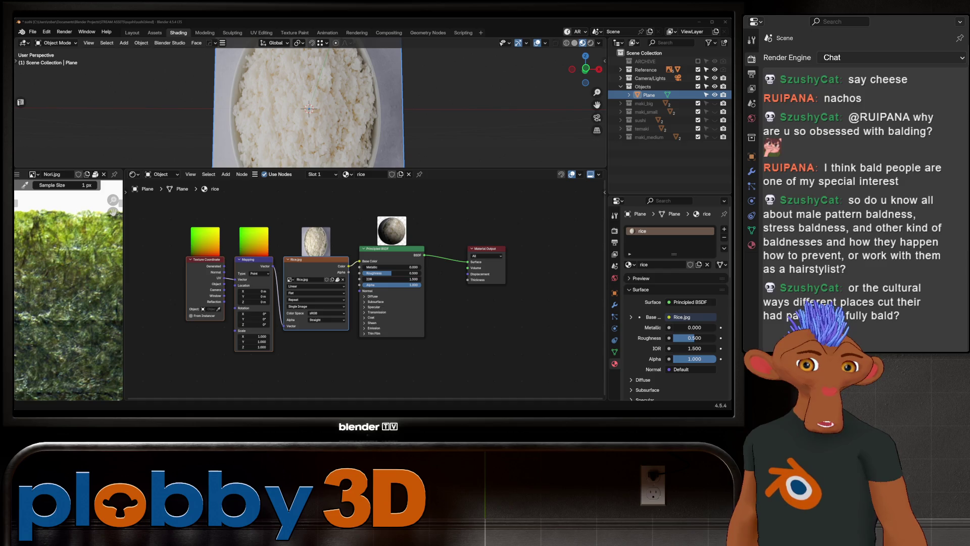
{"action": "key", "text": "shift+a"}
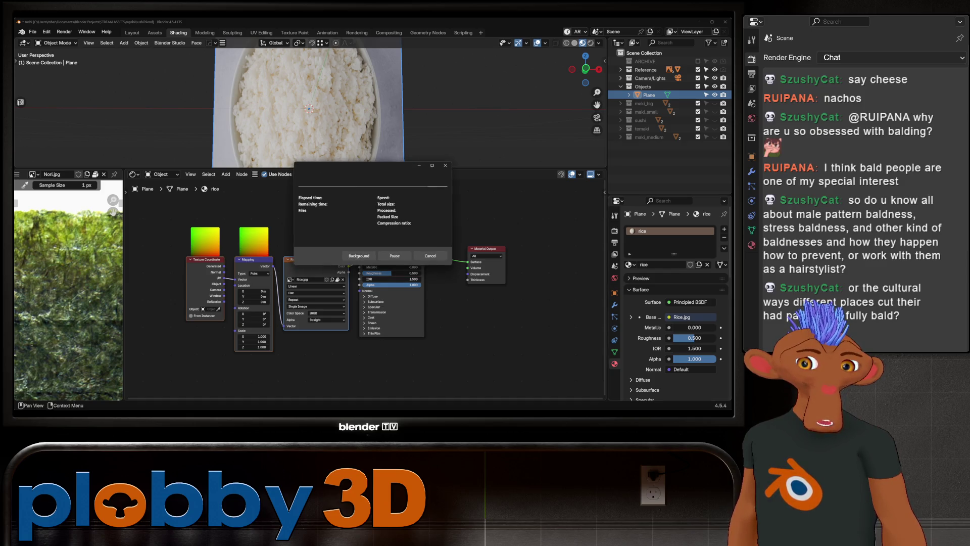
- Delete the Texture Coordinate, Mapping and Image Texture nodes from the rice material
{"action": "key", "text": "Escape"}
{"action": "key", "text": "shift+a"}
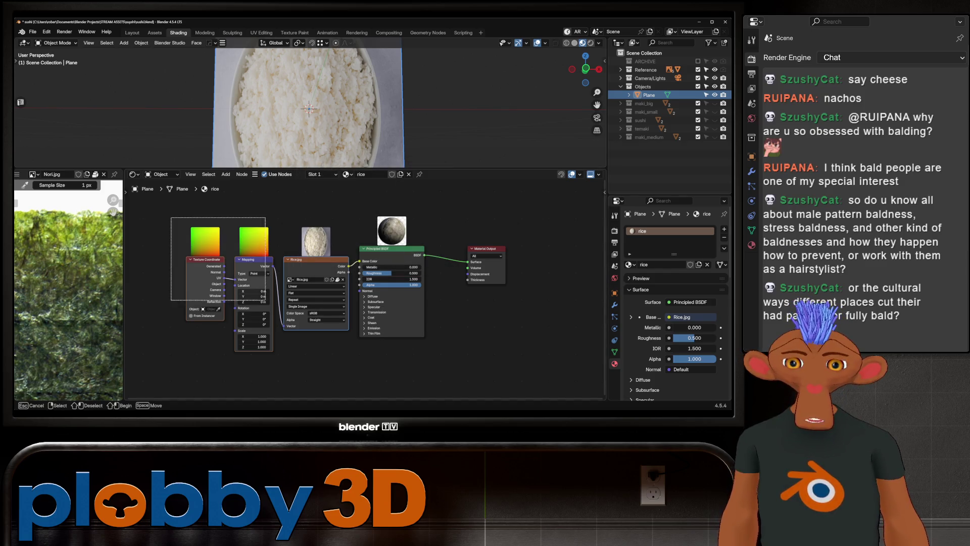
{"action": "key", "text": "Escape"}
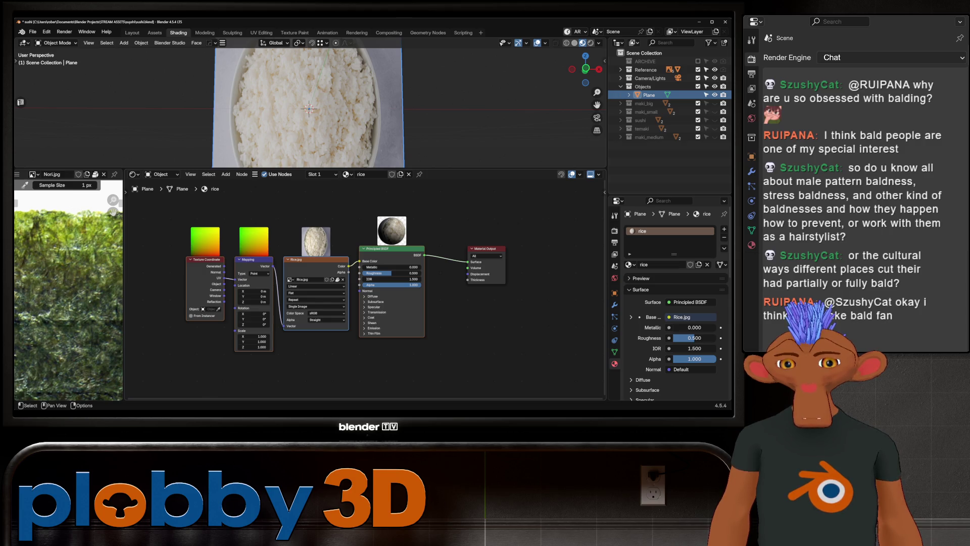
{"action": "key", "text": "x"}
{"action": "key", "text": "ctrl+z"}
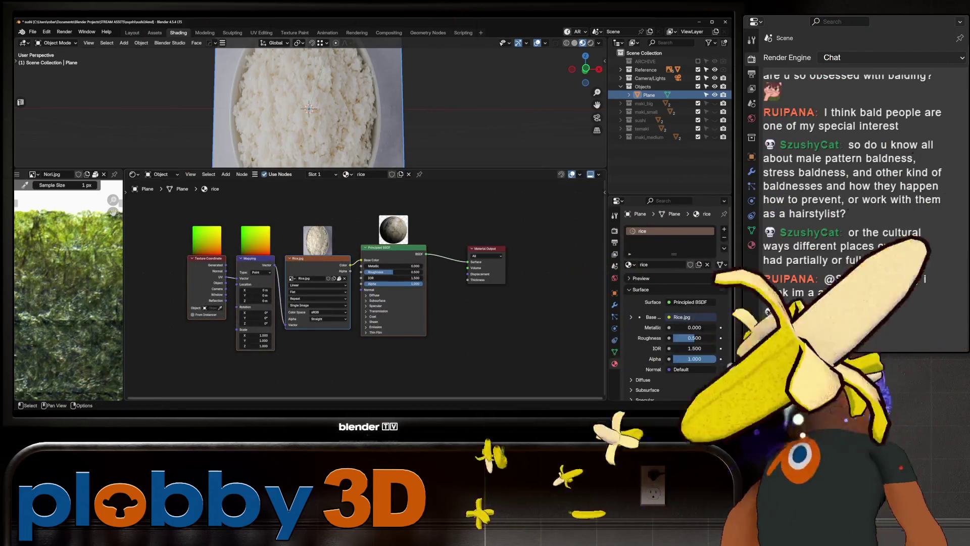
{"action": "left_click_drag", "start_coordinate": [311, 374], "coordinate": [182, 216]}
{"action": "key", "text": "x"}
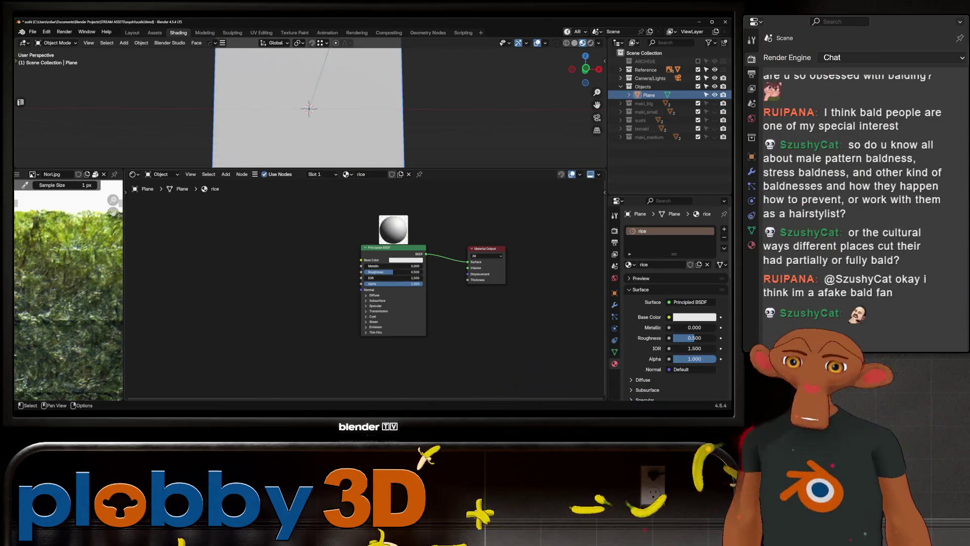
- In Principled Texture Setup, select the food_0015 normal, height, roughness, subsurface and AO maps
{"action": "key", "text": "ctrl+shift+t"}
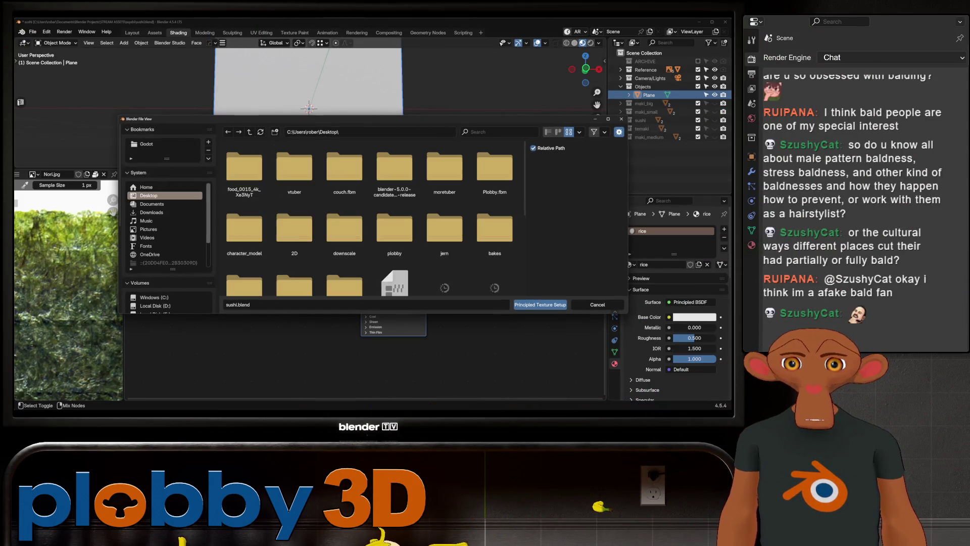
{"action": "double_click", "coordinate": [245, 167]}
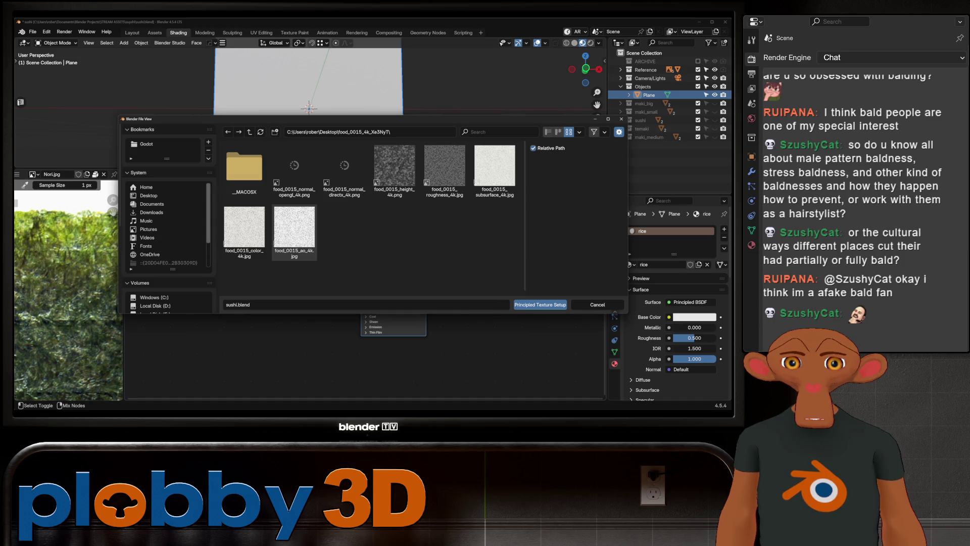
{"action": "left_click", "coordinate": [295, 167]}
{"action": "left_click", "coordinate": [394, 167], "text": "ctrl"}
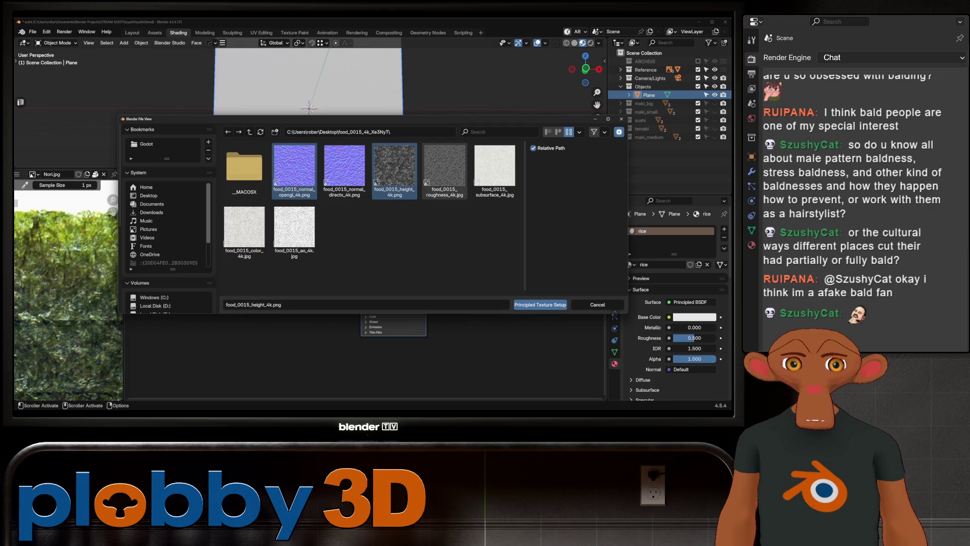
{"action": "left_click", "coordinate": [445, 168], "text": "ctrl"}
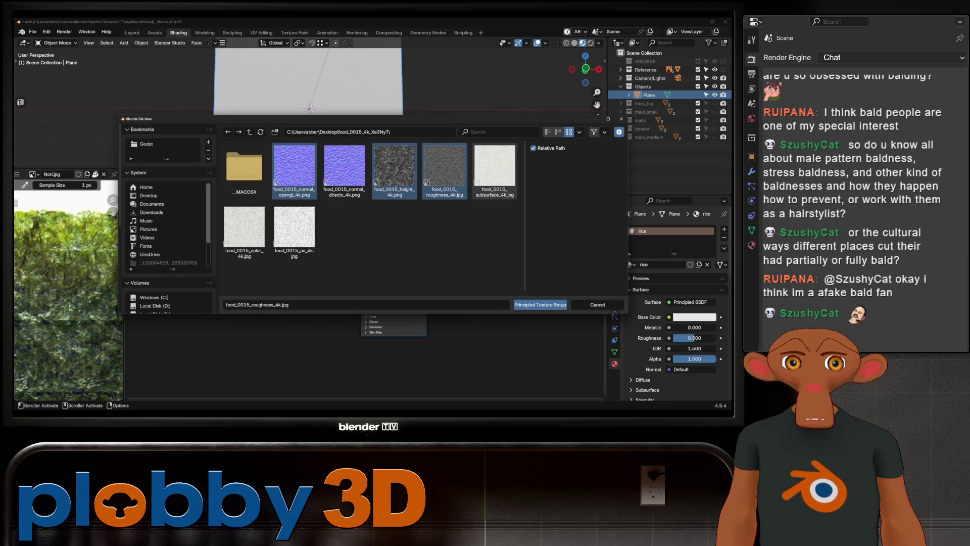
{"action": "left_click", "coordinate": [494, 168], "text": "ctrl"}
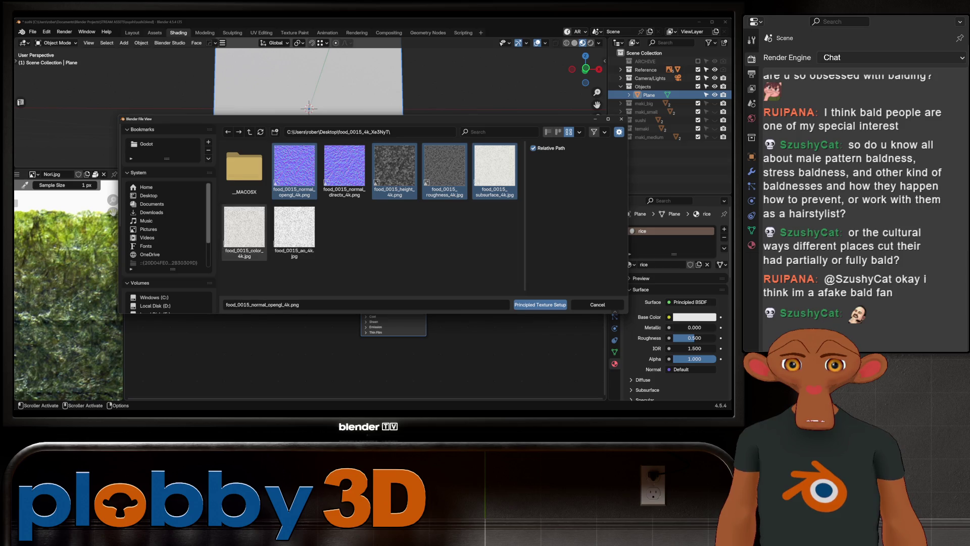
{"action": "left_click", "coordinate": [294, 227], "text": "ctrl"}
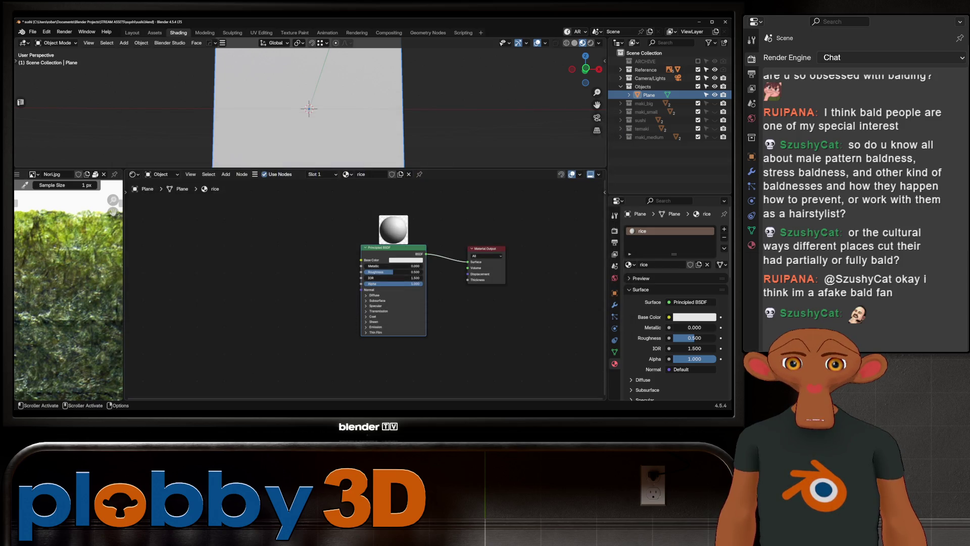
{"action": "scroll", "coordinate": [368, 103], "scroll_direction": "up", "scroll_amount": 2}
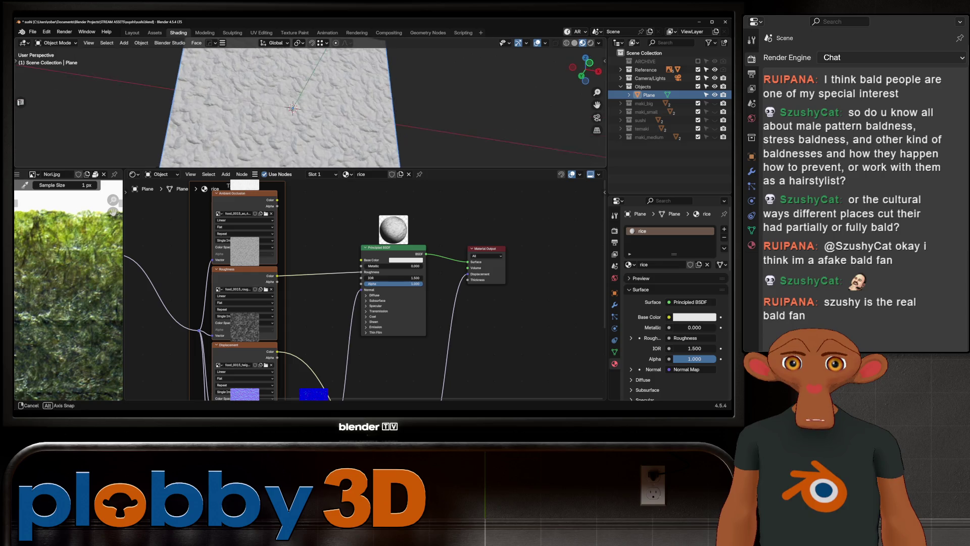
{"action": "scroll", "coordinate": [369, 102], "scroll_direction": "up", "scroll_amount": 2}
{"action": "scroll", "coordinate": [369, 102], "scroll_direction": "up", "scroll_amount": 2}
{"action": "scroll", "coordinate": [326, 102], "scroll_direction": "down", "scroll_amount": 2}
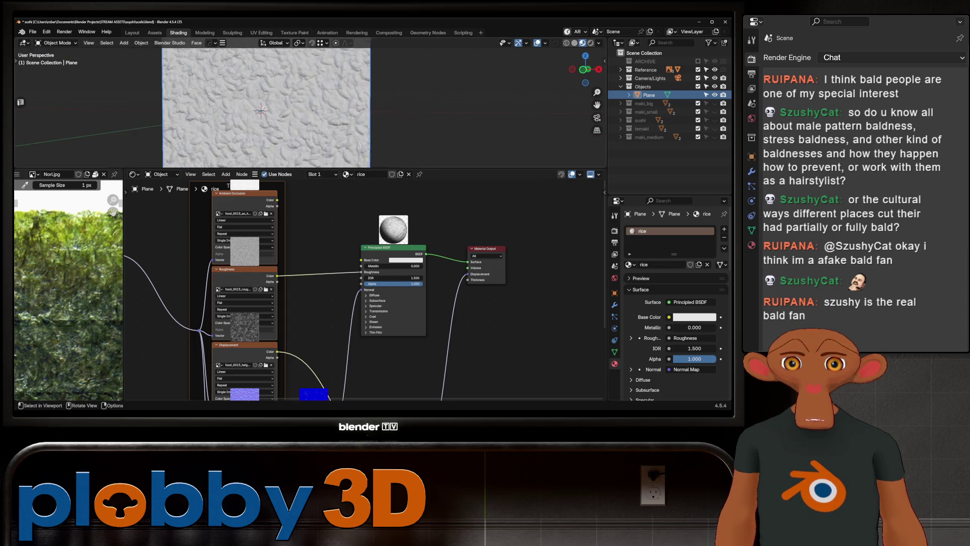
{"action": "scroll", "coordinate": [326, 102], "scroll_direction": "down", "scroll_amount": 1}
{"action": "scroll", "coordinate": [326, 103], "scroll_direction": "down", "scroll_amount": 2}
{"action": "scroll", "coordinate": [326, 102], "scroll_direction": "down", "scroll_amount": 1}
- Set the rice material's Surface Displacement method to Displacement and Bump
{"action": "middle_click_drag", "start_coordinate": [326, 103], "coordinate": [364, 110]}
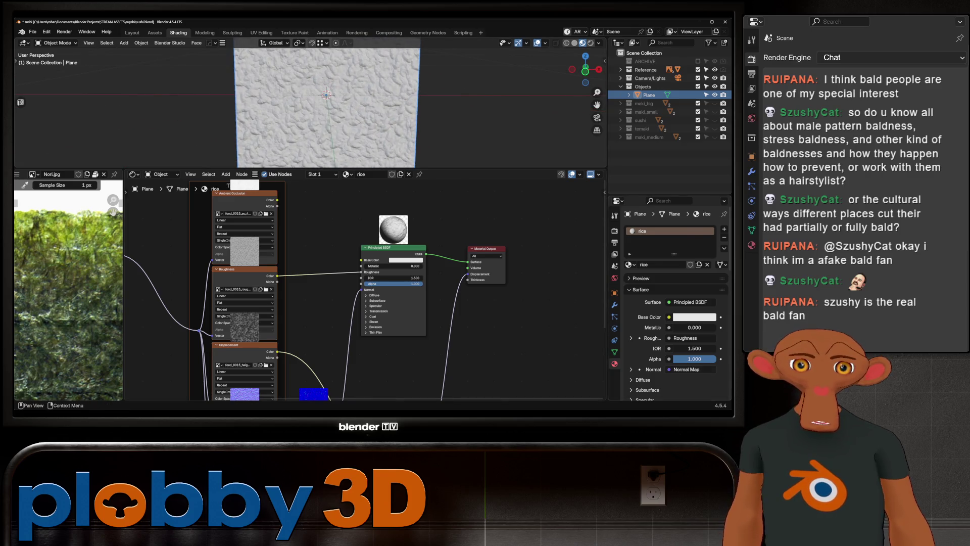
{"action": "scroll", "coordinate": [674, 303], "scroll_direction": "down", "scroll_amount": 5}
{"action": "scroll", "coordinate": [676, 303], "scroll_direction": "down", "scroll_amount": 3}
{"action": "scroll", "coordinate": [675, 303], "scroll_direction": "down", "scroll_amount": 2}
{"action": "scroll", "coordinate": [675, 303], "scroll_direction": "down", "scroll_amount": 2}
{"action": "scroll", "coordinate": [674, 303], "scroll_direction": "up", "scroll_amount": 2}
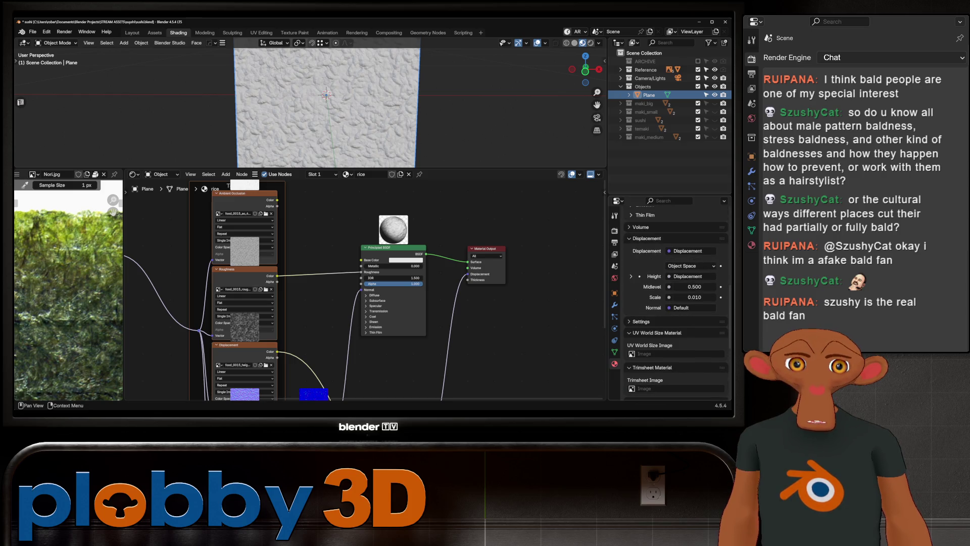
{"action": "left_click", "coordinate": [641, 321]}
{"action": "left_click", "coordinate": [696, 360]}
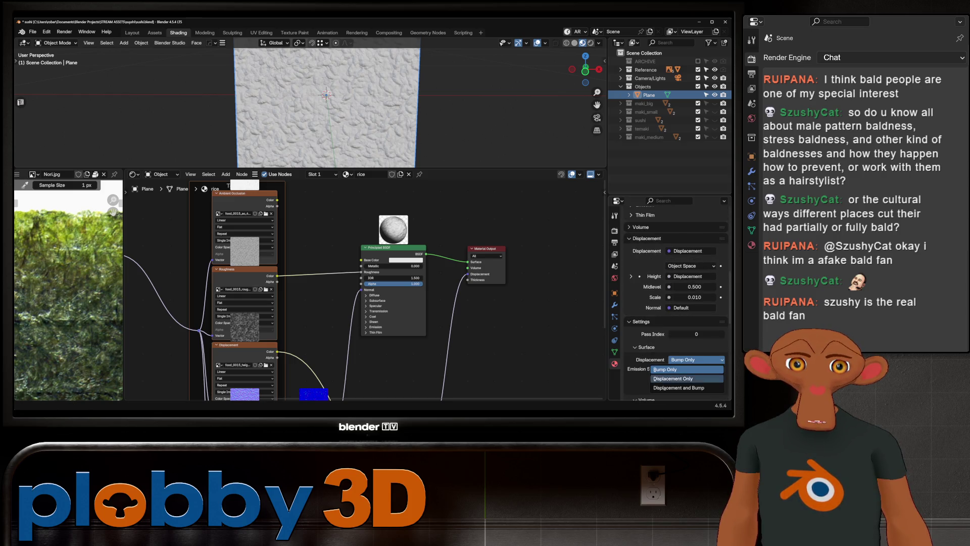
{"action": "left_click", "coordinate": [678, 387]}
{"action": "mouse_move", "coordinate": [455, 113]}
{"action": "middle_mouse_down"}
{"action": "mouse_move", "coordinate": [486, 99]}
{"action": "mouse_move", "coordinate": [470, 107]}
{"action": "middle_mouse_up"}
- Add a loop cut to the plane and a level-2 Subdivision Surface so the rice displacement shows as relief
{"action": "key", "text": "Tab"}
{"action": "key", "text": "ctrl+r"}
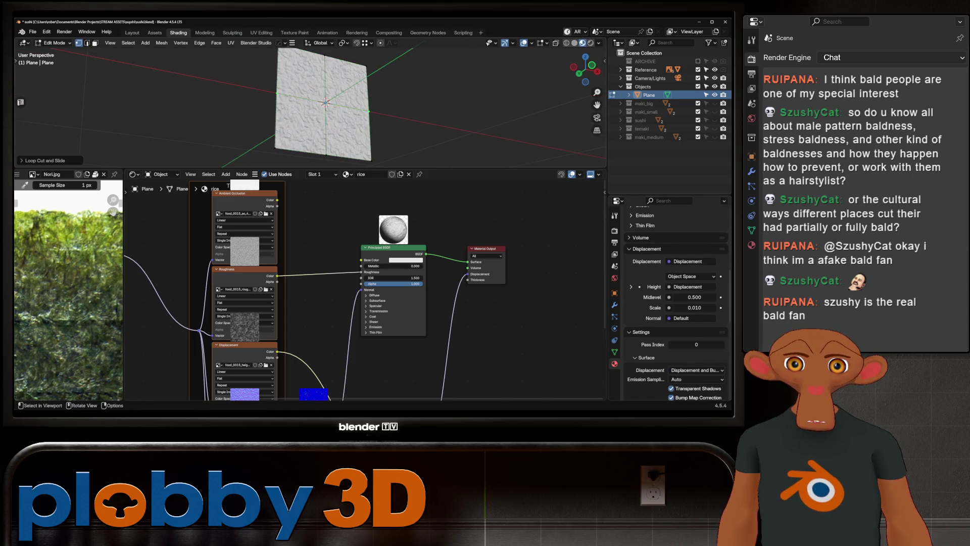
{"action": "key", "text": "Tab"}
{"action": "key", "text": "ctrl+2"}
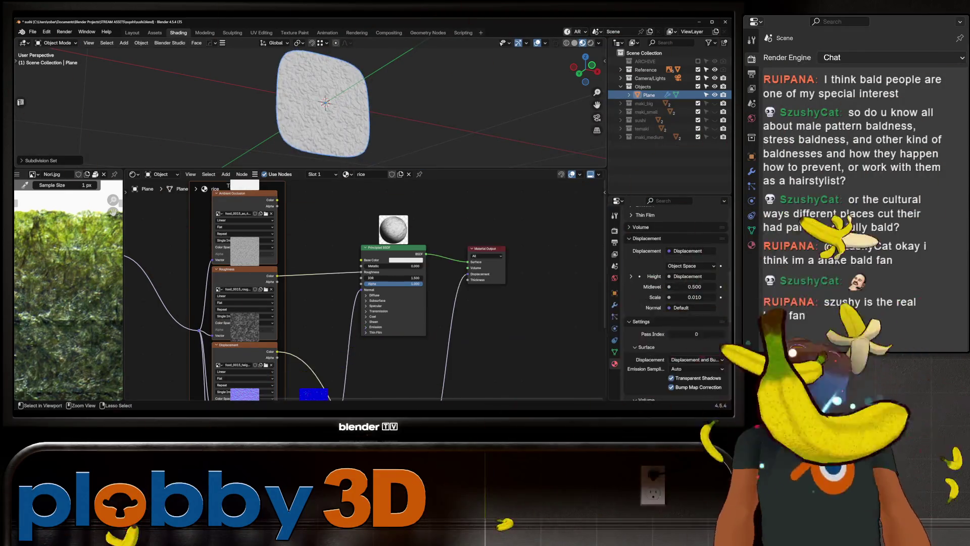
{"action": "scroll", "coordinate": [311, 102], "scroll_direction": "up", "scroll_amount": 3}
{"action": "middle_click_drag", "start_coordinate": [455, 114], "coordinate": [455, 84]}
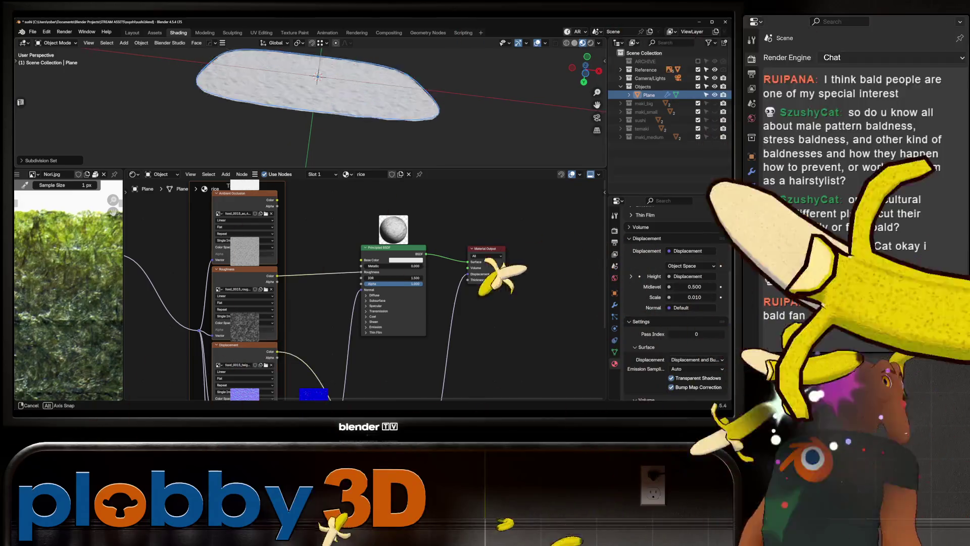
{"action": "scroll", "coordinate": [335, 106], "scroll_direction": "up", "scroll_amount": 2}
{"action": "middle_click_drag", "start_coordinate": [342, 341], "coordinate": [330, 171]}
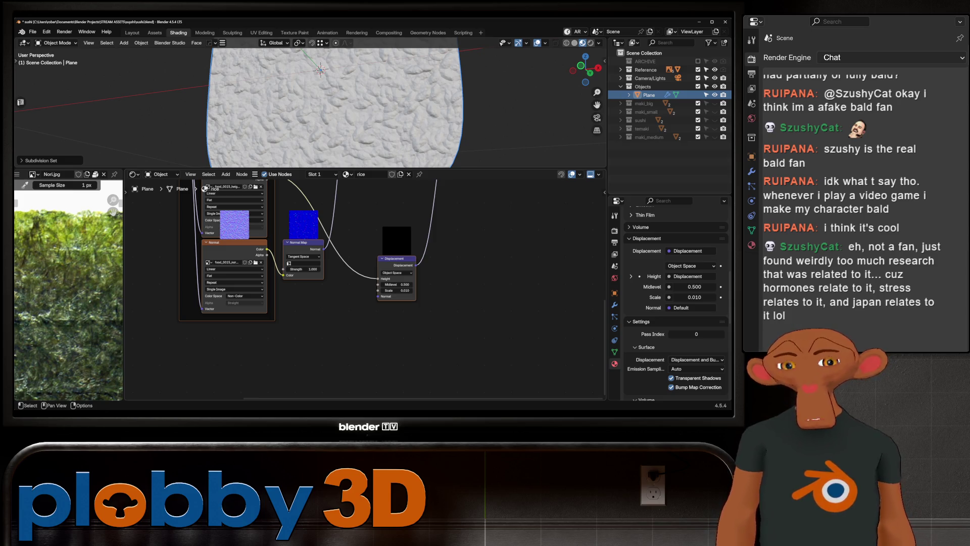
{"action": "middle_click_drag", "start_coordinate": [326, 114], "coordinate": [327, 76]}
{"action": "mouse_move", "coordinate": [304, 250]}
{"action": "middle_mouse_down"}
{"action": "mouse_move", "coordinate": [438, 279]}
{"action": "mouse_move", "coordinate": [425, 334]}
{"action": "middle_mouse_up"}
{"action": "scroll", "coordinate": [425, 334], "scroll_direction": "up", "scroll_amount": 1}
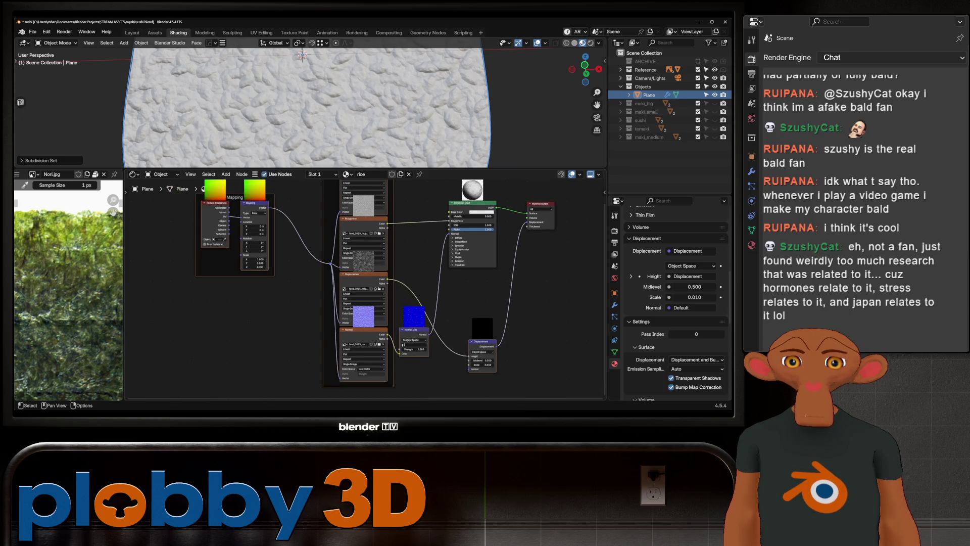
{"action": "key", "text": "alt+a"}
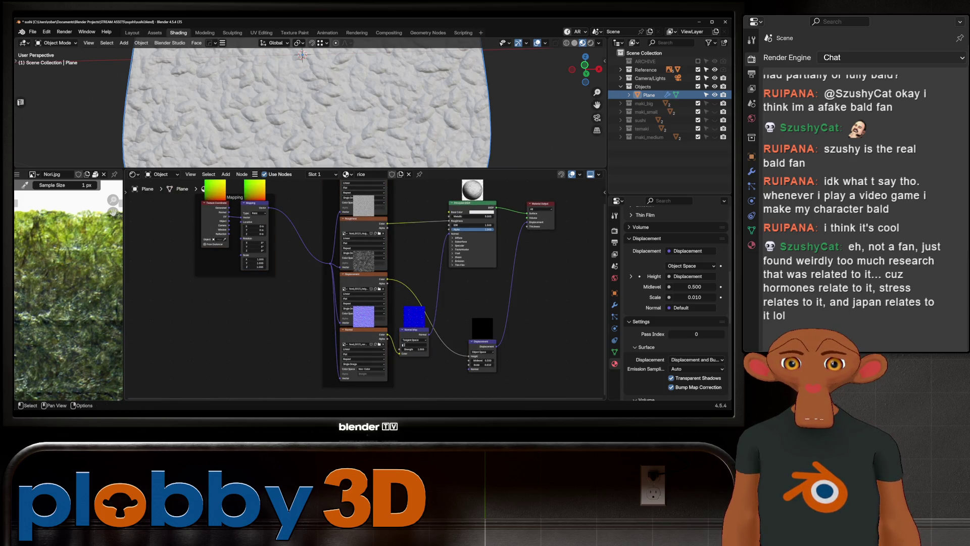
- Feed the Mapping node's Scale from a new Value node and adjust it to rescale the rice textures
{"action": "left_click_drag", "start_coordinate": [241, 221], "coordinate": [121, 262]}
{"action": "key", "text": "Down"}
{"action": "key", "text": "Down"}
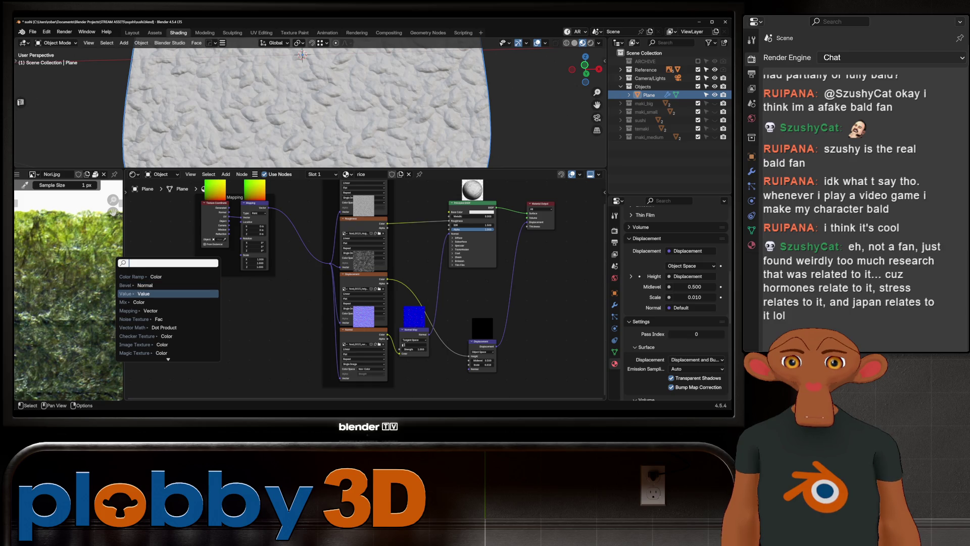
{"action": "key", "text": "Return"}
{"action": "left_click_drag", "start_coordinate": [211, 289], "coordinate": [227, 288]}
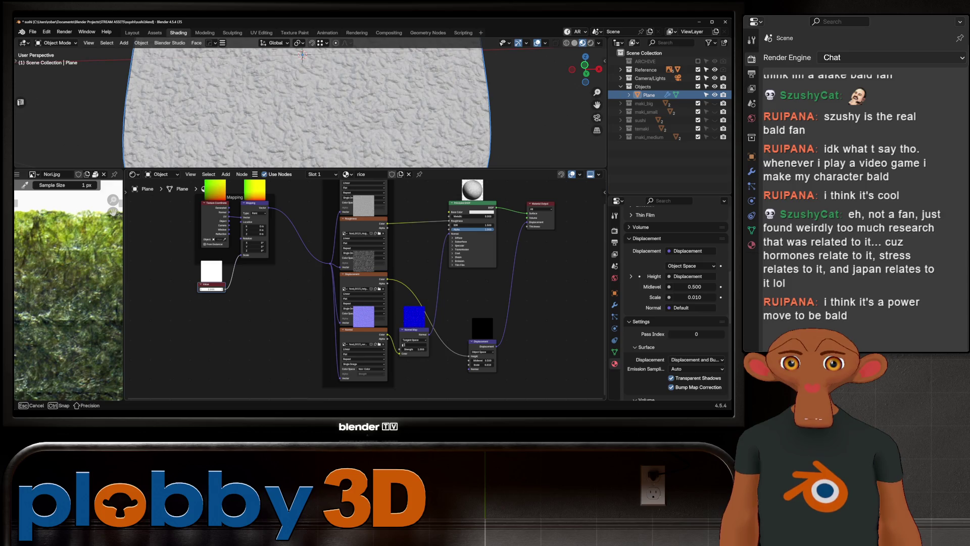
{"action": "mouse_move", "coordinate": [304, 106]}
{"action": "middle_mouse_down"}
{"action": "mouse_move", "coordinate": [357, 91]}
{"action": "mouse_move", "coordinate": [364, 136]}
{"action": "middle_mouse_up"}
{"action": "scroll", "coordinate": [464, 245], "scroll_direction": "up", "scroll_amount": 2}
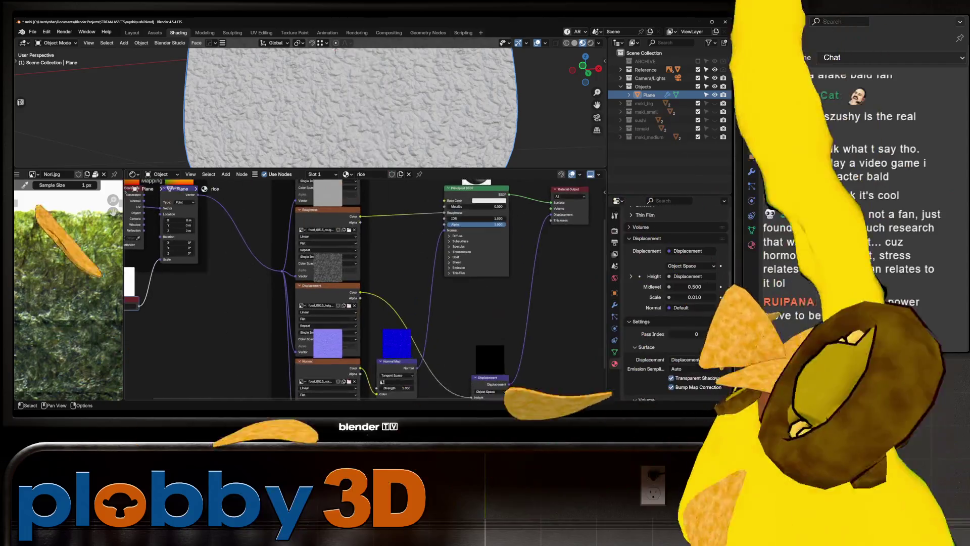
{"action": "scroll", "coordinate": [464, 245], "scroll_direction": "up", "scroll_amount": 2}
- Expand the BSDF Subsurface settings and compare the plane in rendered and textured preview
{"action": "left_click", "coordinate": [458, 239]}
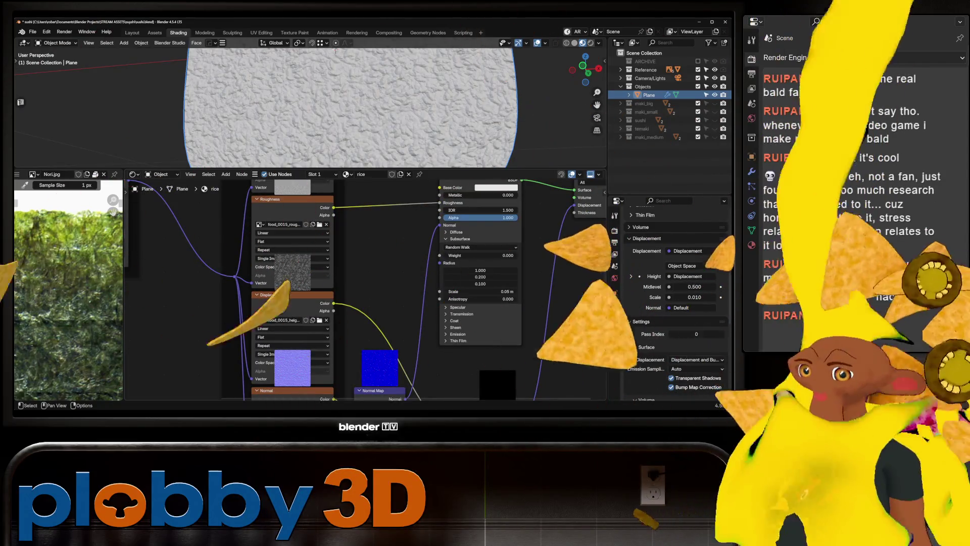
{"action": "scroll", "coordinate": [341, 289], "scroll_direction": "down", "scroll_amount": 2}
{"action": "middle_click_drag", "start_coordinate": [341, 228], "coordinate": [341, 349]}
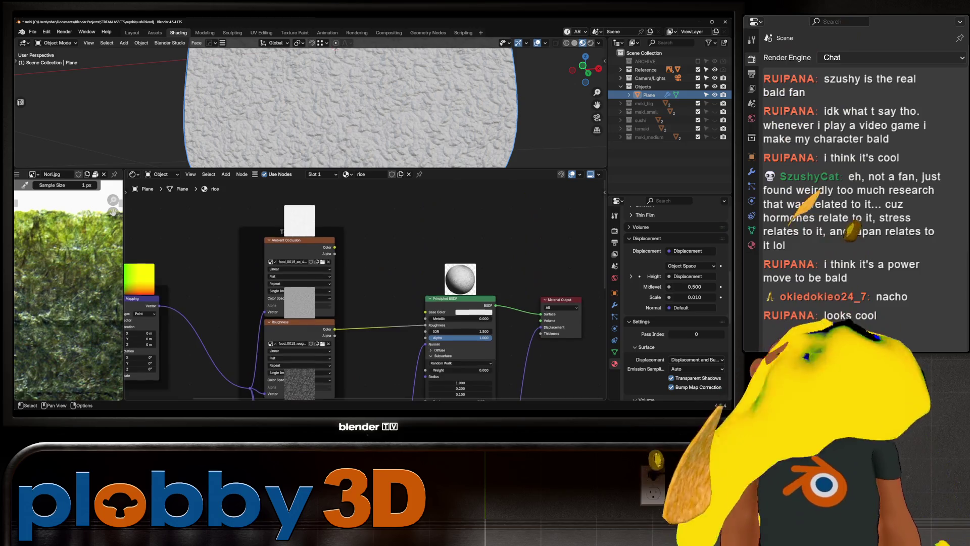
{"action": "scroll", "coordinate": [364, 288], "scroll_direction": "down", "scroll_amount": 1}
{"action": "scroll", "coordinate": [363, 288], "scroll_direction": "down", "scroll_amount": 2}
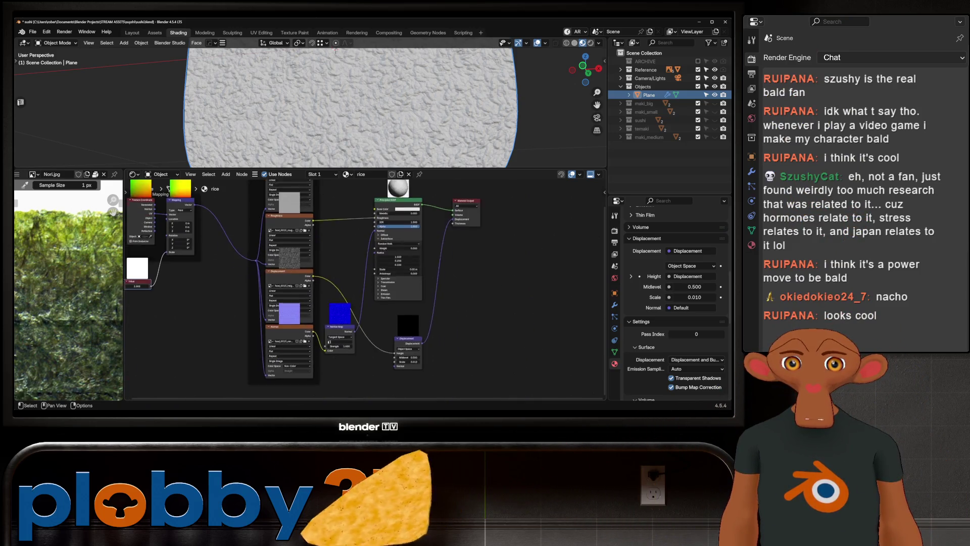
{"action": "scroll", "coordinate": [362, 285], "scroll_direction": "up", "scroll_amount": 2}
{"action": "scroll", "coordinate": [362, 285], "scroll_direction": "up", "scroll_amount": 2}
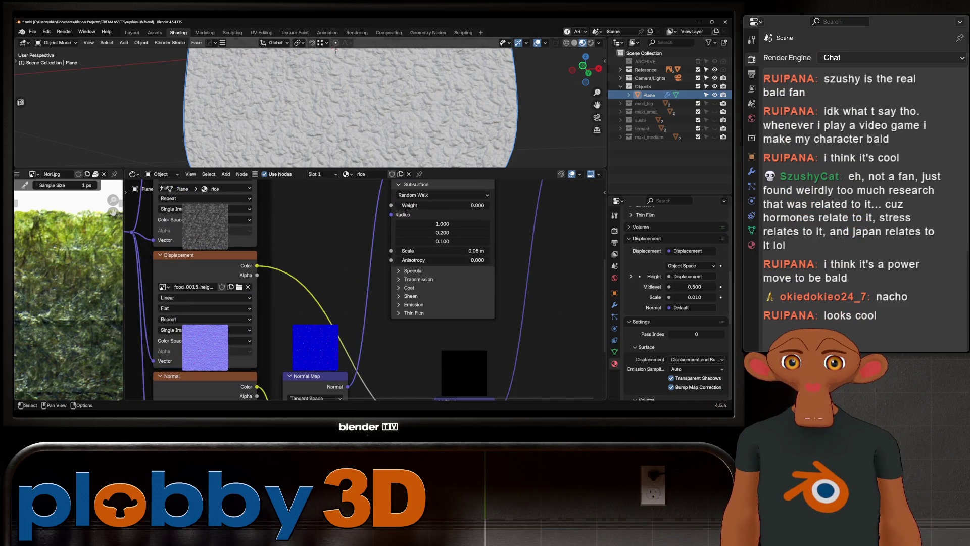
{"action": "left_click", "coordinate": [590, 43]}
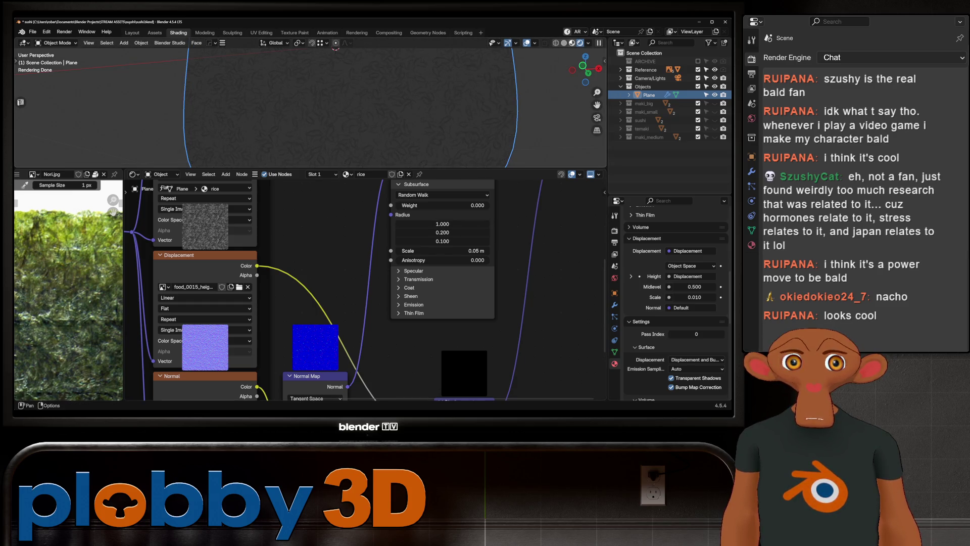
{"action": "left_click", "coordinate": [582, 43]}
{"action": "scroll", "coordinate": [345, 102], "scroll_direction": "down", "scroll_amount": 5}
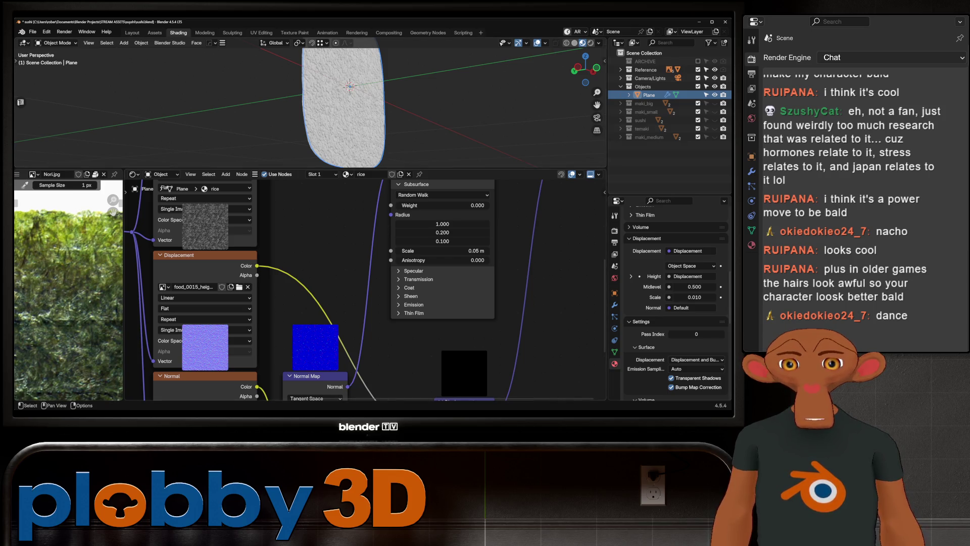
{"action": "scroll", "coordinate": [364, 289], "scroll_direction": "down", "scroll_amount": 2}
{"action": "scroll", "coordinate": [365, 288], "scroll_direction": "down", "scroll_amount": 1}
{"action": "scroll", "coordinate": [364, 288], "scroll_direction": "down", "scroll_amount": 1}
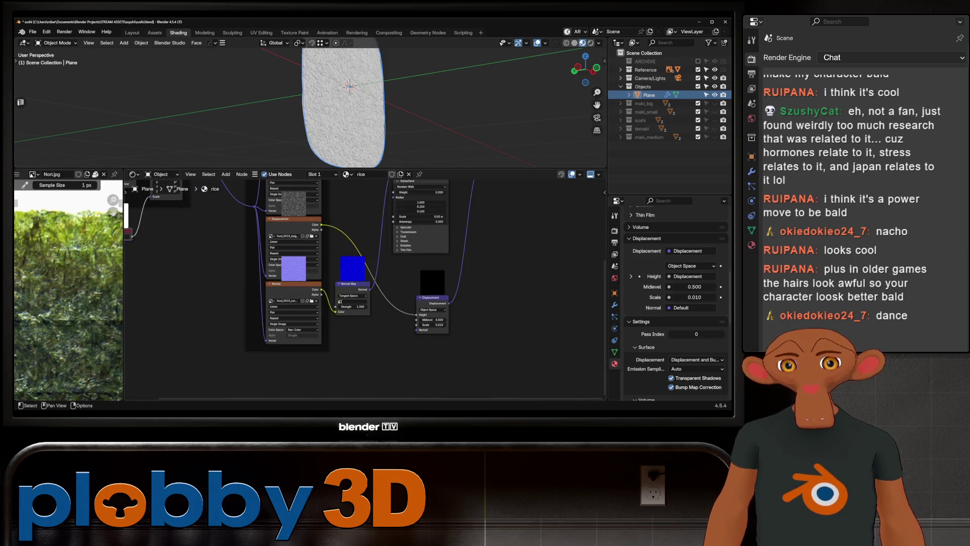
{"action": "scroll", "coordinate": [364, 288], "scroll_direction": "down", "scroll_amount": 1}
- Hide the rice test plane from the viewport
{"action": "mouse_move", "coordinate": [349, 98]}
{"action": "middle_mouse_down"}
{"action": "mouse_move", "coordinate": [379, 95]}
{"action": "mouse_move", "coordinate": [318, 113]}
{"action": "middle_mouse_up"}
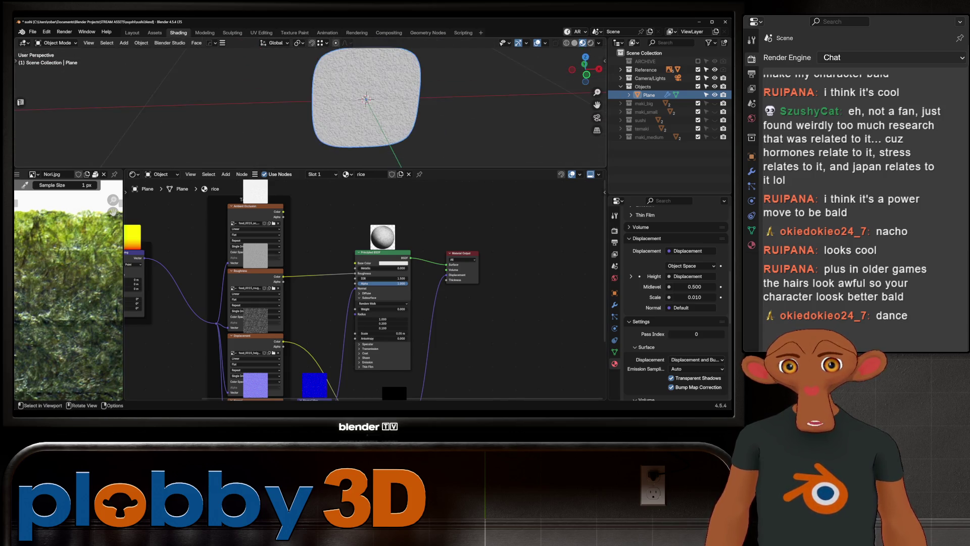
{"action": "scroll", "coordinate": [318, 114], "scroll_direction": "down", "scroll_amount": 5}
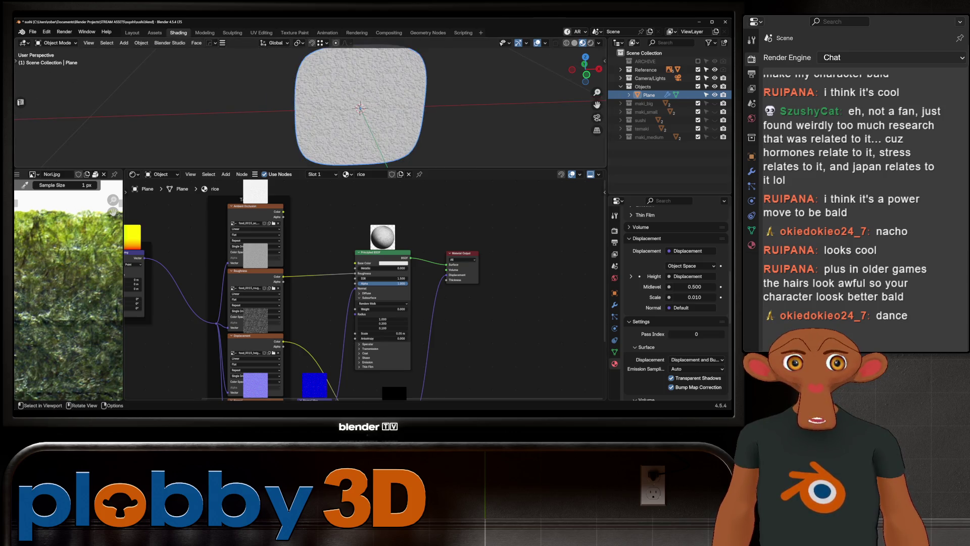
{"action": "key", "text": "h"}
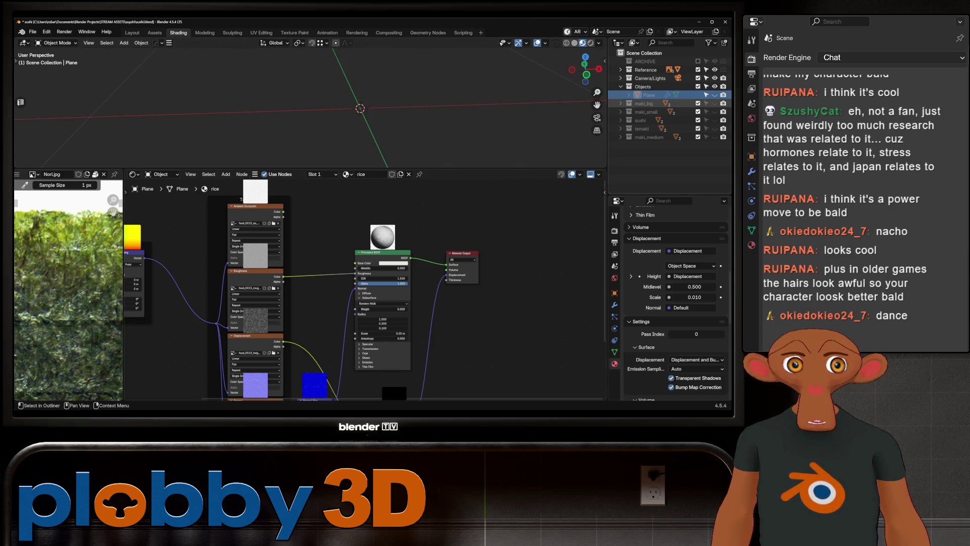
- Select and frame maki_big_rice and assign it the rice material
{"action": "left_click", "coordinate": [644, 103]}
{"action": "key", "text": "KP_Decimal"}
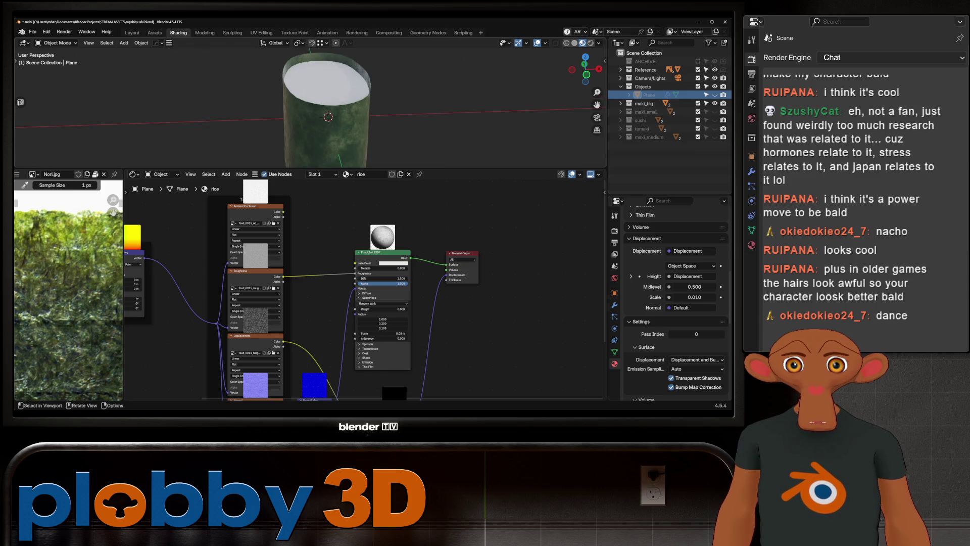
{"action": "middle_click_drag", "start_coordinate": [327, 116], "coordinate": [324, 121]}
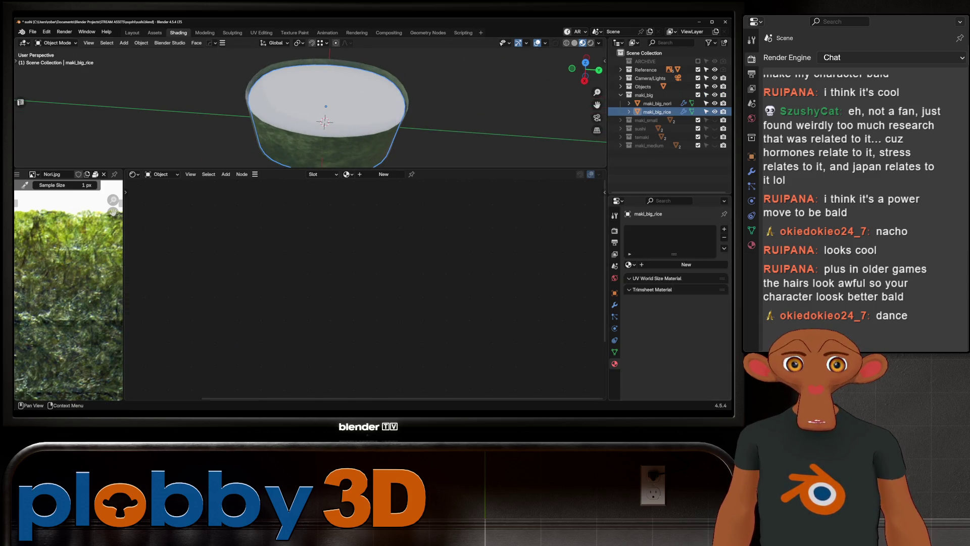
{"action": "left_click", "coordinate": [629, 264]}
{"action": "left_click", "coordinate": [561, 282]}
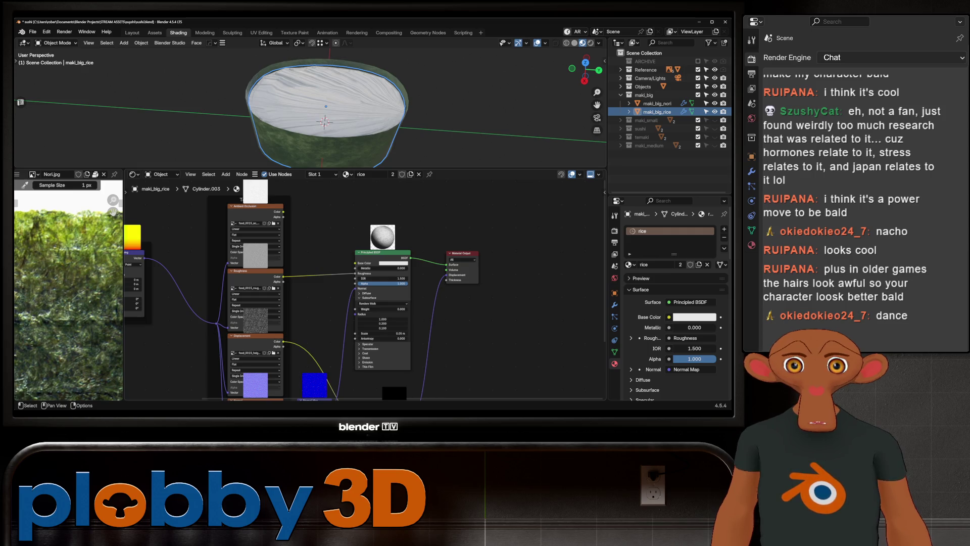
{"action": "key", "text": "Home"}
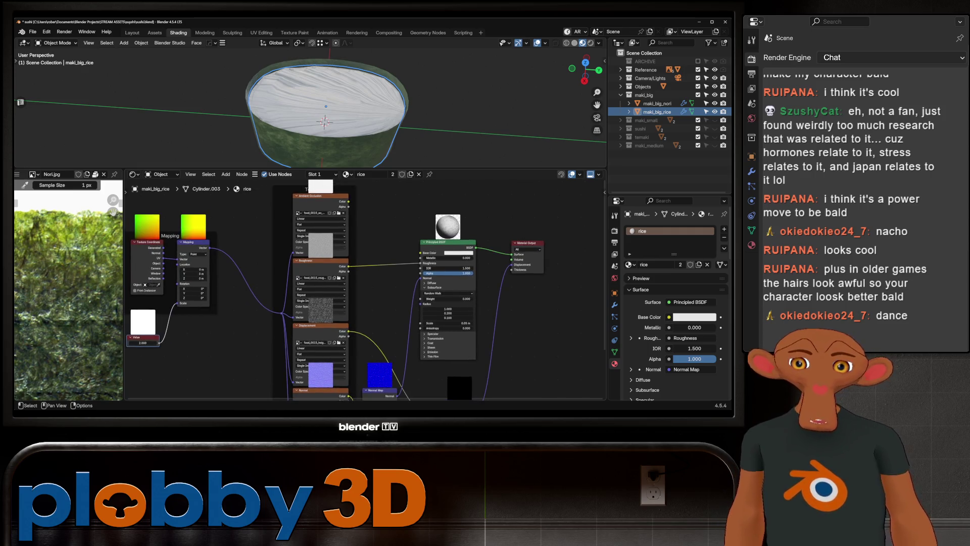
- Unwrap all faces of the rice cylinder with Cylinder Projection
{"action": "key", "text": "Tab"}
{"action": "key", "text": "a"}
{"action": "key", "text": "u"}
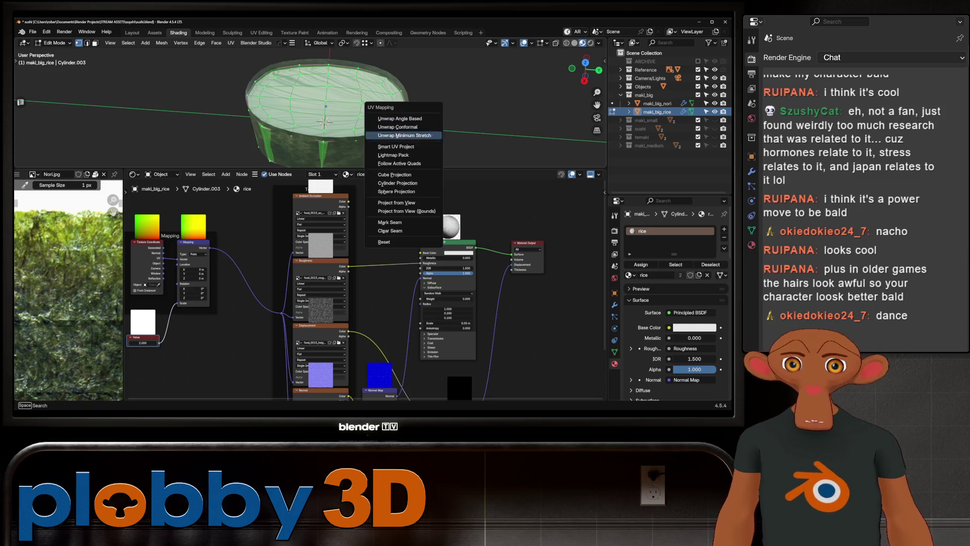
{"action": "left_click", "coordinate": [397, 182]}
{"action": "key", "text": "Tab"}
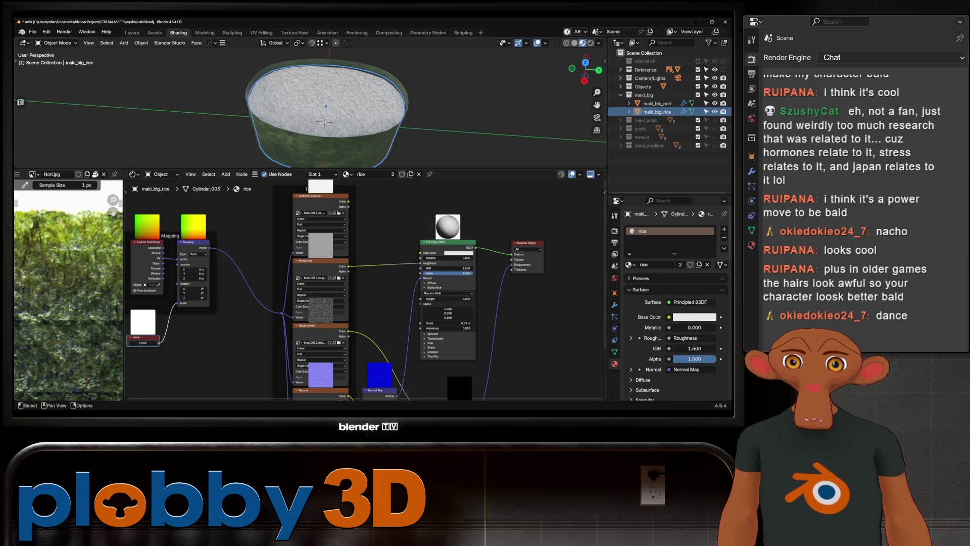
{"action": "scroll", "coordinate": [311, 102], "scroll_direction": "up", "scroll_amount": 5}
- Set the rice material's Surface Displacement to Bump Only and inspect the rice inside the nori
{"action": "mouse_move", "coordinate": [311, 102]}
{"action": "middle_mouse_down"}
{"action": "mouse_move", "coordinate": [334, 114]}
{"action": "mouse_move", "coordinate": [342, 90]}
{"action": "mouse_move", "coordinate": [326, 106]}
{"action": "mouse_move", "coordinate": [372, 117]}
{"action": "mouse_move", "coordinate": [326, 128]}
{"action": "middle_mouse_up"}
{"action": "scroll", "coordinate": [322, 142], "scroll_direction": "down", "scroll_amount": 4}
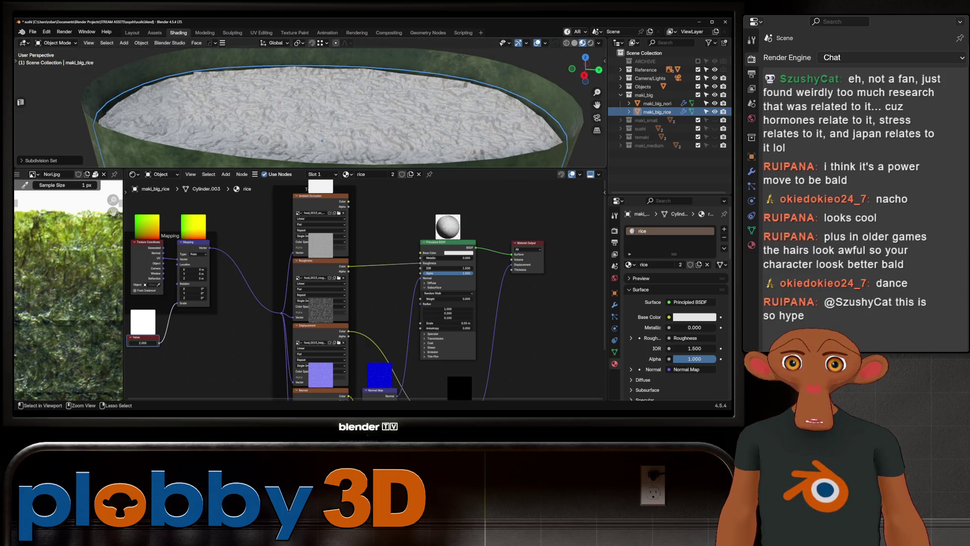
{"action": "scroll", "coordinate": [577, 248], "scroll_direction": "down", "scroll_amount": 2}
{"action": "scroll", "coordinate": [578, 248], "scroll_direction": "down", "scroll_amount": 1}
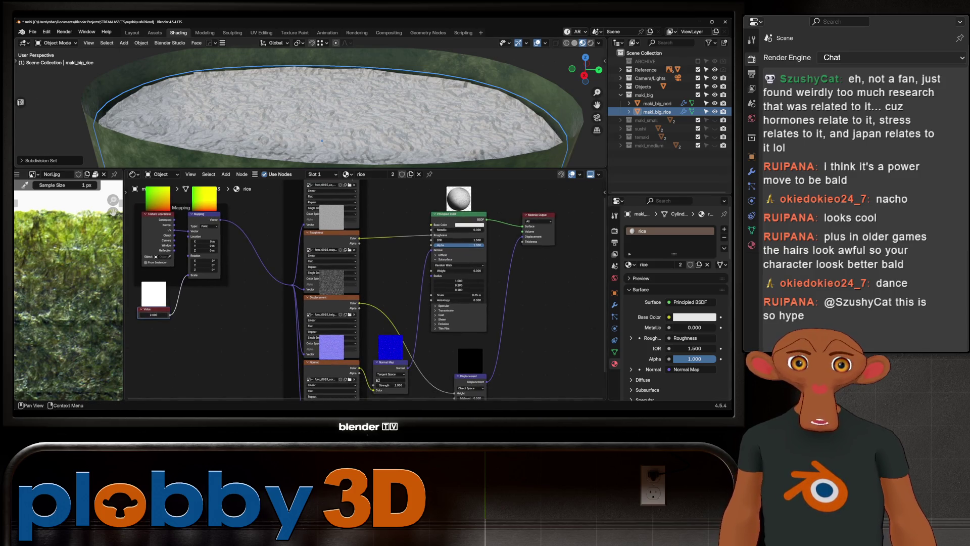
{"action": "scroll", "coordinate": [578, 248], "scroll_direction": "down", "scroll_amount": 1}
{"action": "middle_click_drag", "start_coordinate": [455, 304], "coordinate": [413, 253]}
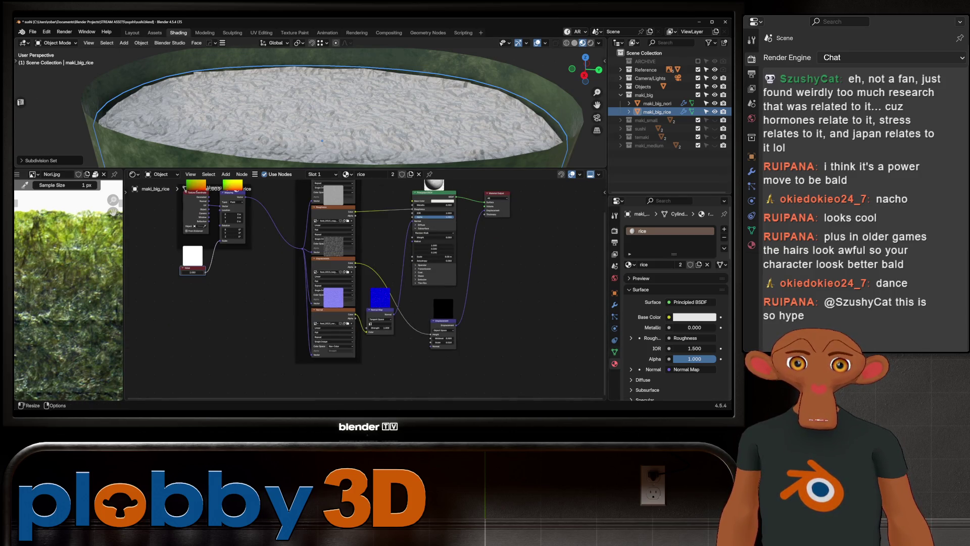
{"action": "scroll", "coordinate": [675, 303], "scroll_direction": "down", "scroll_amount": 5}
{"action": "scroll", "coordinate": [675, 303], "scroll_direction": "down", "scroll_amount": 2}
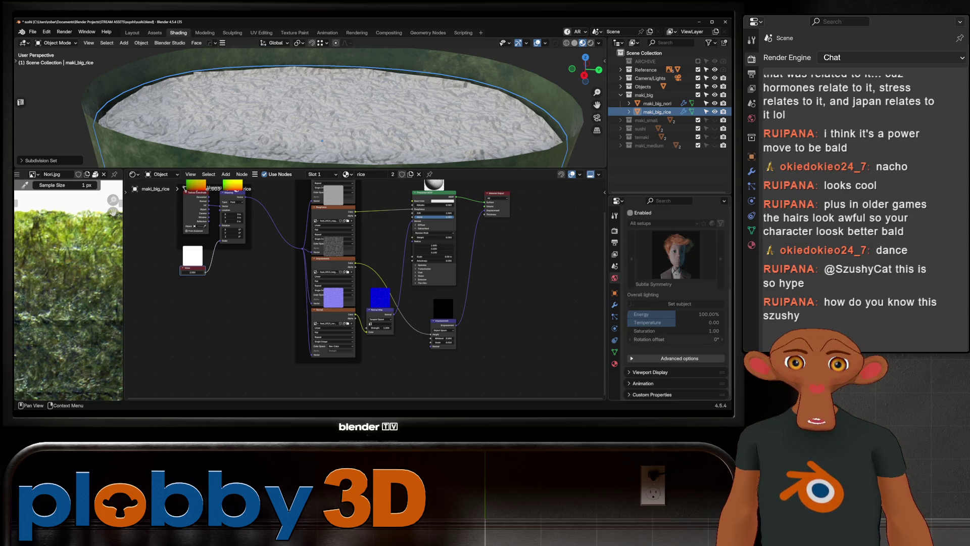
{"action": "scroll", "coordinate": [675, 304], "scroll_direction": "up", "scroll_amount": 4}
{"action": "scroll", "coordinate": [675, 303], "scroll_direction": "down", "scroll_amount": 2}
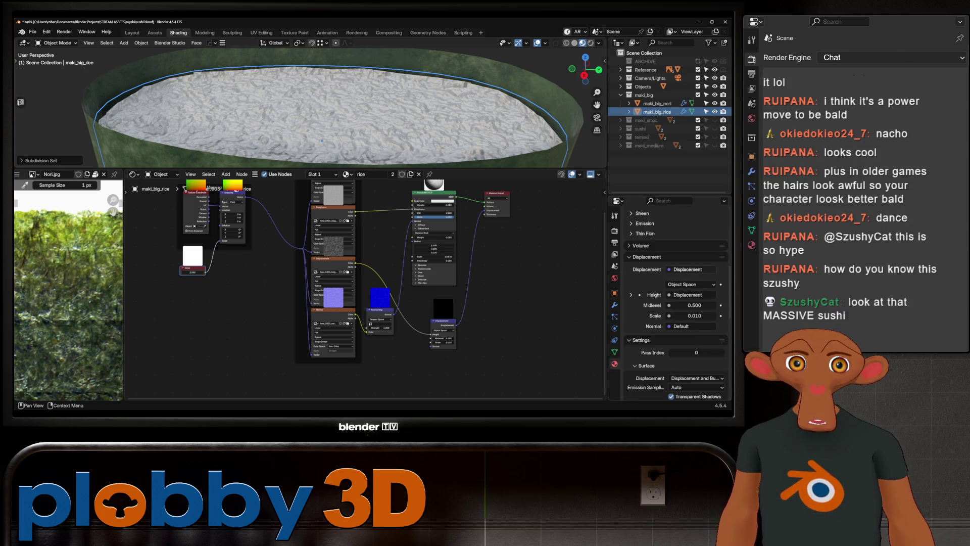
{"action": "scroll", "coordinate": [674, 304], "scroll_direction": "down", "scroll_amount": 2}
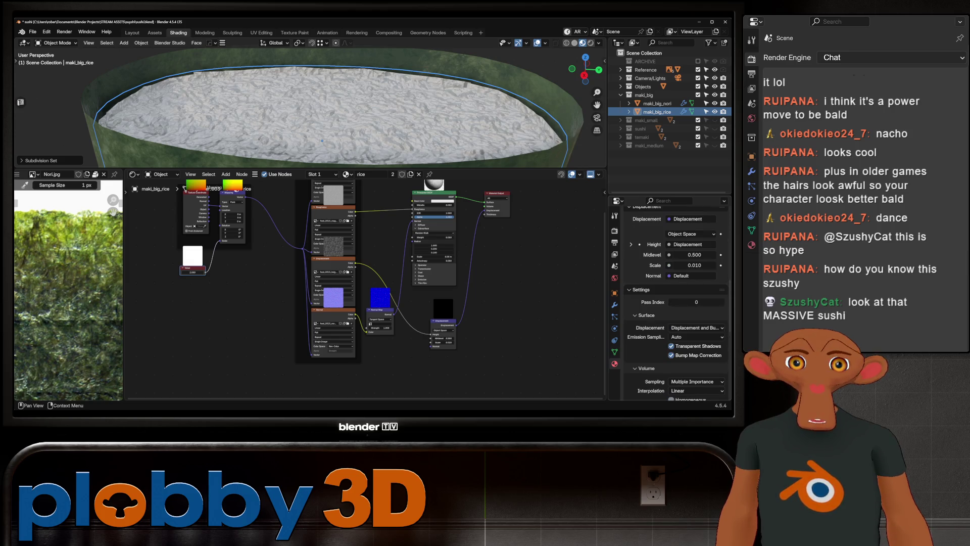
{"action": "left_click", "coordinate": [696, 328]}
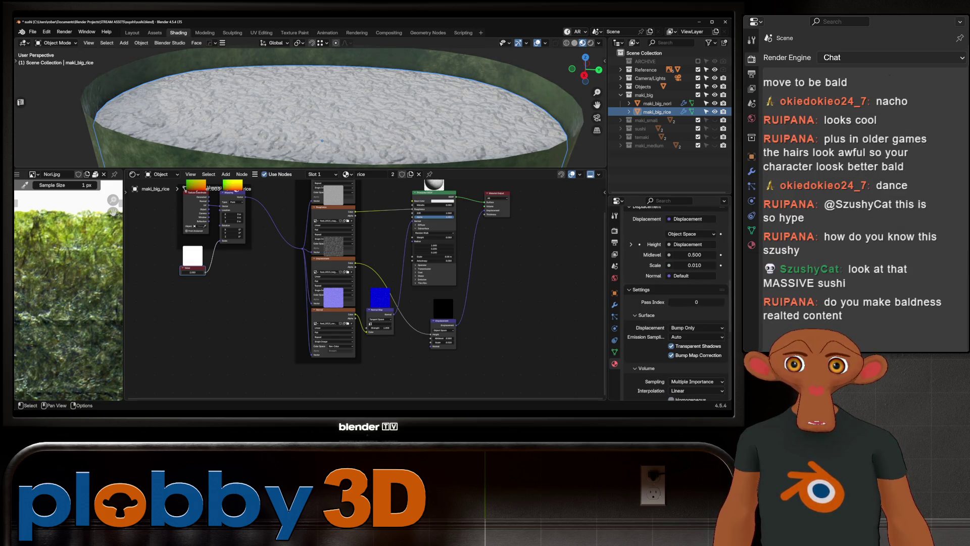
{"action": "middle_click_drag", "start_coordinate": [364, 304], "coordinate": [359, 333]}
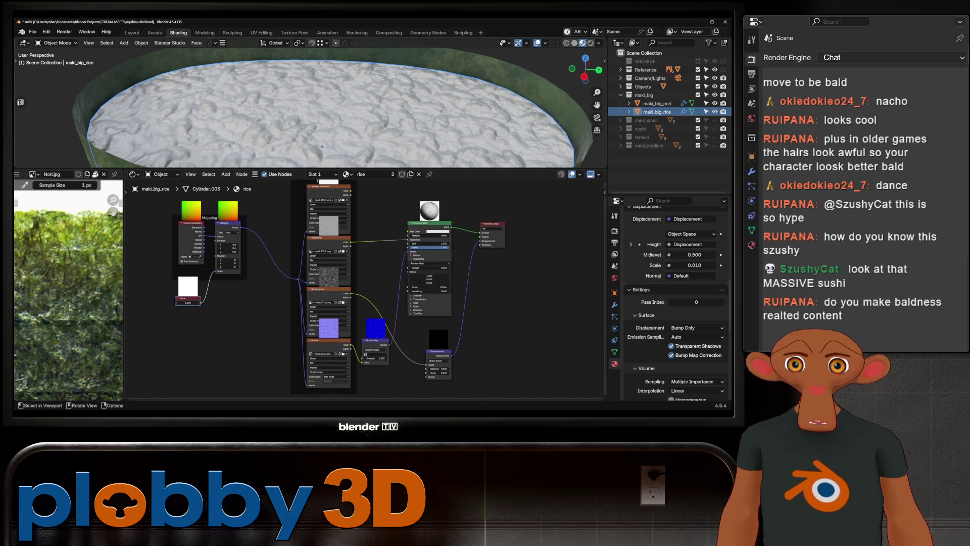
{"action": "scroll", "coordinate": [322, 147], "scroll_direction": "down", "scroll_amount": 5}
{"action": "mouse_move", "coordinate": [323, 146]}
{"action": "middle_mouse_down"}
{"action": "mouse_move", "coordinate": [298, 135]}
{"action": "mouse_move", "coordinate": [319, 114]}
{"action": "mouse_move", "coordinate": [341, 122]}
{"action": "middle_mouse_up"}
{"action": "key", "text": "alt+a"}
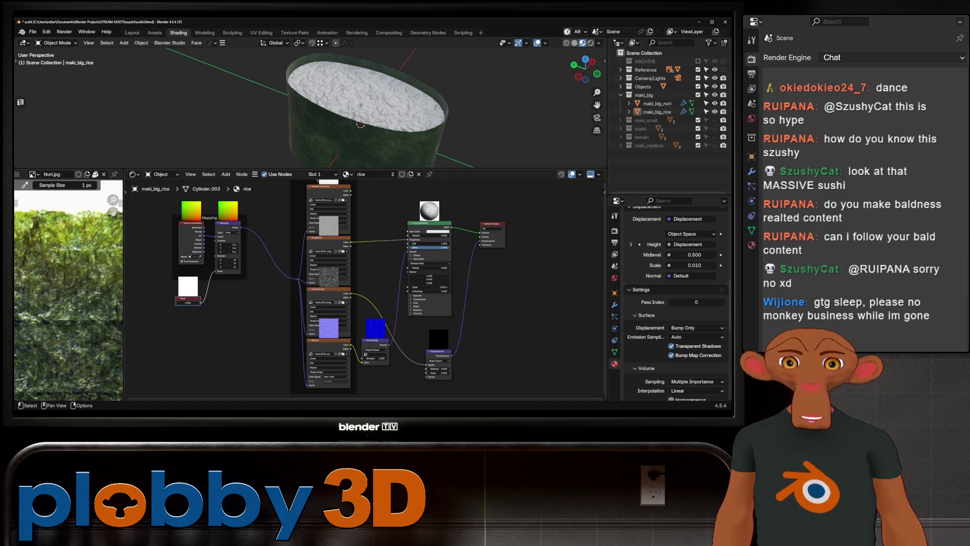
- Drag the rice Normal Map node's Strength down toward zero
{"action": "mouse_move", "coordinate": [364, 114]}
{"action": "middle_mouse_down"}
{"action": "mouse_move", "coordinate": [334, 114]}
{"action": "mouse_move", "coordinate": [305, 86]}
{"action": "middle_mouse_up"}
{"action": "scroll", "coordinate": [305, 86], "scroll_direction": "up", "scroll_amount": 3}
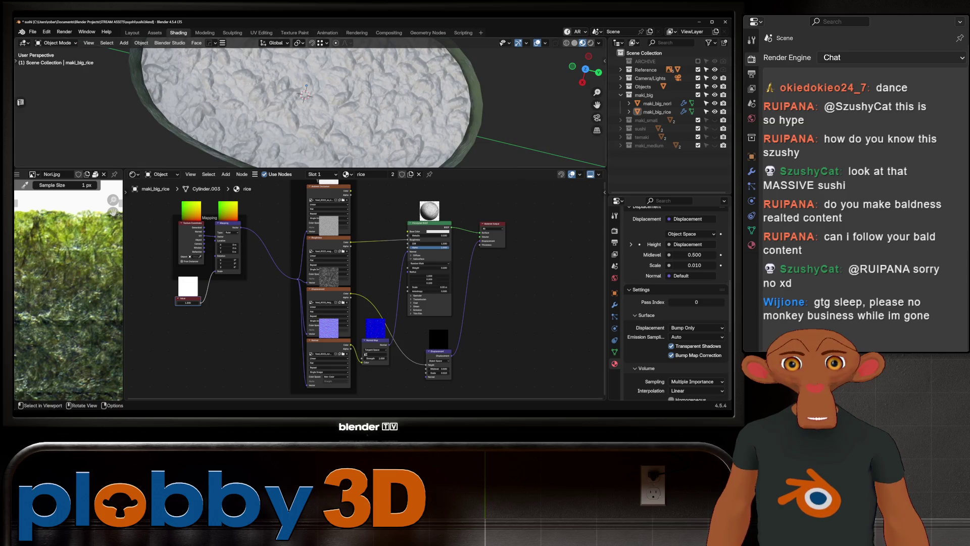
{"action": "scroll", "coordinate": [401, 383], "scroll_direction": "up", "scroll_amount": 3}
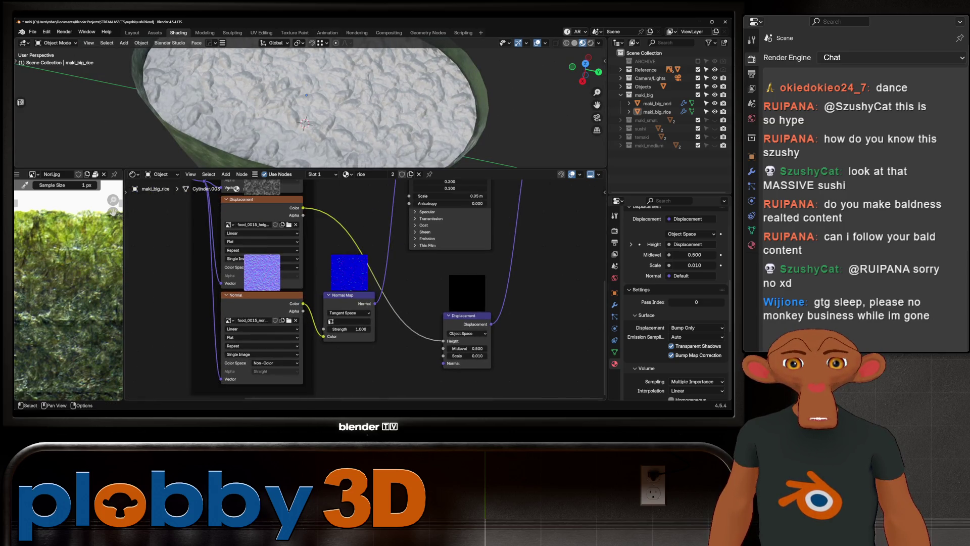
{"action": "left_click_drag", "start_coordinate": [350, 328], "coordinate": [327, 328]}
{"action": "scroll", "coordinate": [364, 288], "scroll_direction": "down", "scroll_amount": 3}
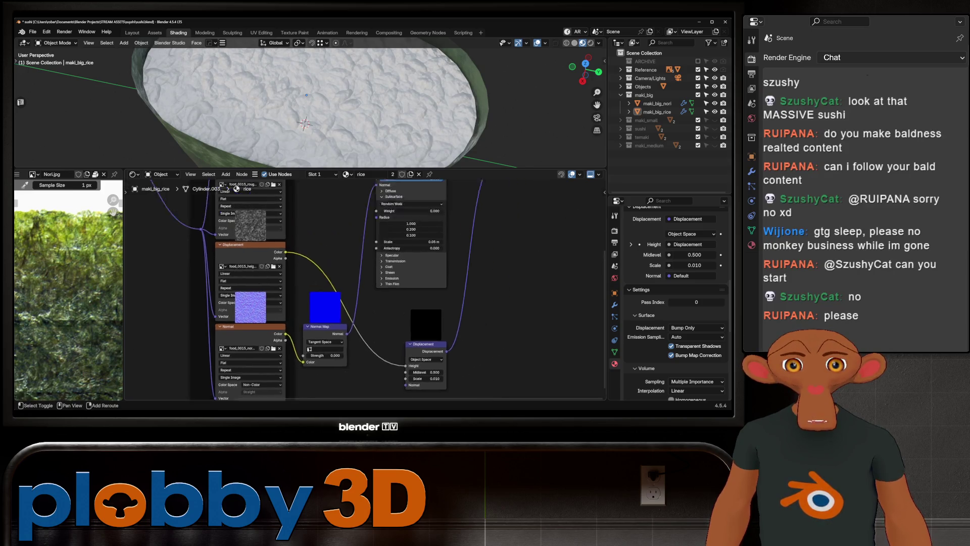
- Test the Normal Map strength at zero, then set it back to 1
{"action": "middle_click_drag", "start_coordinate": [363, 250], "coordinate": [364, 337]}
{"action": "middle_click_drag", "start_coordinate": [303, 106], "coordinate": [319, 113]}
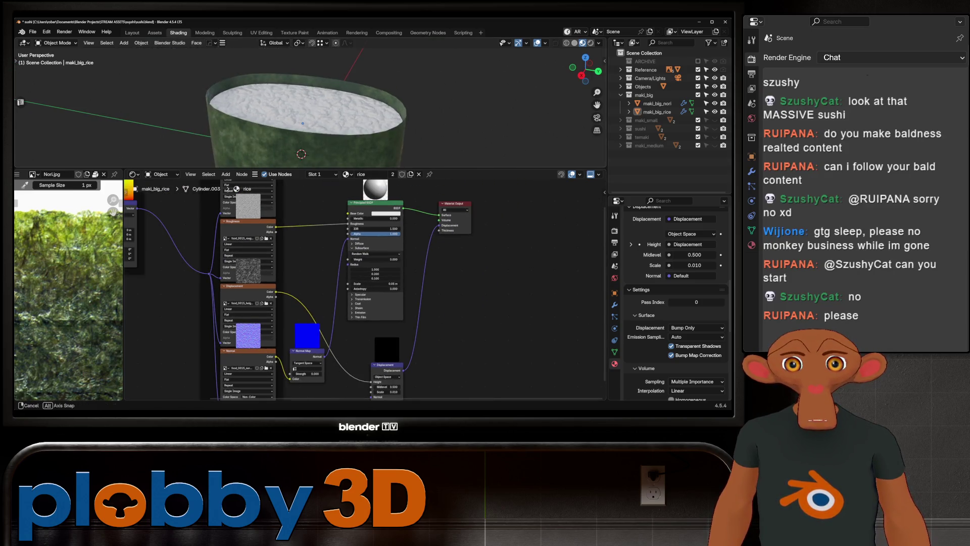
{"action": "left_click_drag", "start_coordinate": [303, 373], "coordinate": [307, 373]}
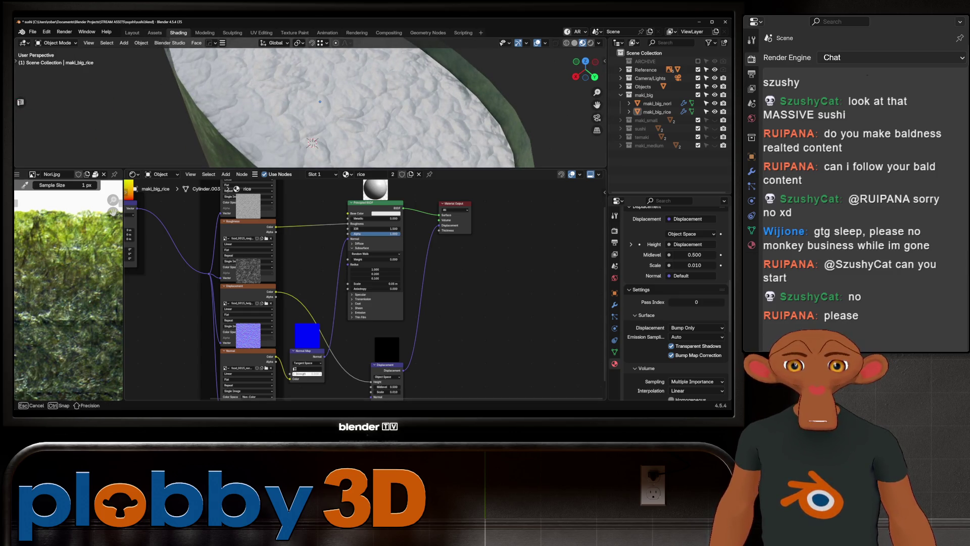
{"action": "type", "text": "1"}
{"action": "key", "text": "Return"}
- Relink Displacement to the Material Output and set its Scale to 0.001
{"action": "right_click_drag", "start_coordinate": [565, 330], "coordinate": [413, 352], "text": "ctrl"}
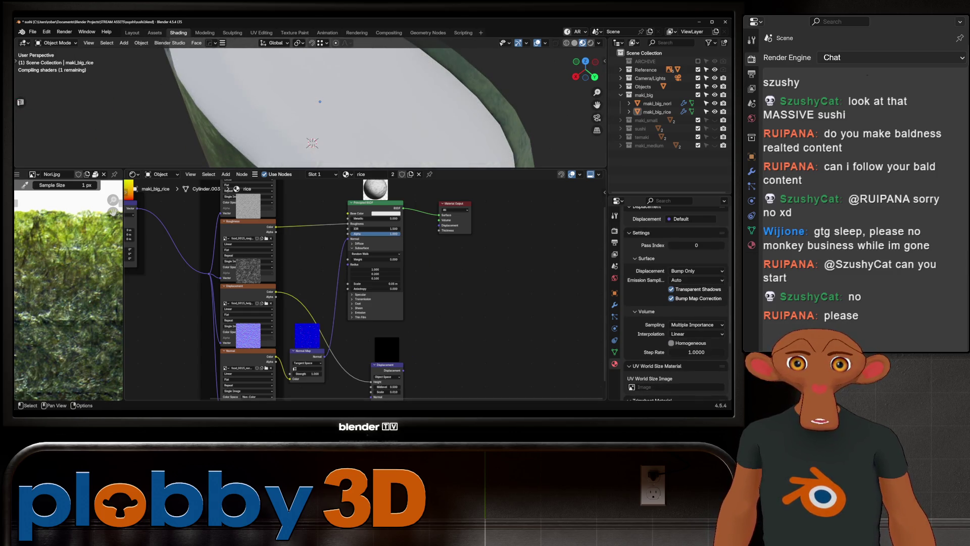
{"action": "middle_click_drag", "start_coordinate": [311, 107], "coordinate": [341, 83]}
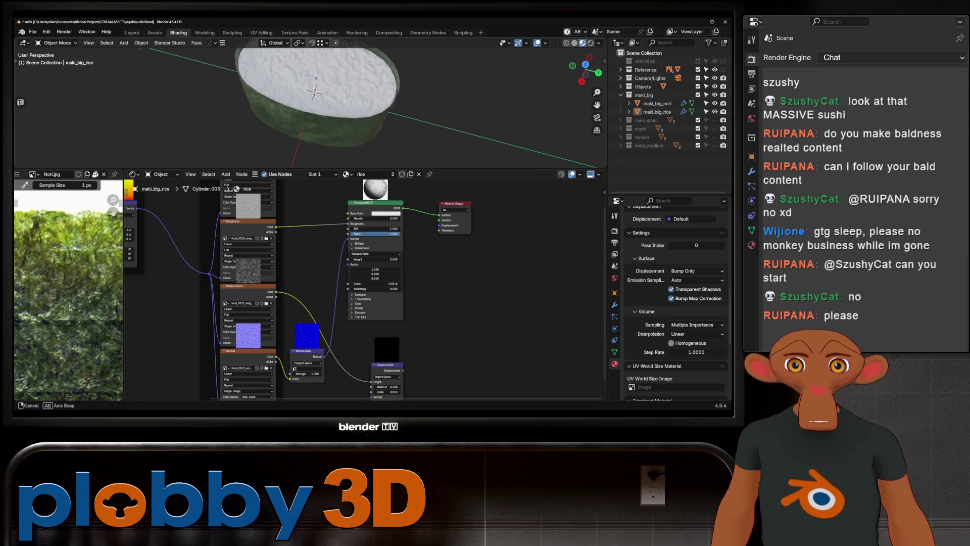
{"action": "scroll", "coordinate": [304, 106], "scroll_direction": "up", "scroll_amount": 2}
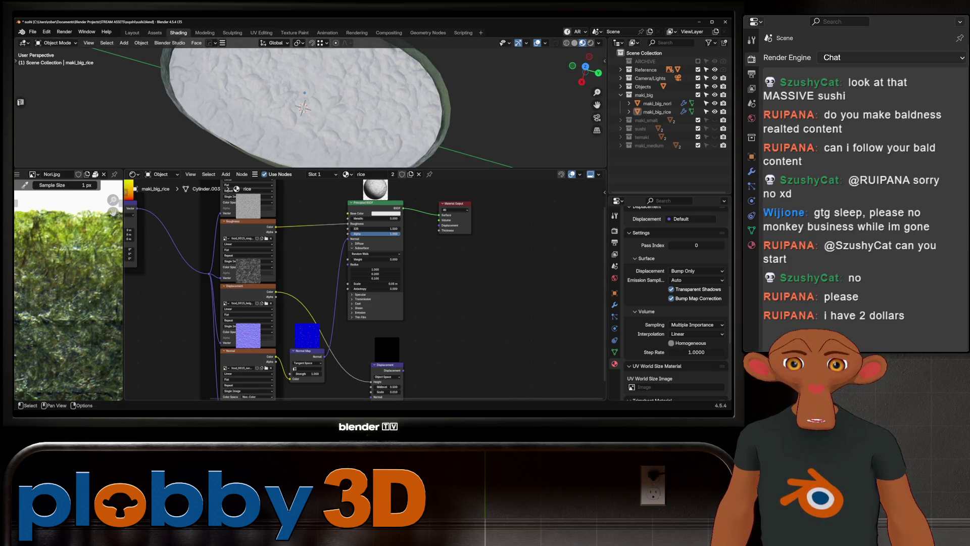
{"action": "left_click_drag", "start_coordinate": [403, 371], "coordinate": [432, 288]}
{"action": "left_click_drag", "start_coordinate": [439, 226], "coordinate": [440, 225]}
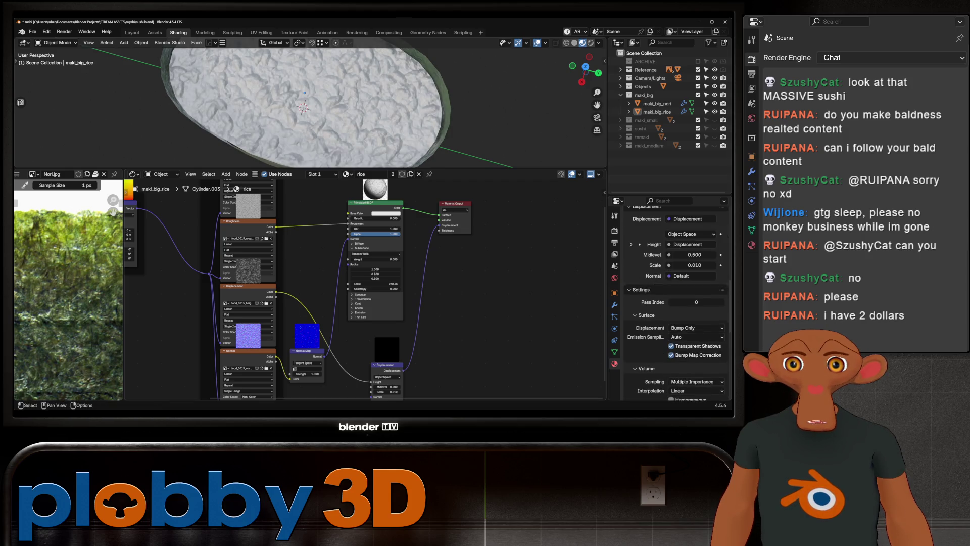
{"action": "middle_click_drag", "start_coordinate": [303, 106], "coordinate": [303, 146]}
{"action": "scroll", "coordinate": [364, 304], "scroll_direction": "up", "scroll_amount": 1}
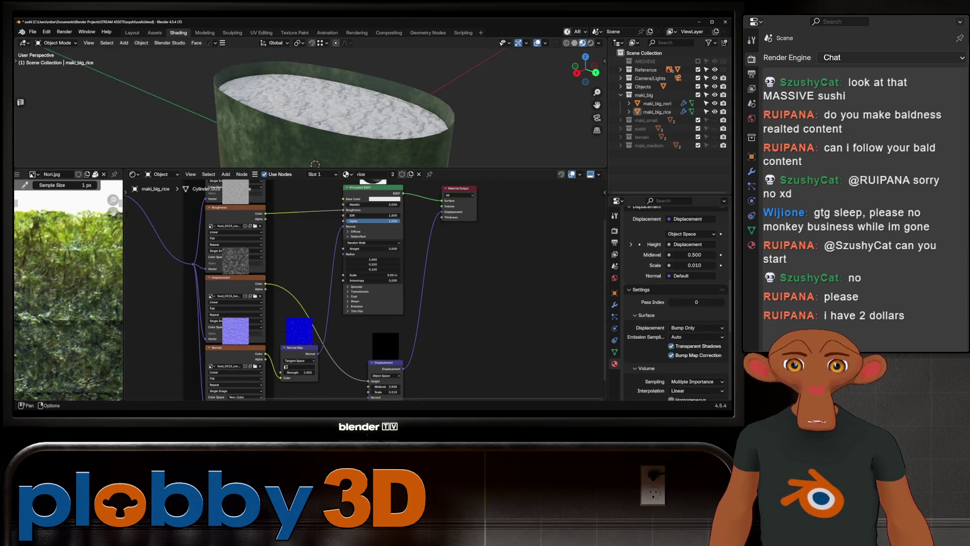
{"action": "scroll", "coordinate": [364, 303], "scroll_direction": "up", "scroll_amount": 1}
{"action": "scroll", "coordinate": [364, 303], "scroll_direction": "up", "scroll_amount": 1}
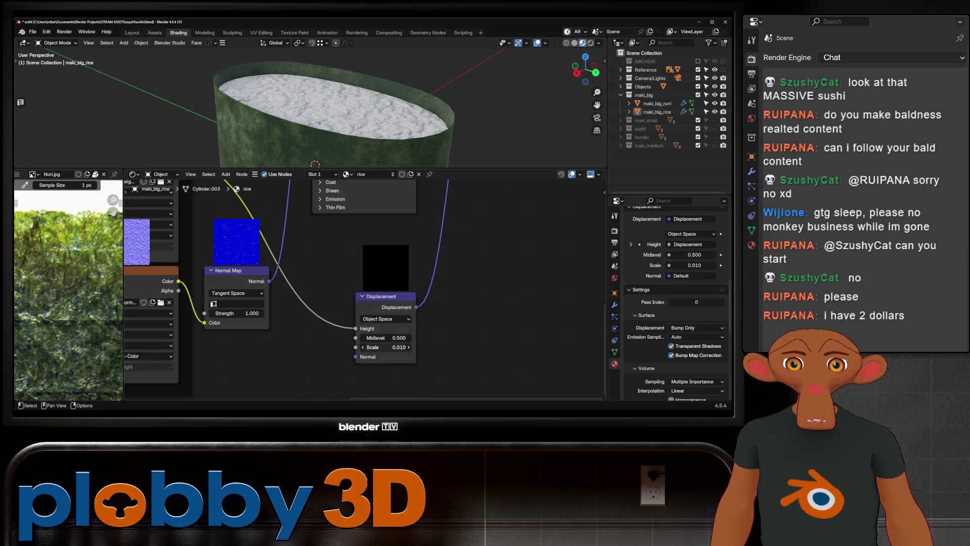
{"action": "middle_click_drag", "start_coordinate": [326, 114], "coordinate": [326, 103]}
{"action": "left_click", "coordinate": [386, 346]}
{"action": "type", "text": ".001"}
{"action": "key", "text": "Return"}
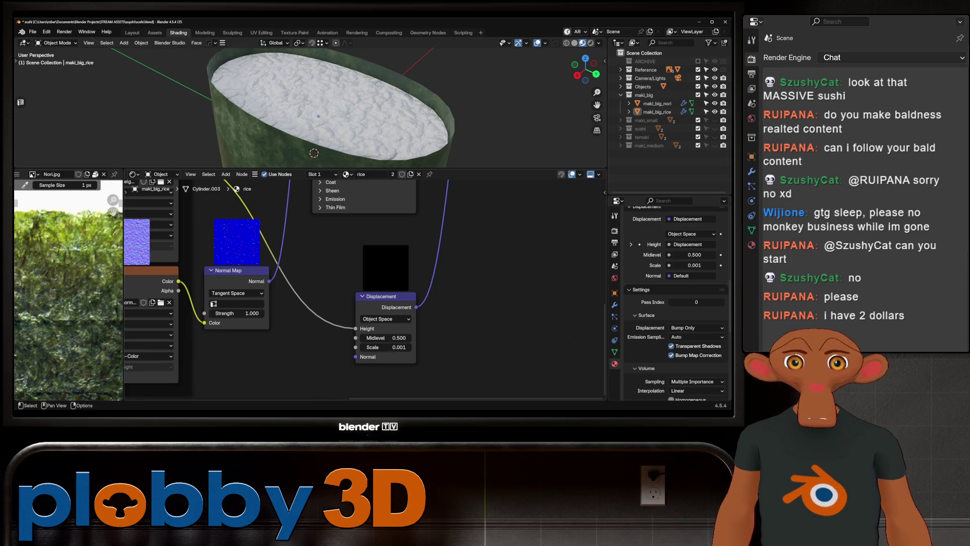
{"action": "left_click", "coordinate": [385, 319]}
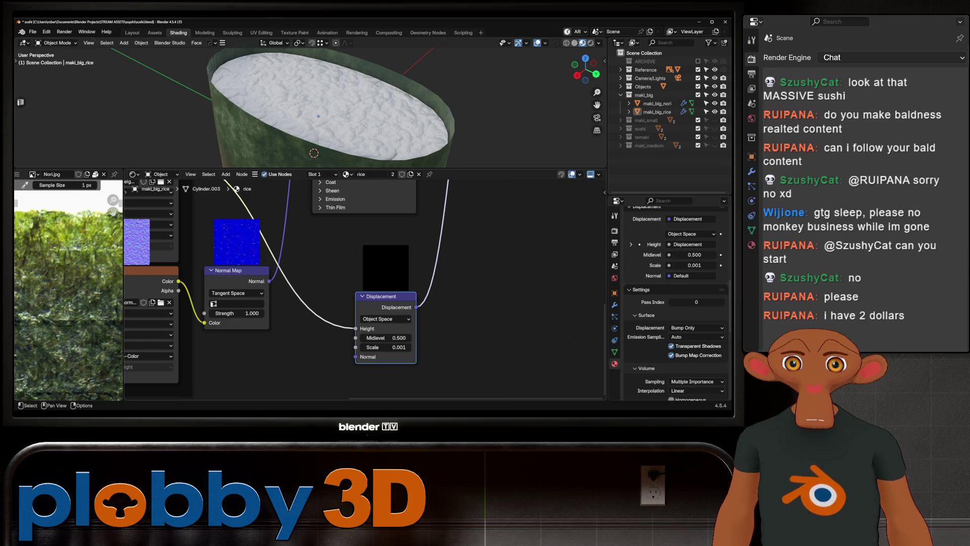
{"action": "scroll", "coordinate": [392, 279], "scroll_direction": "down", "scroll_amount": 2}
{"action": "scroll", "coordinate": [303, 114], "scroll_direction": "down", "scroll_amount": 3}
{"action": "mouse_move", "coordinate": [303, 114]}
{"action": "middle_mouse_down"}
{"action": "mouse_move", "coordinate": [300, 131]}
{"action": "mouse_move", "coordinate": [332, 138]}
{"action": "middle_mouse_up"}
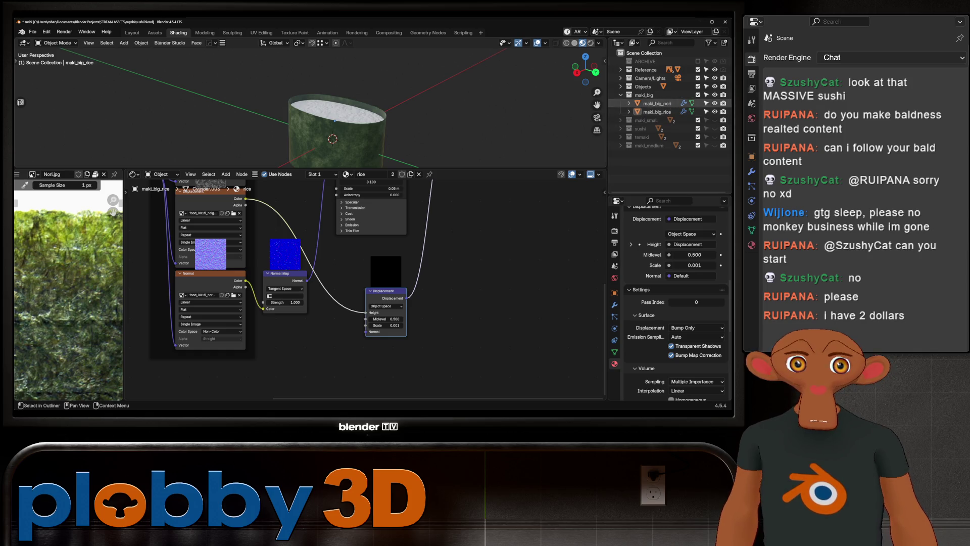
- Hide maki_big, show maki_small, smooth-shade its nori and select all its faces in Edit Mode
{"action": "left_click", "coordinate": [714, 95]}
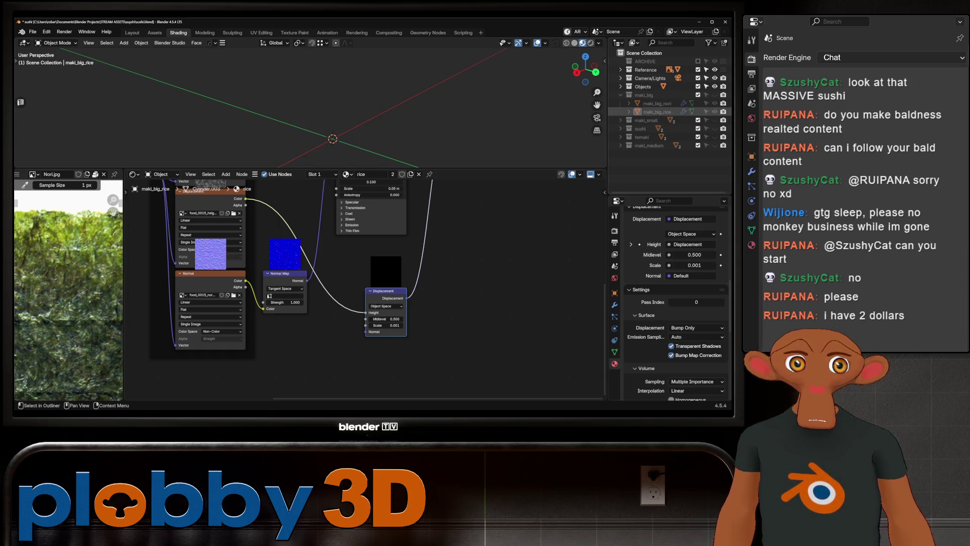
{"action": "left_click", "coordinate": [714, 120]}
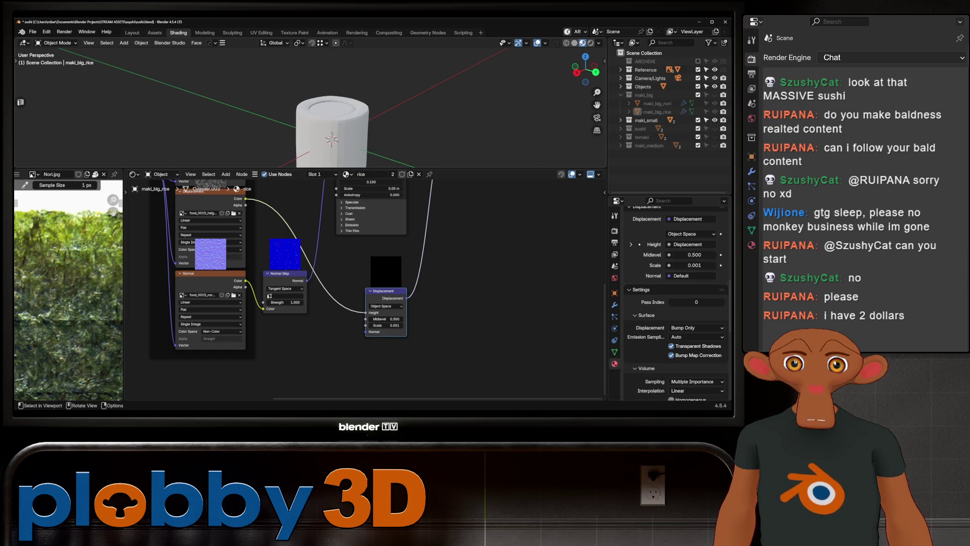
{"action": "left_click", "coordinate": [332, 133]}
{"action": "right_click", "coordinate": [330, 144]}
{"action": "left_click", "coordinate": [328, 147]}
{"action": "scroll", "coordinate": [332, 114], "scroll_direction": "up", "scroll_amount": 3}
{"action": "mouse_move", "coordinate": [332, 114]}
{"action": "middle_mouse_down"}
{"action": "mouse_move", "coordinate": [332, 91]}
{"action": "mouse_move", "coordinate": [349, 159]}
{"action": "mouse_move", "coordinate": [349, 91]}
{"action": "middle_mouse_up"}
{"action": "key", "text": "Tab"}
{"action": "scroll", "coordinate": [349, 114], "scroll_direction": "up", "scroll_amount": 2}
{"action": "scroll", "coordinate": [321, 126], "scroll_direction": "down", "scroll_amount": 3}
{"action": "key", "text": "ctrl+KP_Add"}
{"action": "key", "text": "ctrl+KP_Add"}
{"action": "key", "text": "ctrl+KP_Add"}
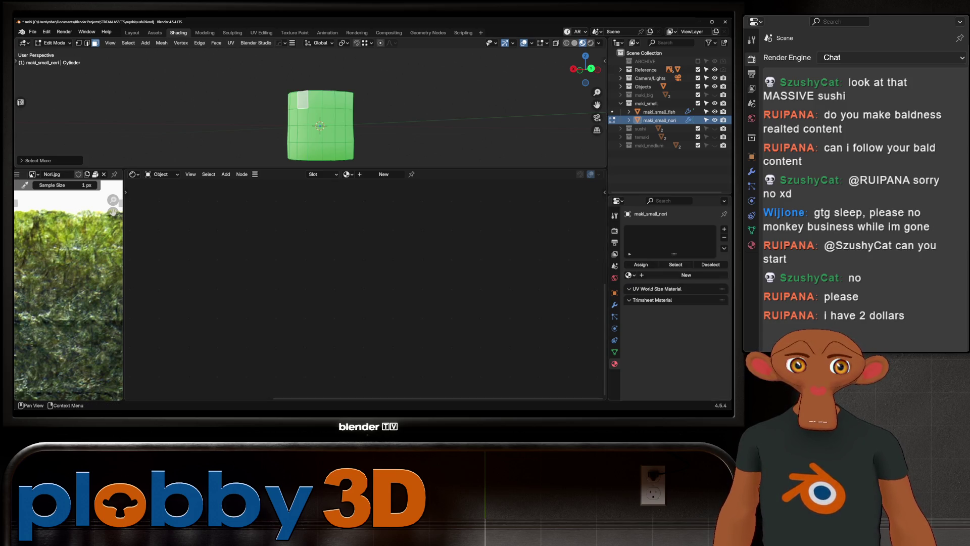
- Assign rice to the small maki's first material slot and nori to a new second slot
{"action": "left_click", "coordinate": [629, 274]}
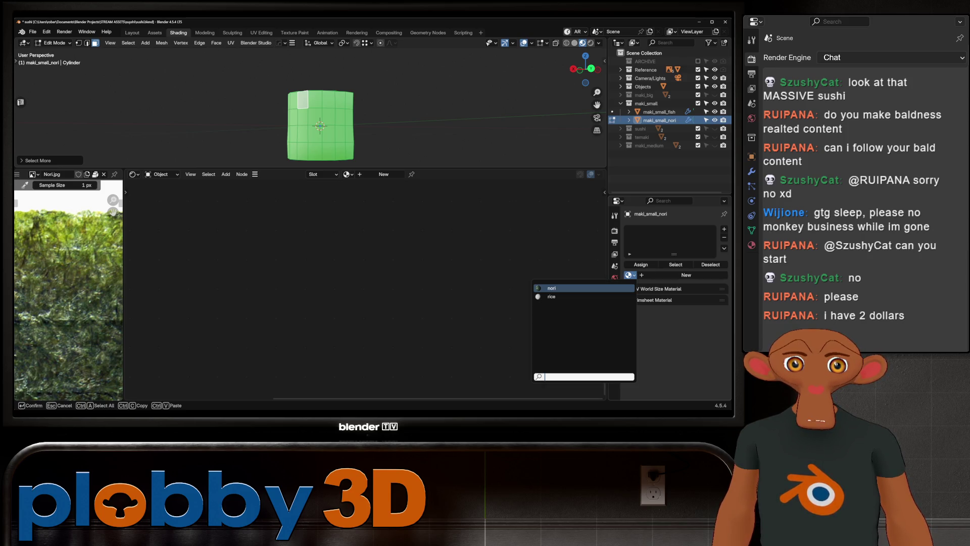
{"action": "left_click", "coordinate": [551, 296]}
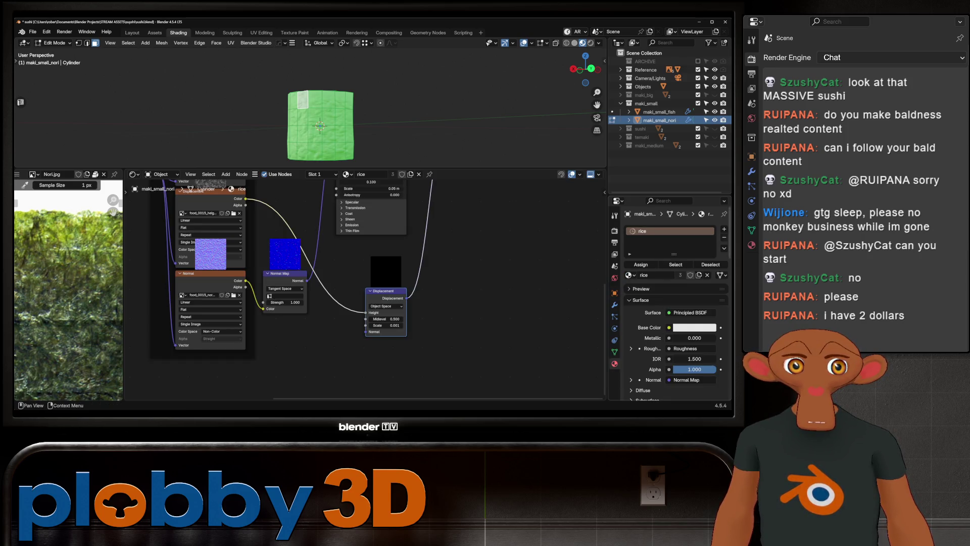
{"action": "left_click", "coordinate": [724, 230]}
{"action": "left_click", "coordinate": [630, 288]}
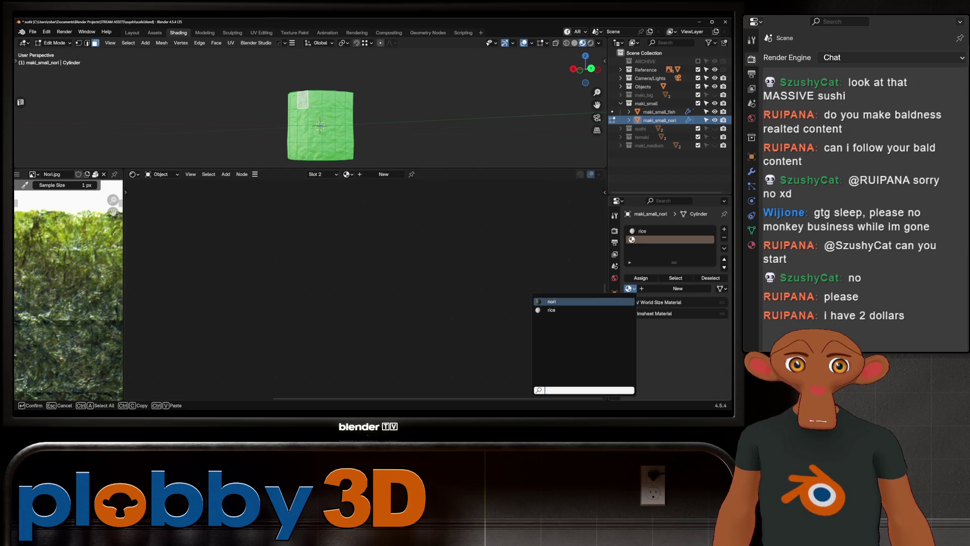
{"action": "left_click", "coordinate": [552, 301]}
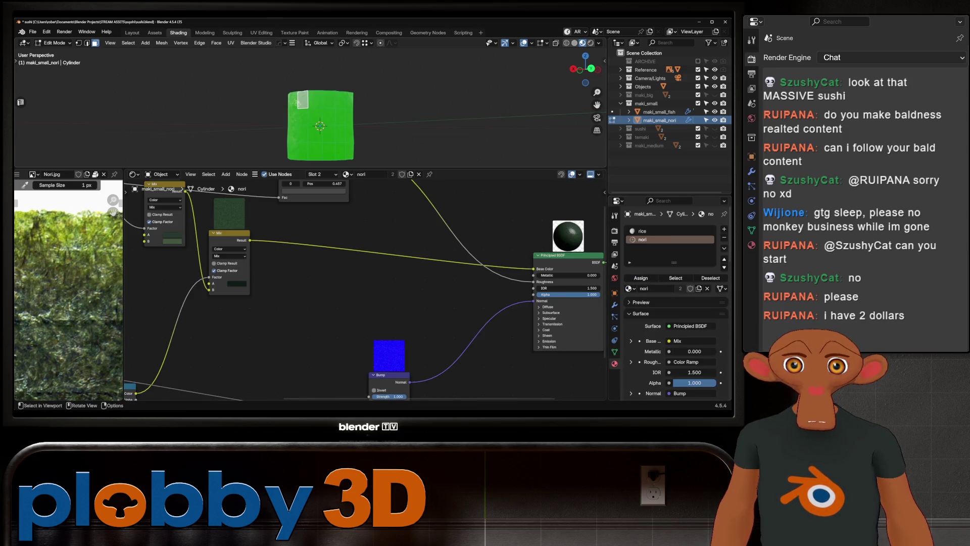
- Unwrap the cylinder with Cube Projection and check the result from several angles
{"action": "middle_click_drag", "start_coordinate": [327, 136], "coordinate": [335, 161]}
{"action": "scroll", "coordinate": [335, 161], "scroll_direction": "up", "scroll_amount": 3}
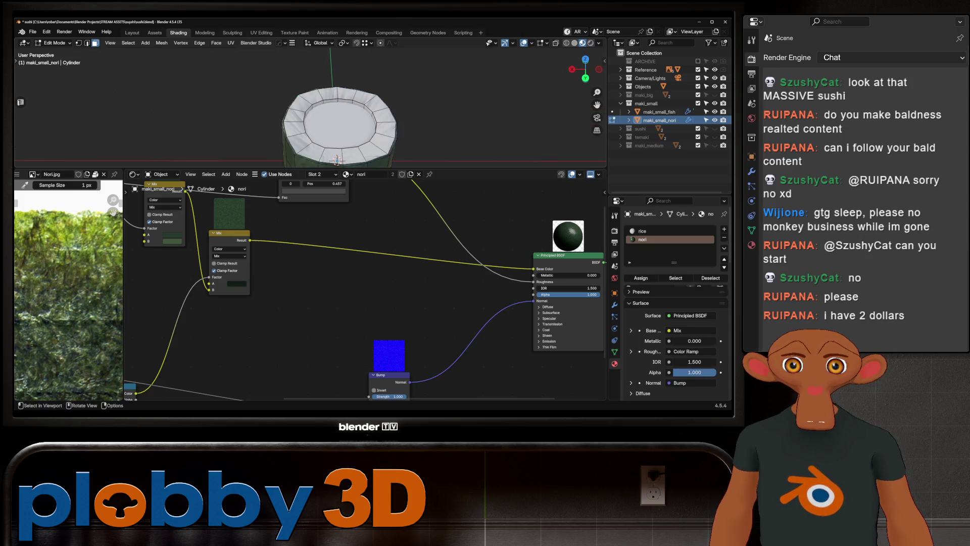
{"action": "right_click", "coordinate": [339, 160]}
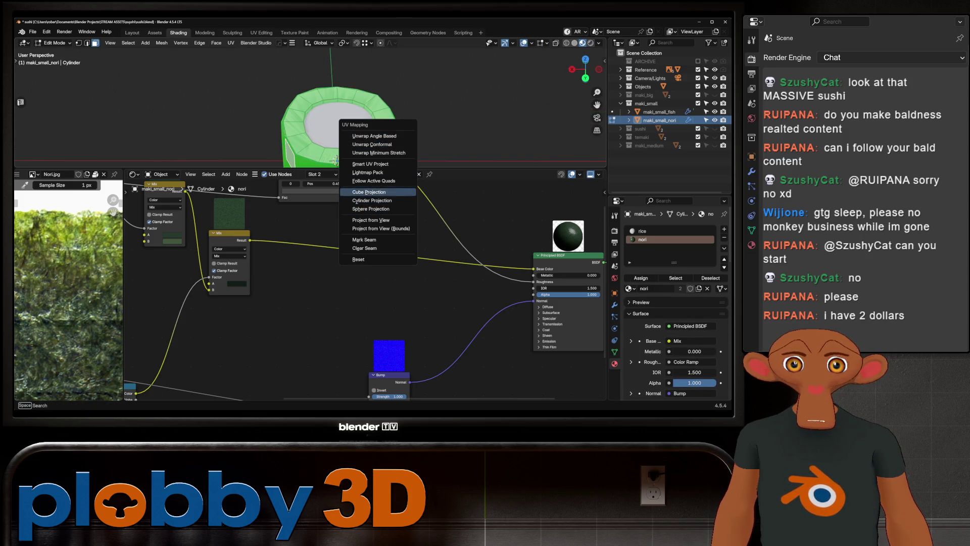
{"action": "key", "text": "Escape"}
{"action": "key", "text": "Tab"}
{"action": "mouse_move", "coordinate": [339, 161]}
{"action": "middle_mouse_down"}
{"action": "mouse_move", "coordinate": [319, 114]}
{"action": "mouse_move", "coordinate": [312, 129]}
{"action": "middle_mouse_up"}
{"action": "scroll", "coordinate": [318, 114], "scroll_direction": "down", "scroll_amount": 4}
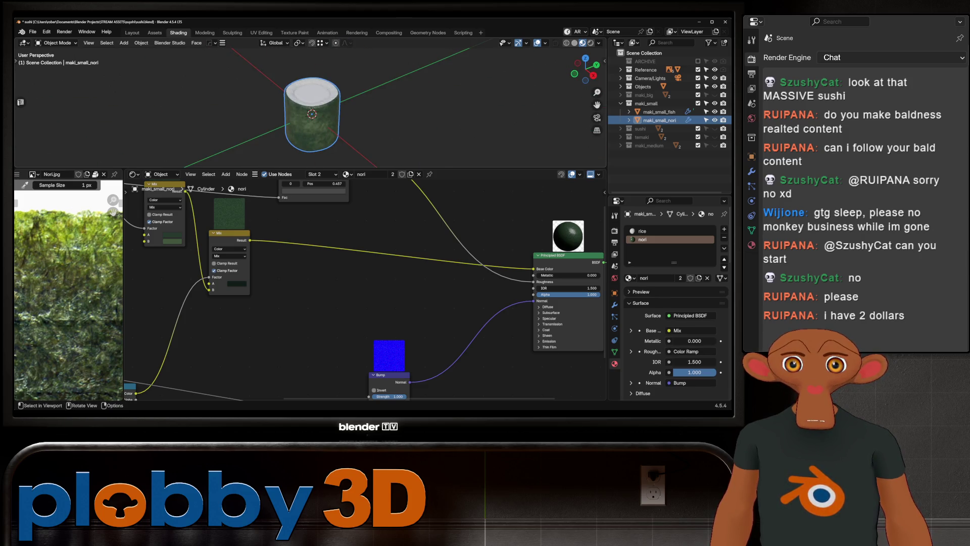
{"action": "scroll", "coordinate": [311, 114], "scroll_direction": "up", "scroll_amount": 3}
{"action": "key", "text": "Tab"}
{"action": "scroll", "coordinate": [349, 142], "scroll_direction": "up", "scroll_amount": 3}
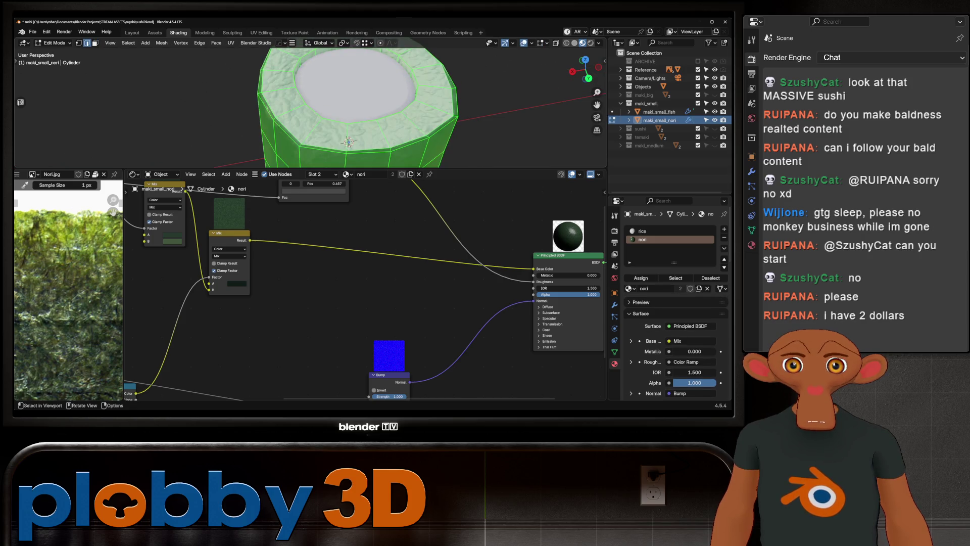
{"action": "key", "text": "Tab"}
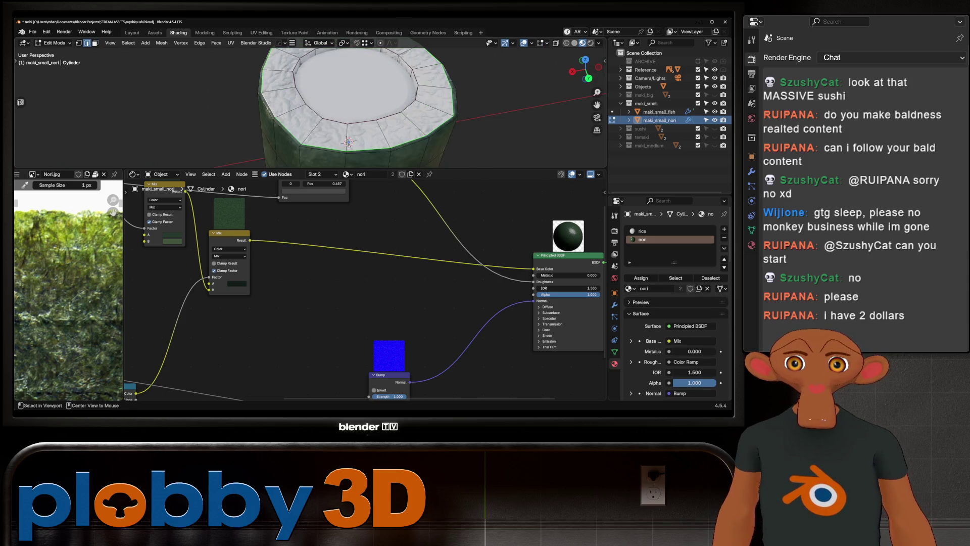
{"action": "scroll", "coordinate": [349, 142], "scroll_direction": "down", "scroll_amount": 3}
{"action": "mouse_move", "coordinate": [348, 142]}
{"action": "middle_mouse_down"}
{"action": "mouse_move", "coordinate": [321, 124]}
{"action": "mouse_move", "coordinate": [322, 83]}
{"action": "middle_mouse_up"}
{"action": "key", "text": "Tab"}
{"action": "scroll", "coordinate": [321, 84], "scroll_direction": "up", "scroll_amount": 2}
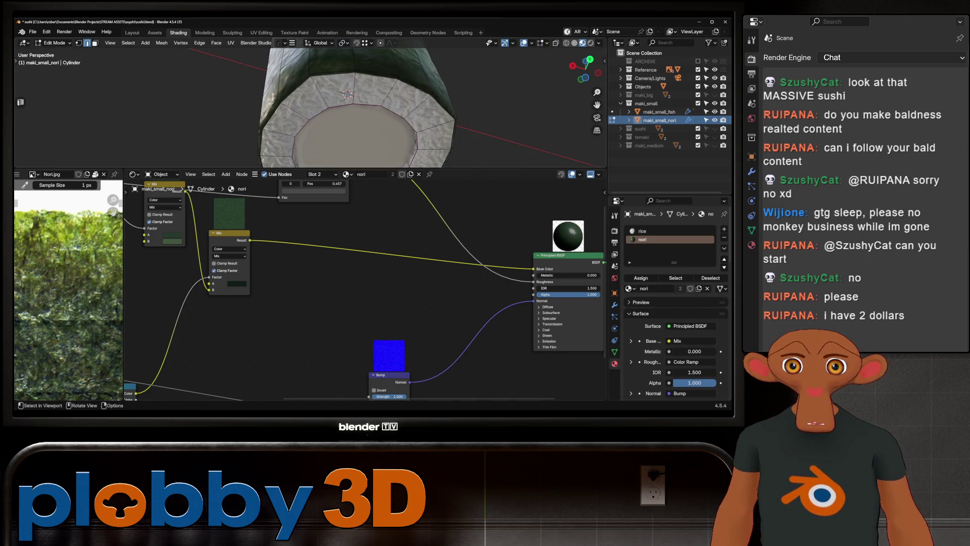
{"action": "key", "text": "Tab"}
{"action": "scroll", "coordinate": [346, 94], "scroll_direction": "down", "scroll_amount": 2}
{"action": "mouse_move", "coordinate": [346, 93]}
{"action": "middle_mouse_down"}
{"action": "mouse_move", "coordinate": [332, 92]}
{"action": "mouse_move", "coordinate": [332, 132]}
{"action": "middle_mouse_up"}
{"action": "scroll", "coordinate": [331, 133], "scroll_direction": "up", "scroll_amount": 2}
{"action": "scroll", "coordinate": [332, 133], "scroll_direction": "up", "scroll_amount": 1}
{"action": "scroll", "coordinate": [331, 133], "scroll_direction": "down", "scroll_amount": 4}
{"action": "scroll", "coordinate": [331, 133], "scroll_direction": "down", "scroll_amount": 3}
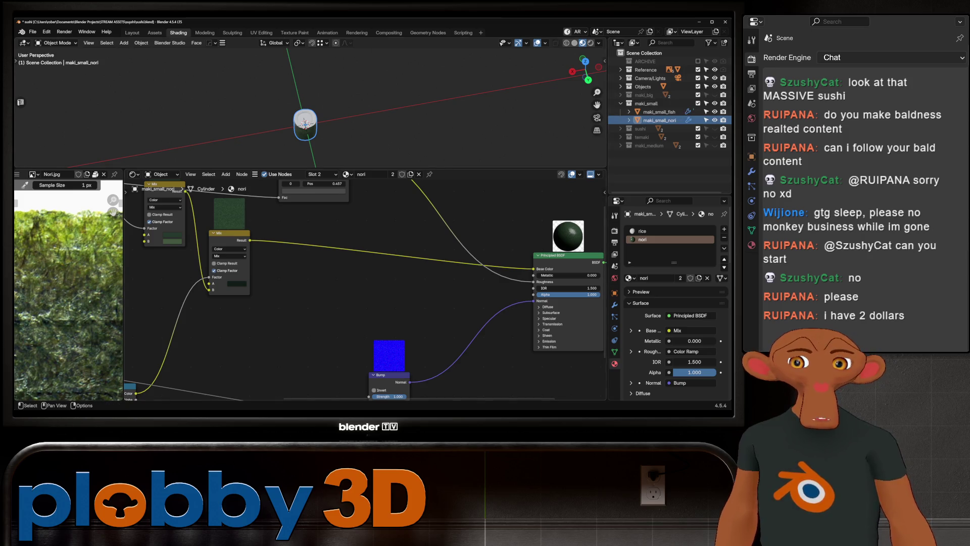
{"action": "scroll", "coordinate": [305, 125], "scroll_direction": "up", "scroll_amount": 2}
{"action": "scroll", "coordinate": [306, 125], "scroll_direction": "up", "scroll_amount": 2}
- Switch to the Layout workspace and view the cylinder from the top
{"action": "middle_click_drag", "start_coordinate": [305, 125], "coordinate": [327, 132]}
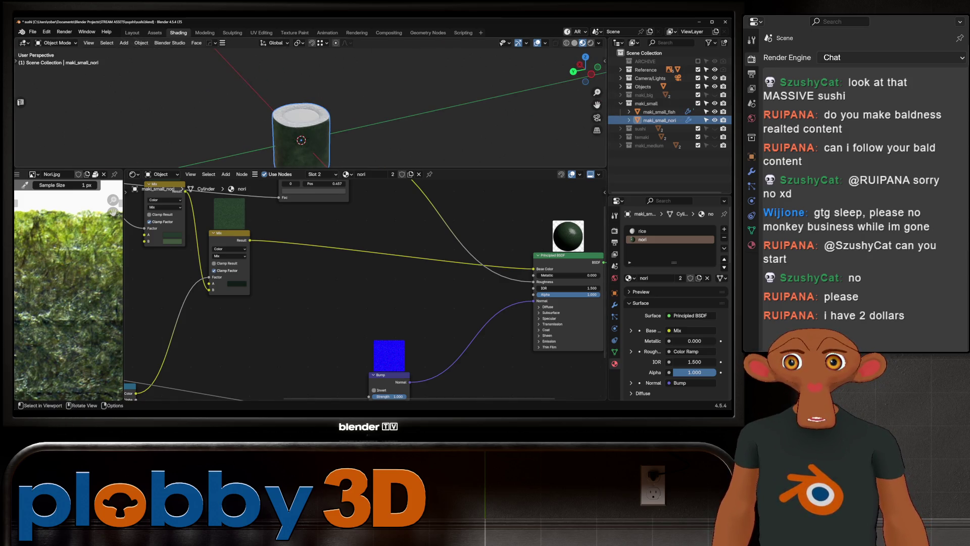
{"action": "left_click", "coordinate": [132, 32]}
{"action": "mouse_move", "coordinate": [292, 228]}
{"action": "middle_mouse_down"}
{"action": "mouse_move", "coordinate": [292, 249]}
{"action": "mouse_move", "coordinate": [278, 236]}
{"action": "mouse_move", "coordinate": [306, 300]}
{"action": "middle_mouse_up"}
{"action": "scroll", "coordinate": [292, 249], "scroll_direction": "down", "scroll_amount": 2}
{"action": "scroll", "coordinate": [292, 249], "scroll_direction": "up", "scroll_amount": 3}
{"action": "scroll", "coordinate": [284, 242], "scroll_direction": "down", "scroll_amount": 2}
{"action": "scroll", "coordinate": [284, 241], "scroll_direction": "down", "scroll_amount": 1}
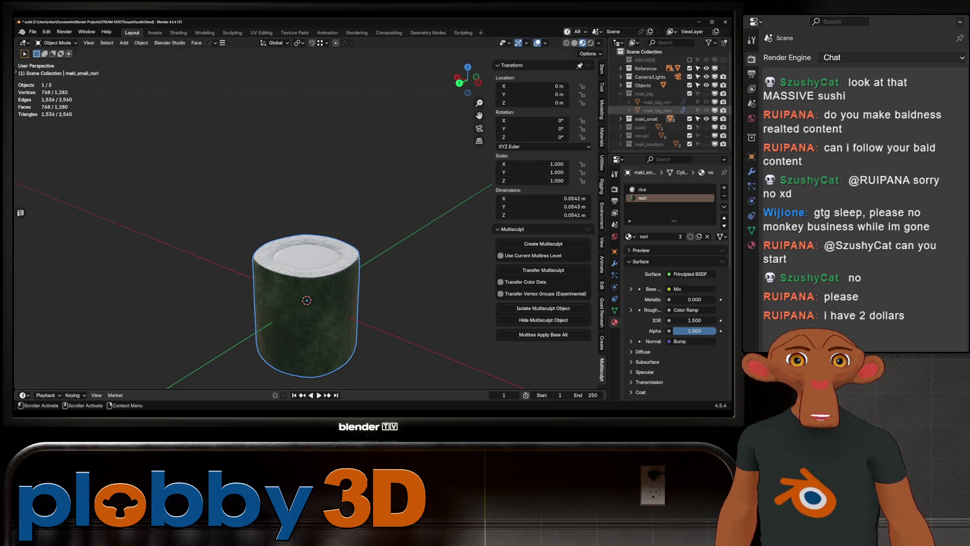
- Hide maki_small_nori, then show the sushi collection and select sushi_rice
{"action": "key", "text": "h"}
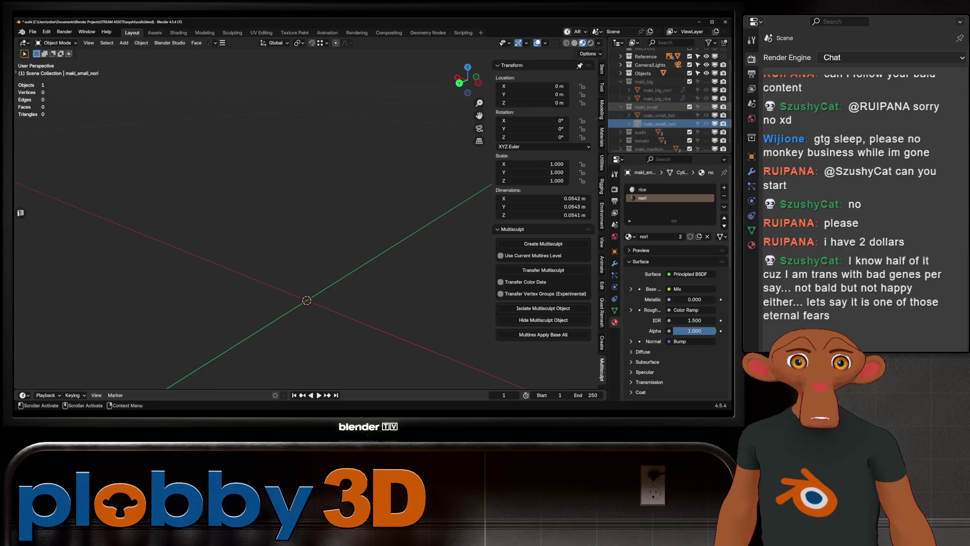
{"action": "key", "text": "alt+h"}
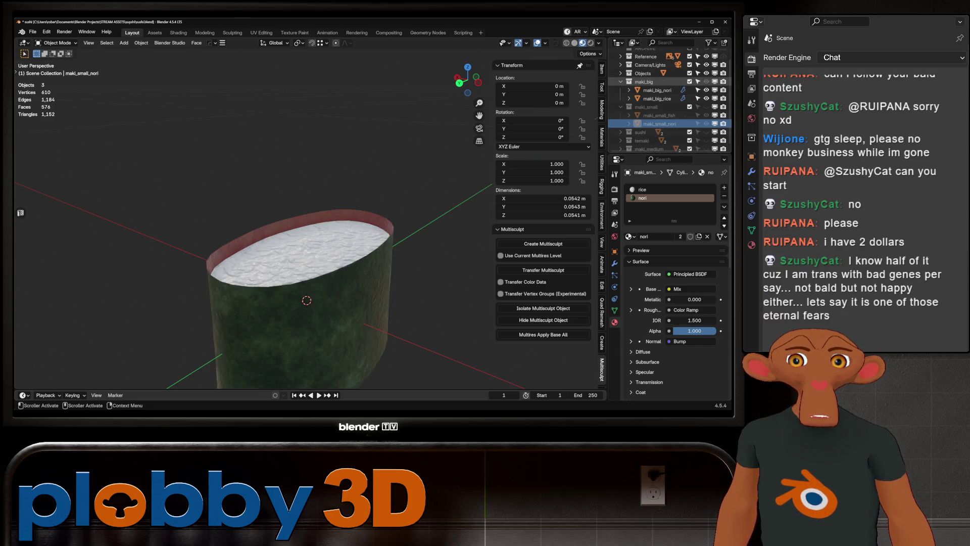
{"action": "key", "text": "h"}
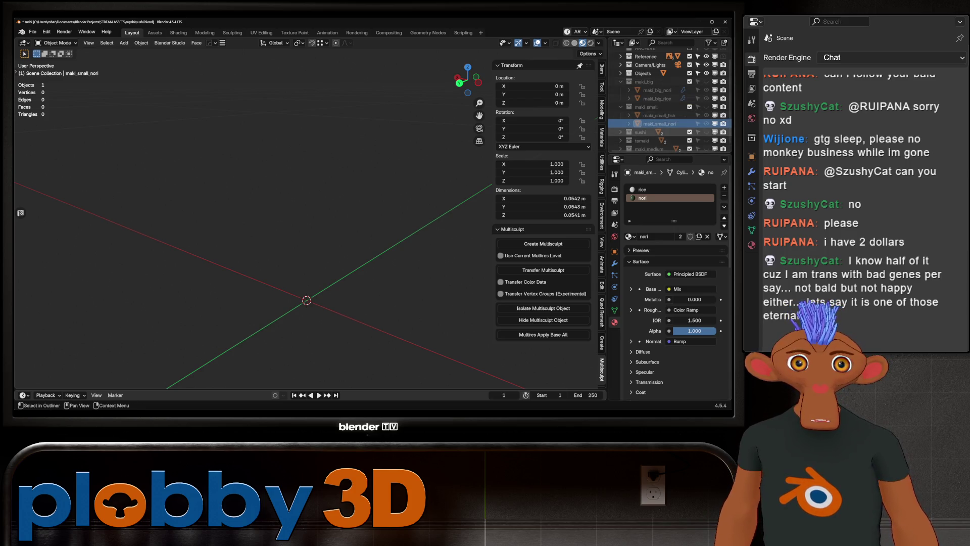
{"action": "scroll", "coordinate": [667, 99], "scroll_direction": "down", "scroll_amount": 1}
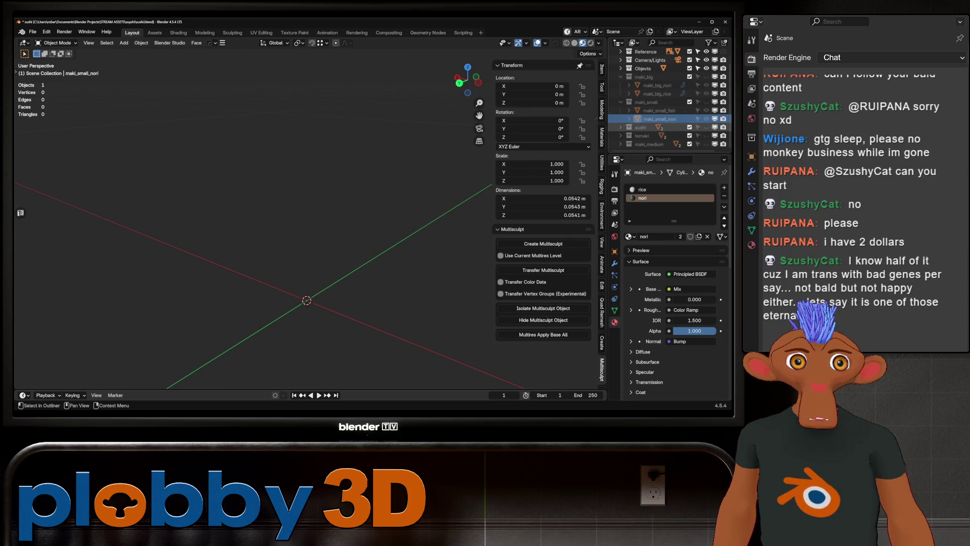
{"action": "left_click", "coordinate": [690, 128]}
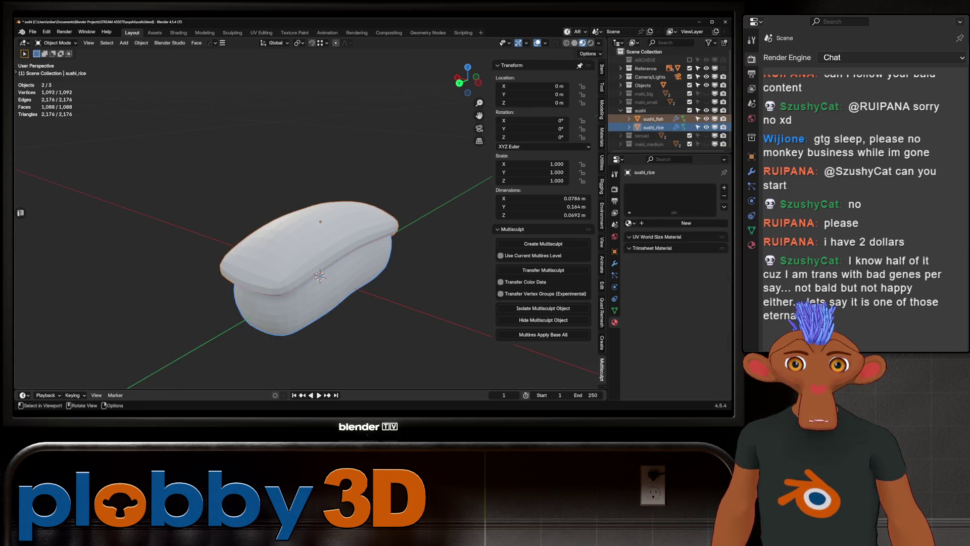
- Smooth-shade the sushi and assign the rice material to sushi_rice
{"action": "right_click", "coordinate": [303, 268]}
{"action": "left_click", "coordinate": [303, 240]}
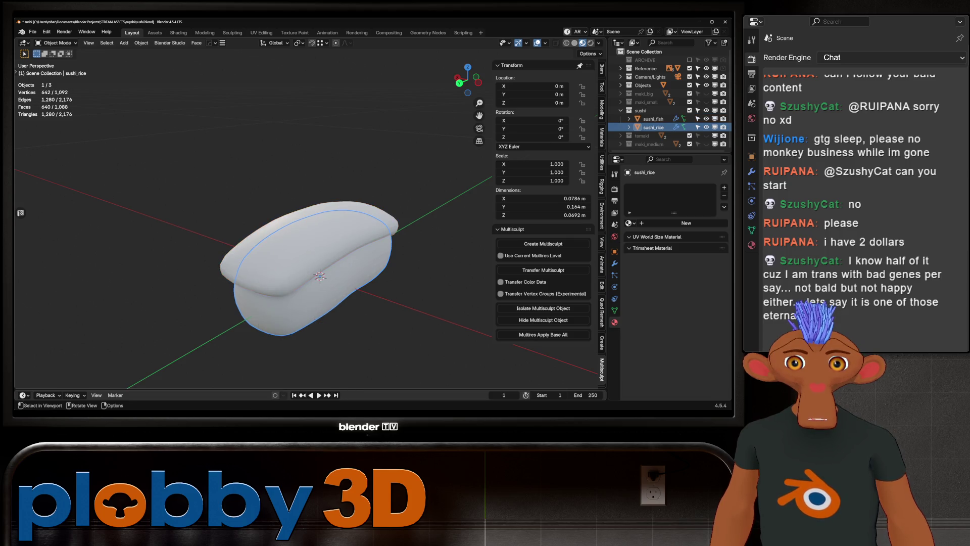
{"action": "left_click", "coordinate": [630, 224]}
{"action": "left_click", "coordinate": [584, 244]}
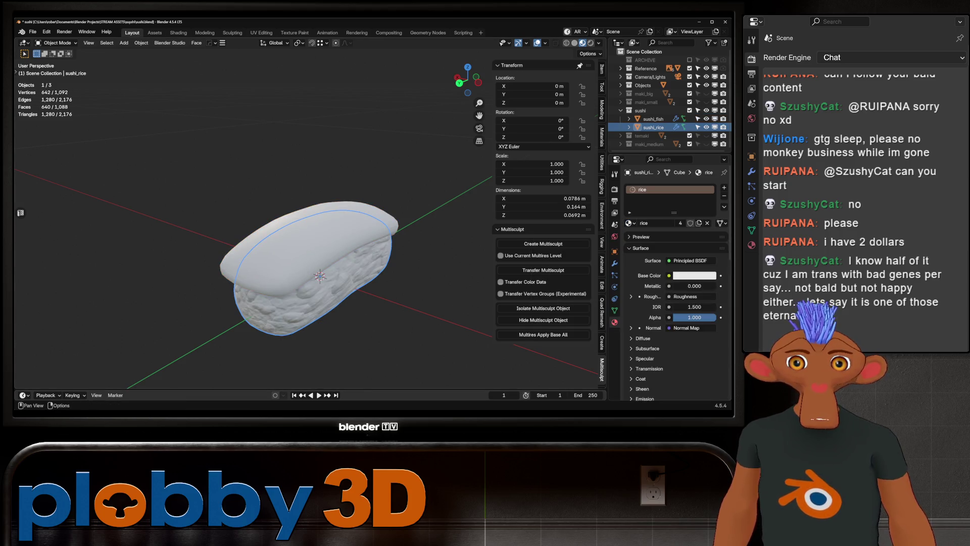
- Unwrap all sushi_rice faces with Cube Projection after cancelling Smart UV Project, then hide the sushi collection
{"action": "key", "text": "Tab"}
{"action": "middle_click_drag", "start_coordinate": [364, 273], "coordinate": [327, 250]}
{"action": "key", "text": "a"}
{"action": "key", "text": "u"}
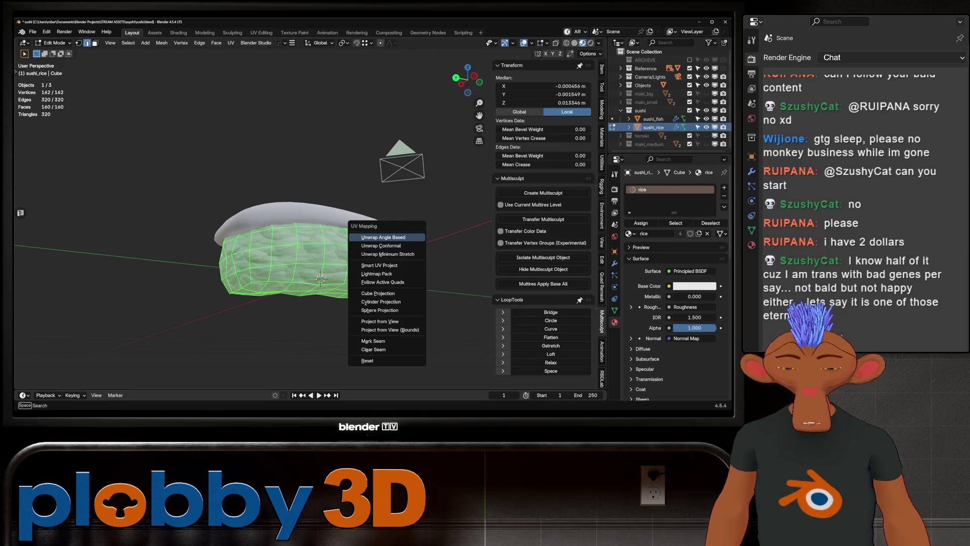
{"action": "left_click", "coordinate": [379, 265]}
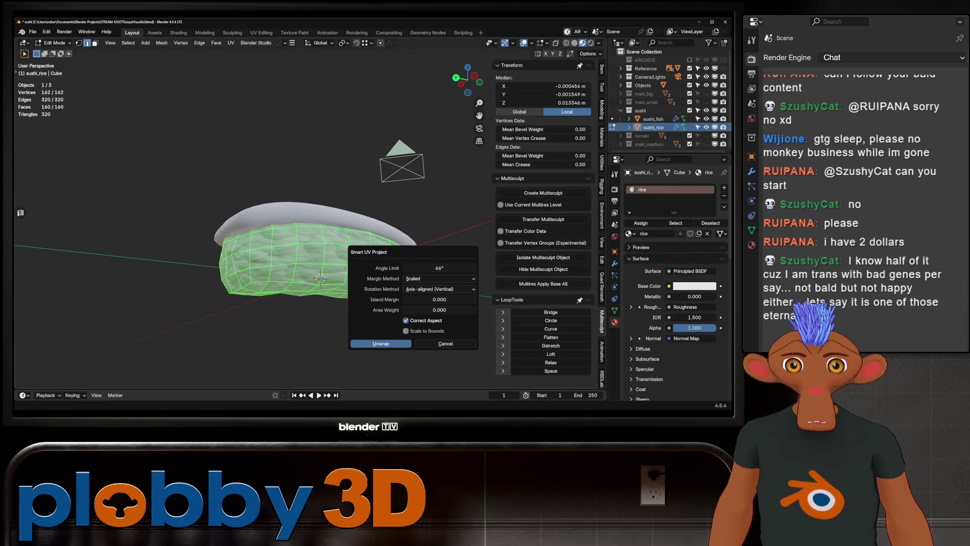
{"action": "key", "text": "Escape"}
{"action": "key", "text": "u"}
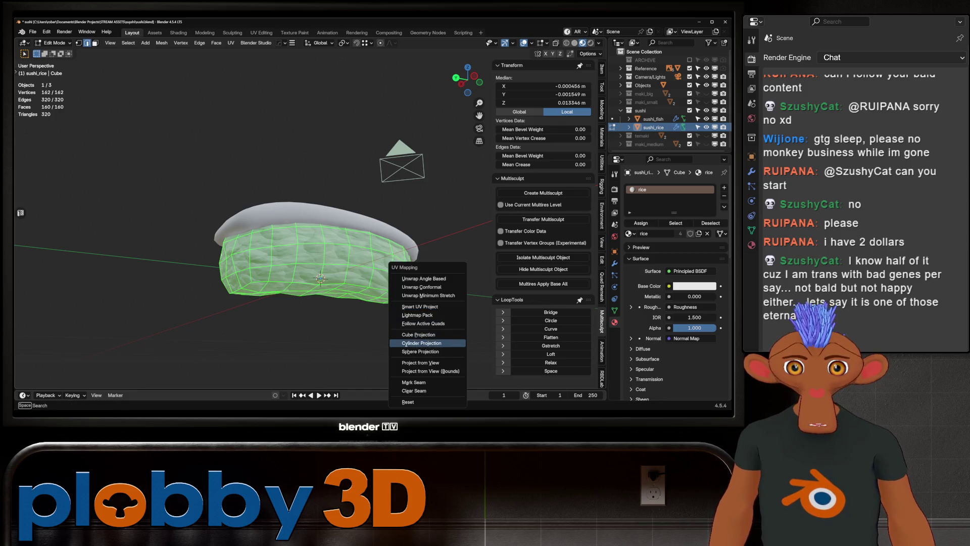
{"action": "left_click", "coordinate": [428, 334]}
{"action": "mouse_move", "coordinate": [318, 257]}
{"action": "middle_mouse_down"}
{"action": "mouse_move", "coordinate": [402, 259]}
{"action": "mouse_move", "coordinate": [379, 228]}
{"action": "mouse_move", "coordinate": [364, 243]}
{"action": "mouse_move", "coordinate": [357, 220]}
{"action": "mouse_move", "coordinate": [371, 227]}
{"action": "middle_mouse_up"}
{"action": "key", "text": "Tab"}
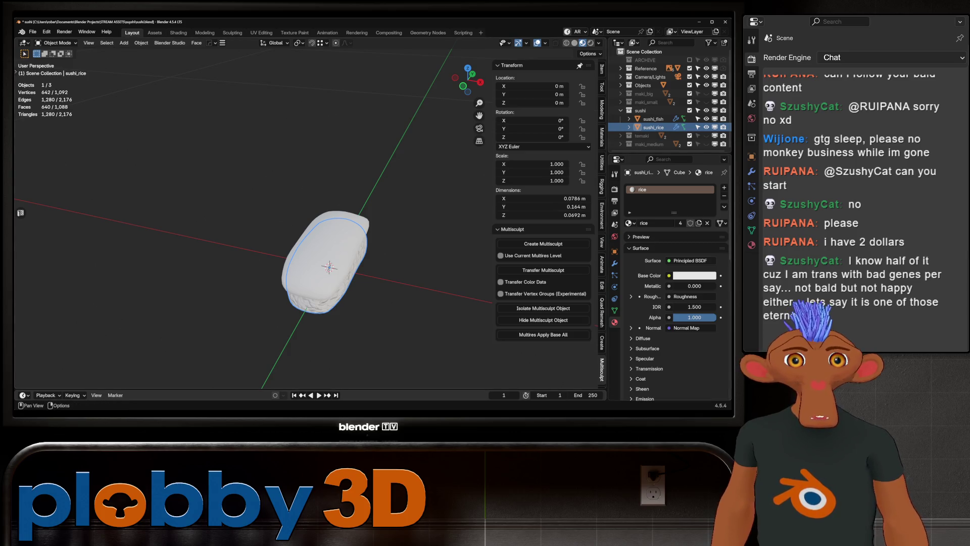
{"action": "left_click", "coordinate": [707, 110]}
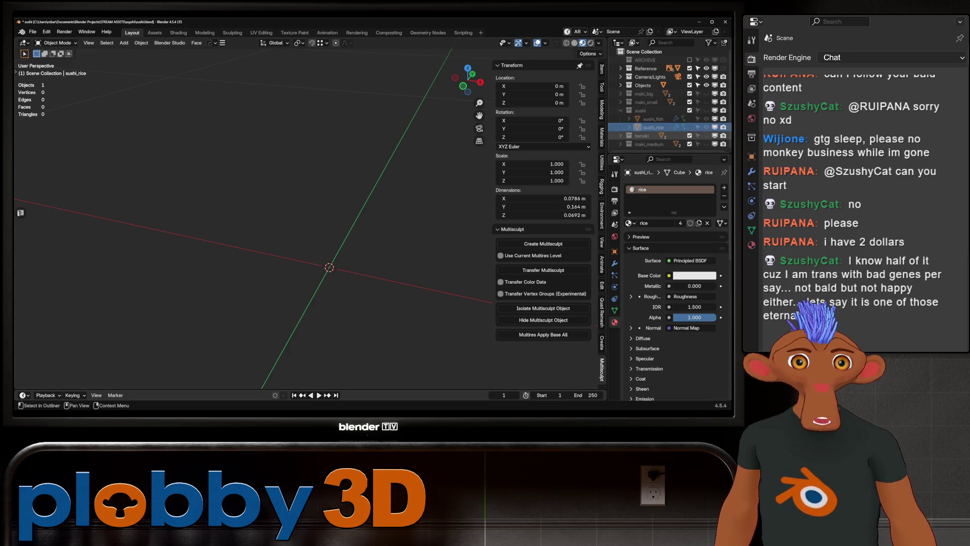
- Reveal the temaki collection and smooth-shade its meshes
{"action": "left_click", "coordinate": [706, 136]}
{"action": "left_click", "coordinate": [621, 110]}
{"action": "left_click", "coordinate": [656, 127]}
{"action": "right_click", "coordinate": [334, 245]}
{"action": "left_click", "coordinate": [333, 245]}
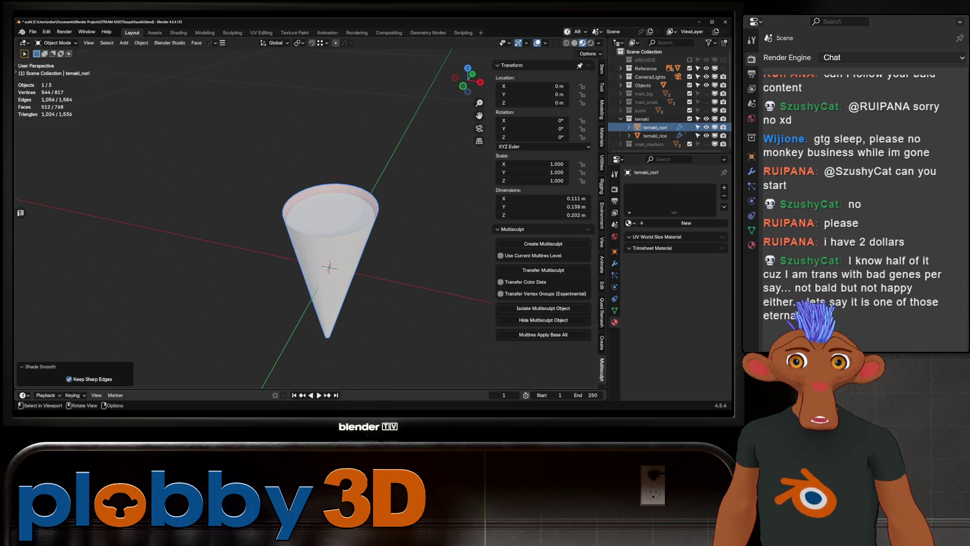
{"action": "middle_click_drag", "start_coordinate": [330, 265], "coordinate": [356, 250]}
- Give the temaki cone the nori material (after briefly trying rice)
{"action": "left_click", "coordinate": [630, 223]}
{"action": "left_click", "coordinate": [584, 245]}
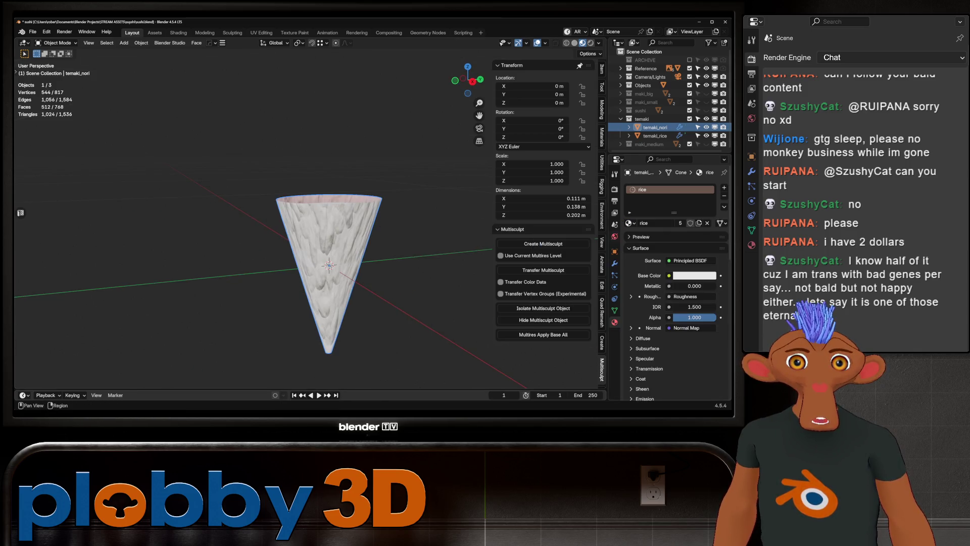
{"action": "left_click", "coordinate": [630, 222]}
{"action": "left_click", "coordinate": [584, 236]}
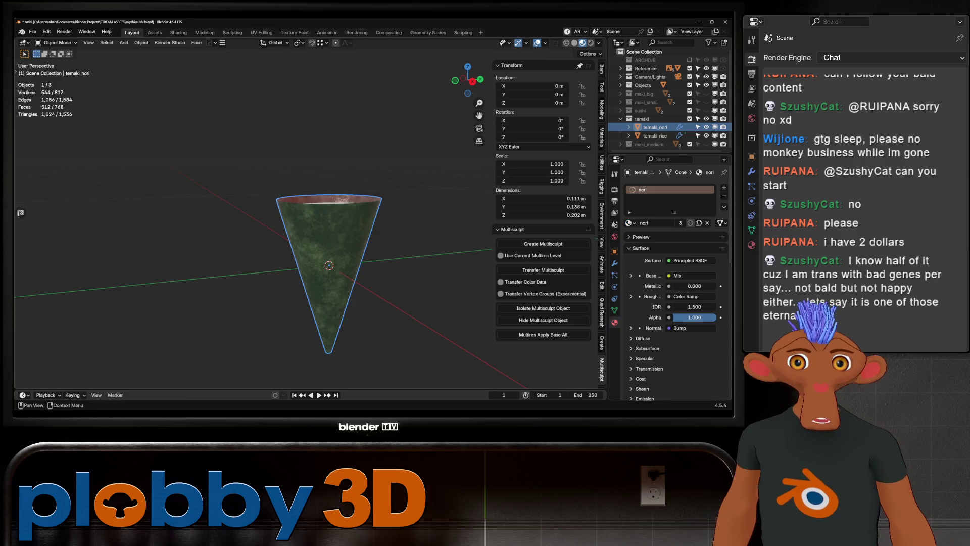
- Give the temaki_rice top disc cube-projected UVs and the rice material
{"action": "middle_click_drag", "start_coordinate": [329, 265], "coordinate": [334, 242]}
{"action": "left_click", "coordinate": [331, 227]}
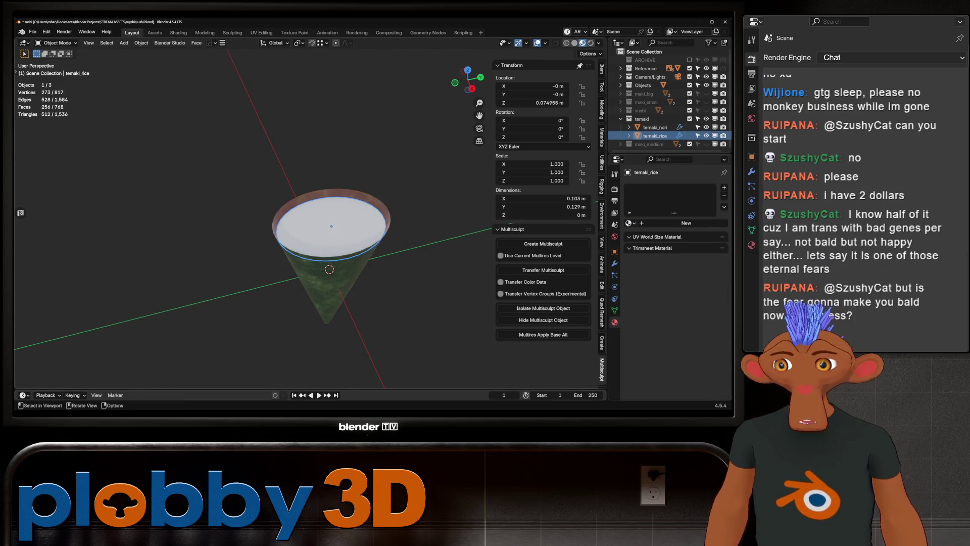
{"action": "key", "text": "Tab"}
{"action": "key", "text": "a"}
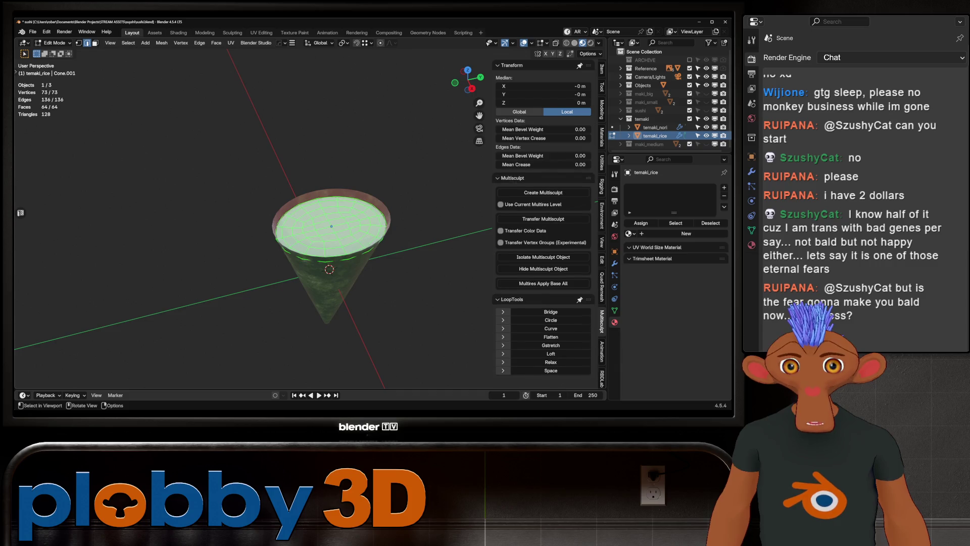
{"action": "key", "text": "u"}
{"action": "left_click", "coordinate": [348, 272]}
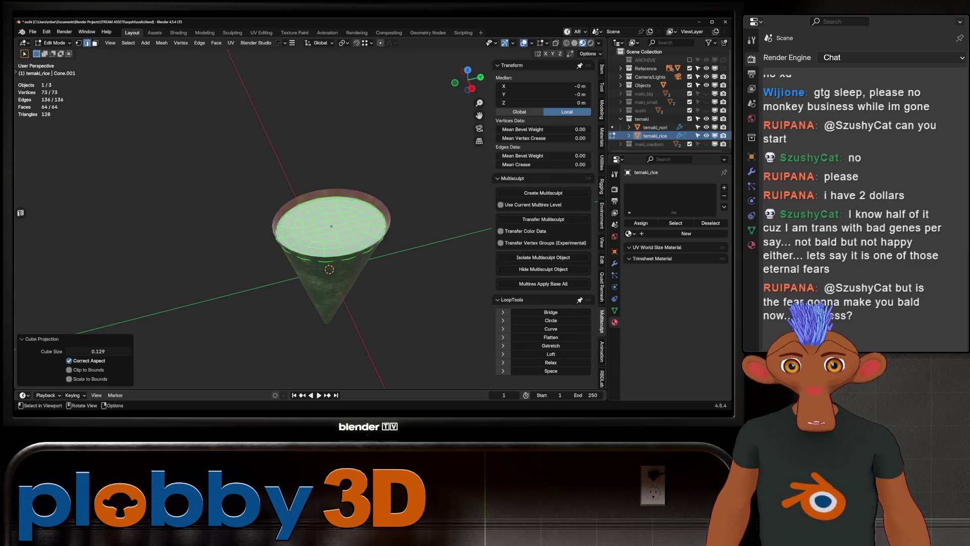
{"action": "key", "text": "Tab"}
{"action": "left_click", "coordinate": [630, 224]}
{"action": "left_click", "coordinate": [551, 244]}
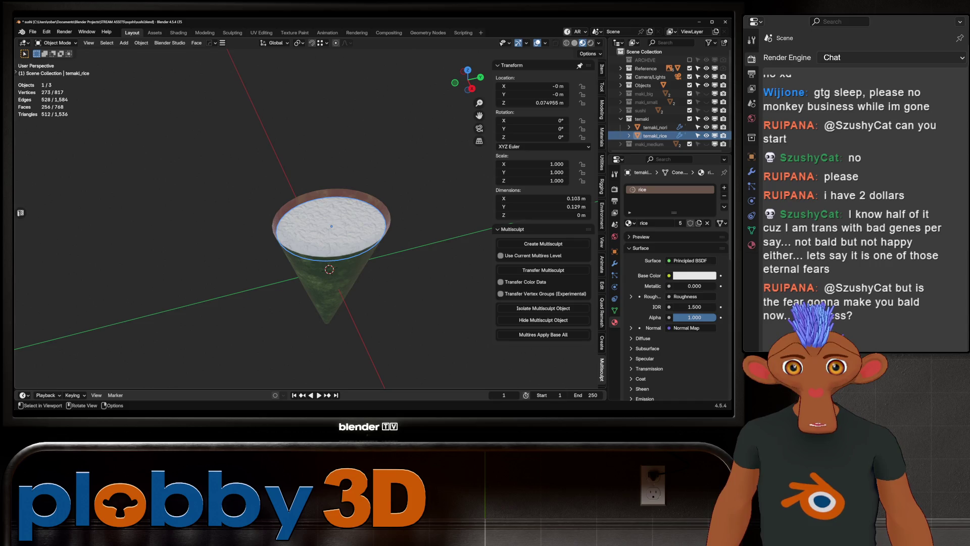
- Inspect the rice-topped cone from several angles, then hide the temaki models
{"action": "middle_click_drag", "start_coordinate": [334, 250], "coordinate": [334, 280], "text": "shift"}
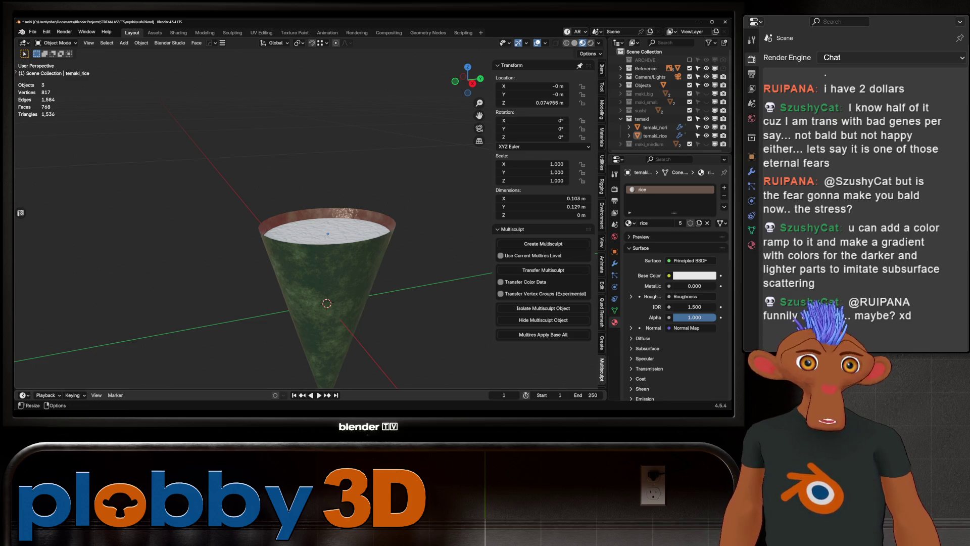
{"action": "middle_click_drag", "start_coordinate": [250, 227], "coordinate": [251, 190]}
{"action": "scroll", "coordinate": [250, 220], "scroll_direction": "up", "scroll_amount": 4}
{"action": "middle_click_drag", "start_coordinate": [303, 227], "coordinate": [303, 159]}
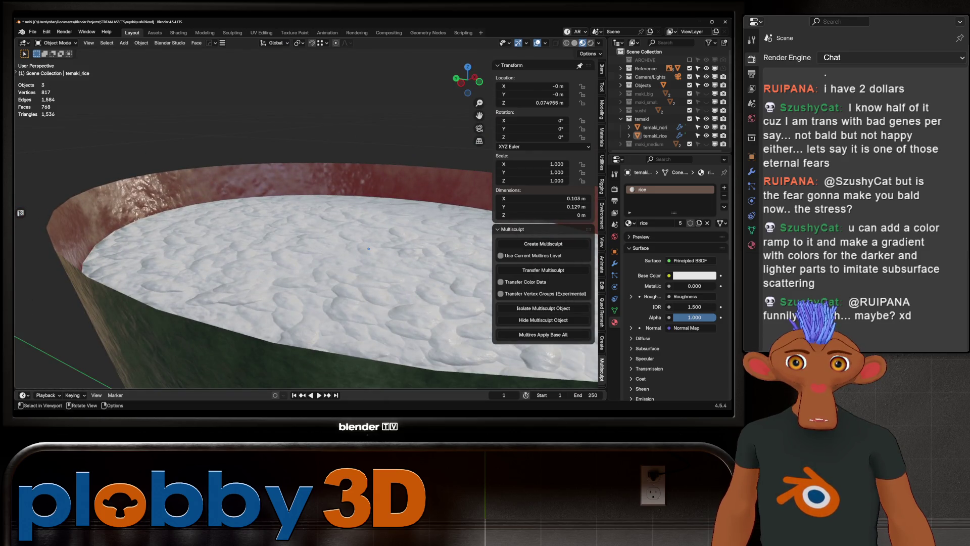
{"action": "scroll", "coordinate": [304, 227], "scroll_direction": "down", "scroll_amount": 3}
{"action": "mouse_move", "coordinate": [303, 228]}
{"action": "middle_mouse_down"}
{"action": "mouse_move", "coordinate": [311, 296]}
{"action": "mouse_move", "coordinate": [303, 236]}
{"action": "mouse_move", "coordinate": [341, 205]}
{"action": "middle_mouse_up"}
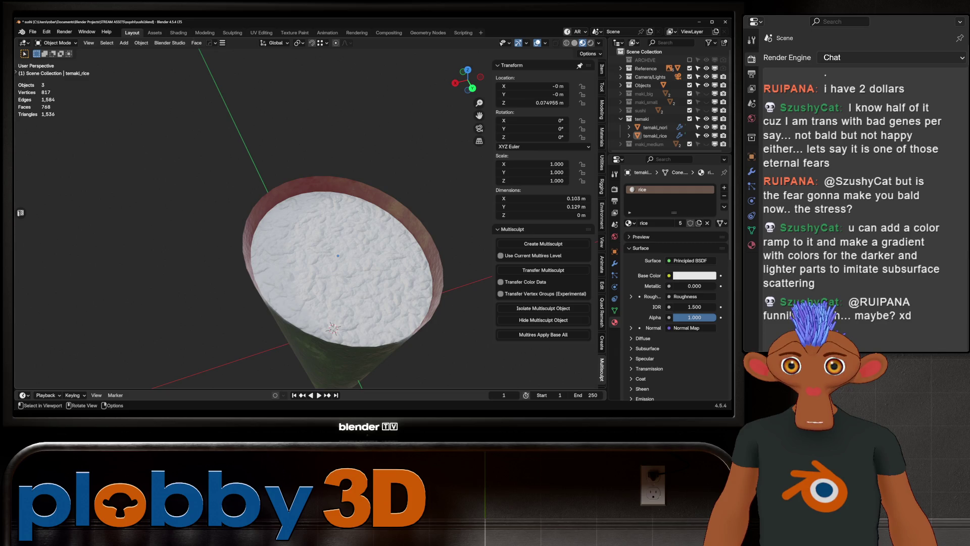
{"action": "middle_click_drag", "start_coordinate": [342, 288], "coordinate": [348, 189]}
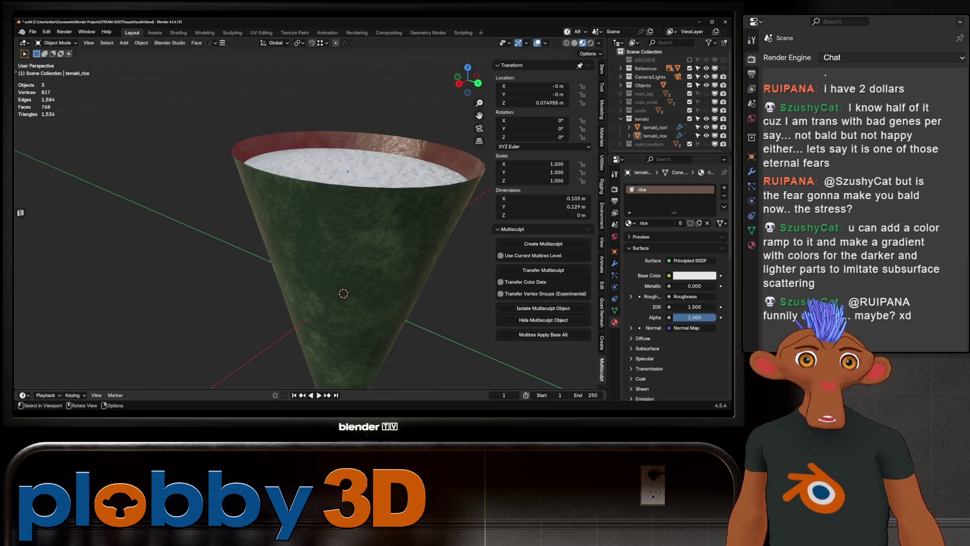
{"action": "left_click", "coordinate": [689, 119]}
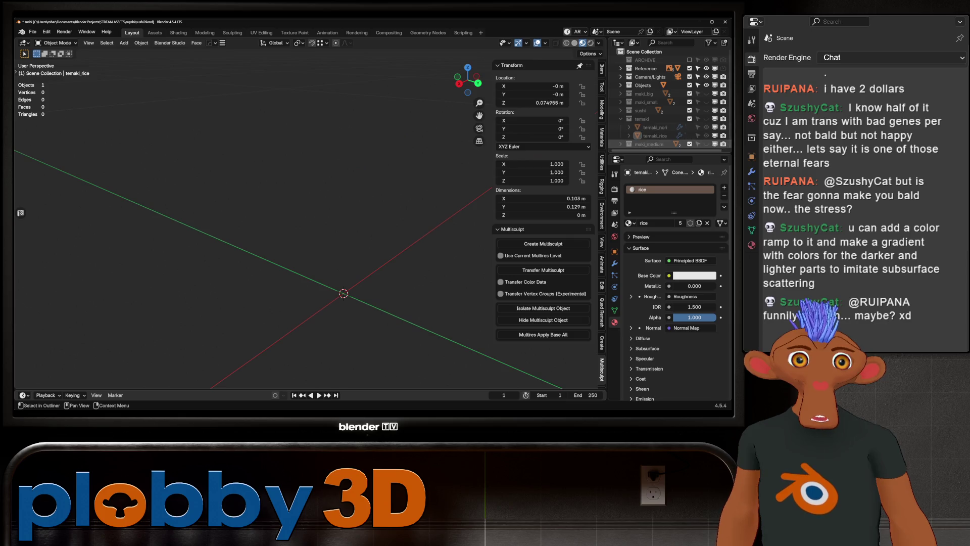
- Show the medium maki models and smooth-shade the nori cylinder
{"action": "left_click", "coordinate": [689, 143]}
{"action": "left_click", "coordinate": [325, 242]}
{"action": "right_click", "coordinate": [326, 243]}
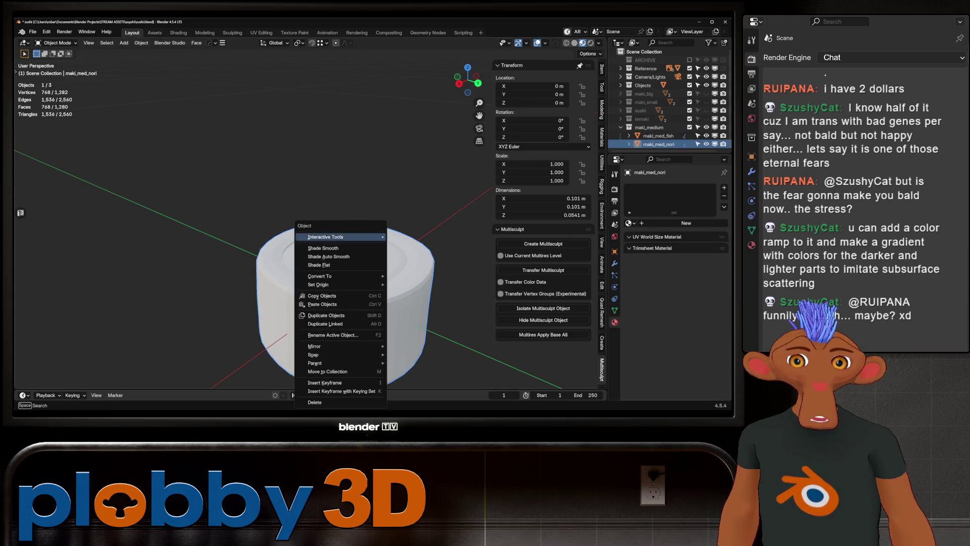
{"action": "left_click", "coordinate": [326, 237]}
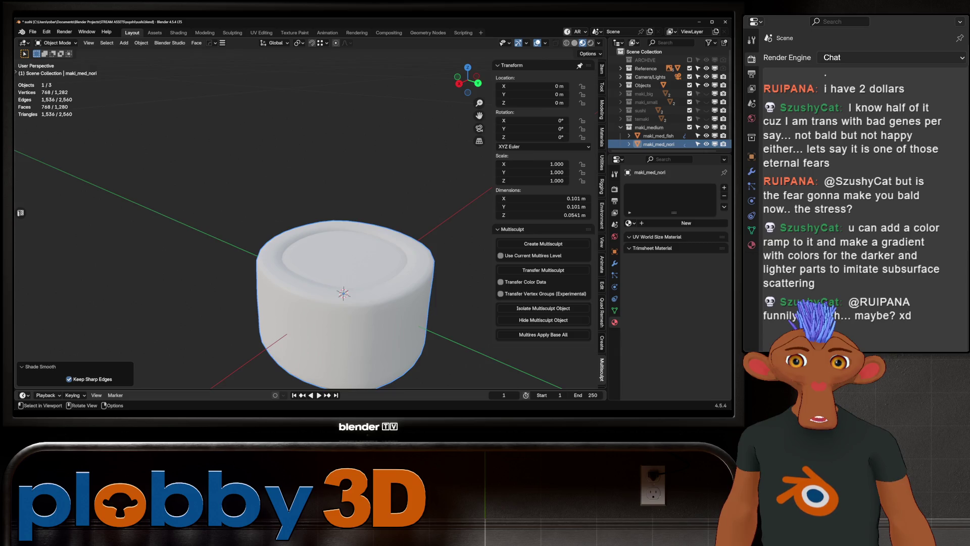
- Crease both rim edge loops of the cylinder fully (Shift+E, 1)
{"action": "key", "text": "Tab"}
{"action": "scroll", "coordinate": [363, 314], "scroll_direction": "up", "scroll_amount": 3}
{"action": "left_click", "coordinate": [332, 262], "text": "alt"}
{"action": "middle_click_drag", "start_coordinate": [332, 262], "coordinate": [306, 235]}
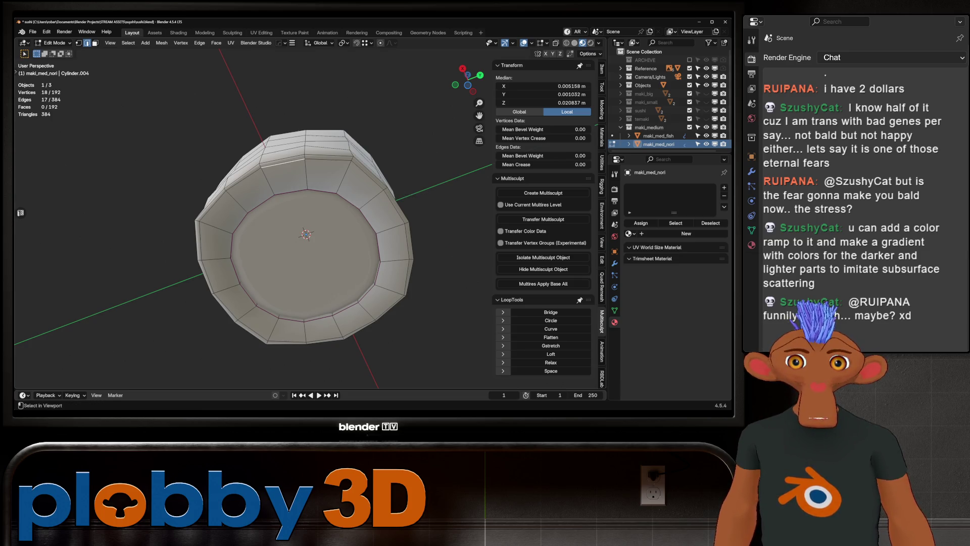
{"action": "left_click", "coordinate": [411, 243], "text": "alt+shift"}
{"action": "key", "text": "shift+e"}
{"action": "type", "text": "1"}
{"action": "key", "text": "Return"}
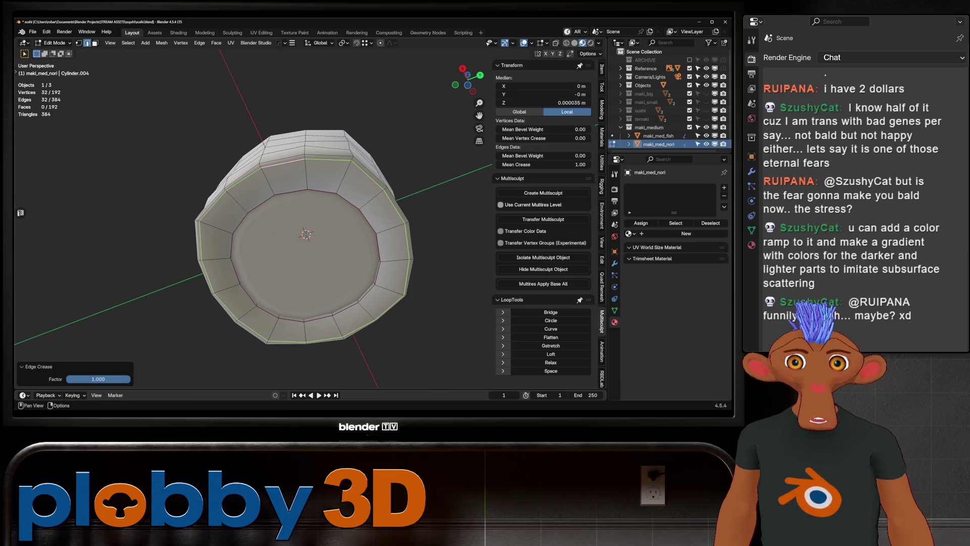
{"action": "key", "text": "Tab"}
{"action": "mouse_move", "coordinate": [305, 235]}
{"action": "middle_mouse_down"}
{"action": "mouse_move", "coordinate": [310, 247]}
{"action": "mouse_move", "coordinate": [310, 212]}
{"action": "middle_mouse_up"}
{"action": "key", "text": "Tab"}
{"action": "key", "text": "Tab"}
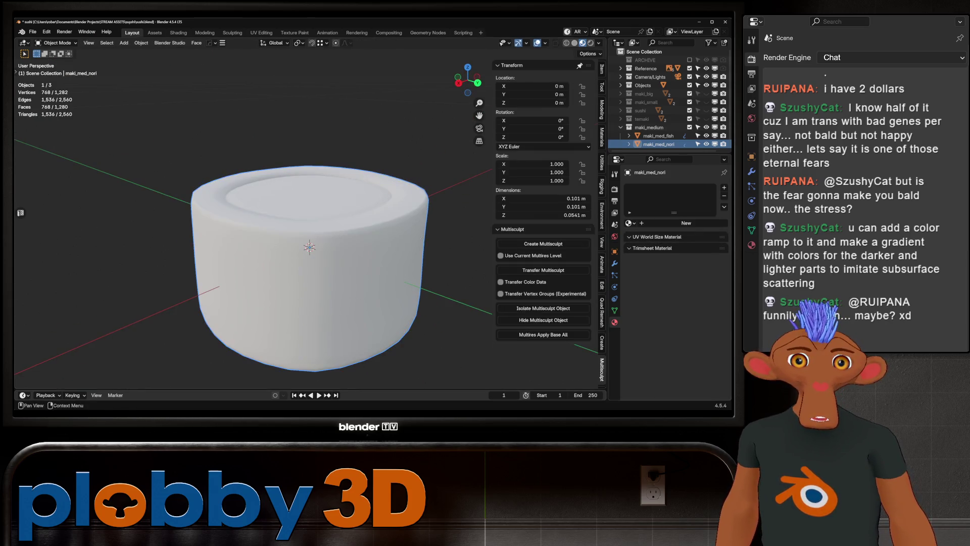
- Assign the rice material to the cylinder and give it cube-projected UVs
{"action": "left_click", "coordinate": [629, 223]}
{"action": "left_click", "coordinate": [561, 245]}
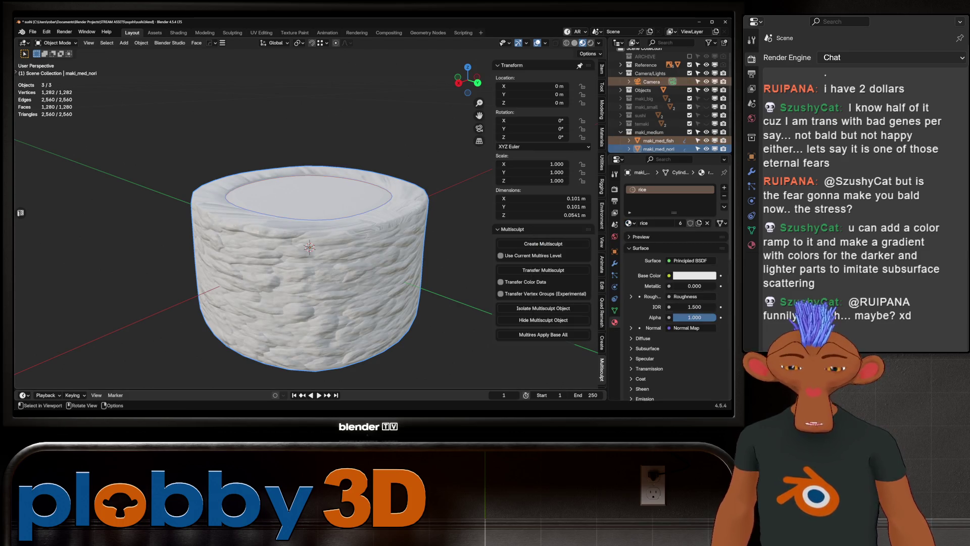
{"action": "key", "text": "Tab"}
{"action": "key", "text": "a"}
{"action": "key", "text": "u"}
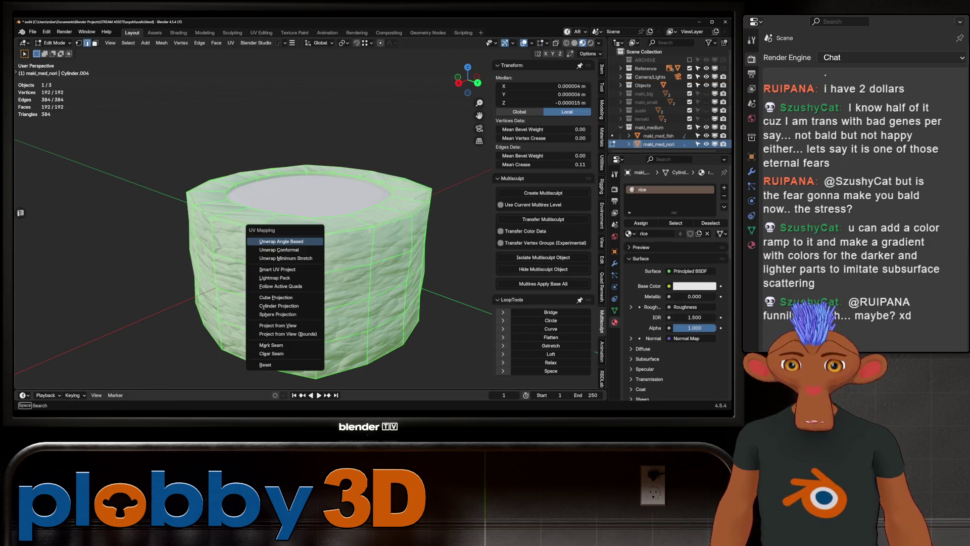
{"action": "left_click", "coordinate": [275, 297]}
{"action": "key", "text": "Tab"}
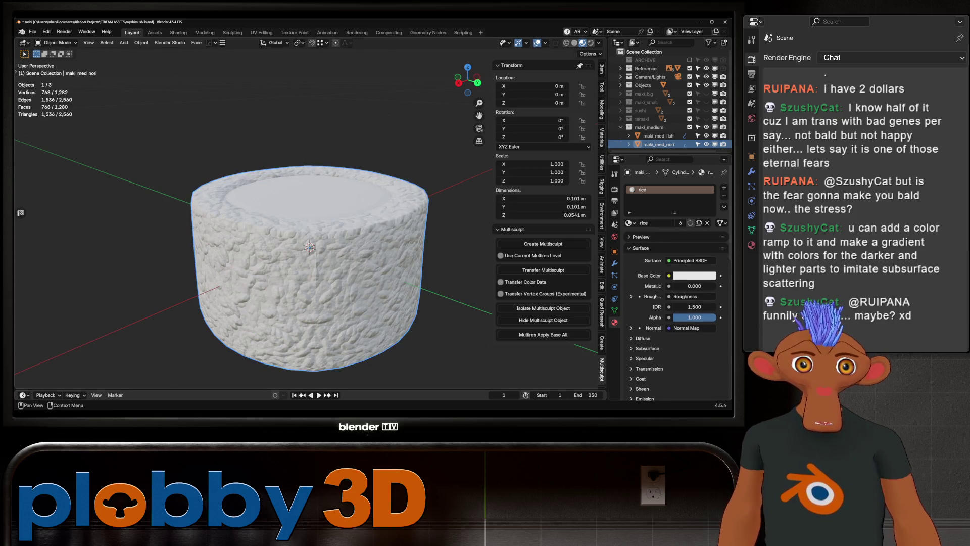
- Add a second material slot to the maki cylinder
{"action": "left_click", "coordinate": [724, 188]}
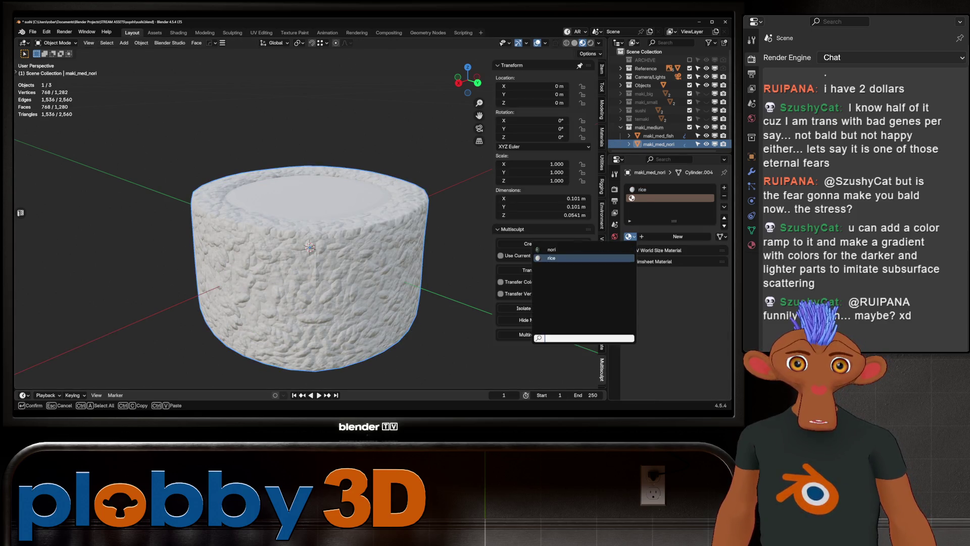
{"action": "key", "text": "Tab"}
- Select all side faces of the maki and assign them the nori material, keeping the top rice
{"action": "left_click", "coordinate": [343, 287], "text": "alt"}
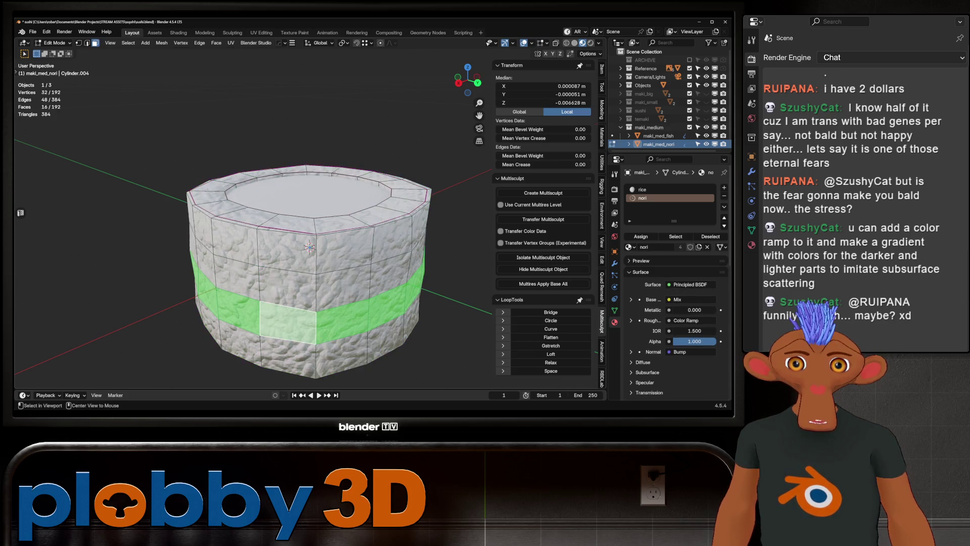
{"action": "key", "text": "ctrl+KP_Add"}
{"action": "key", "text": "ctrl+KP_Add"}
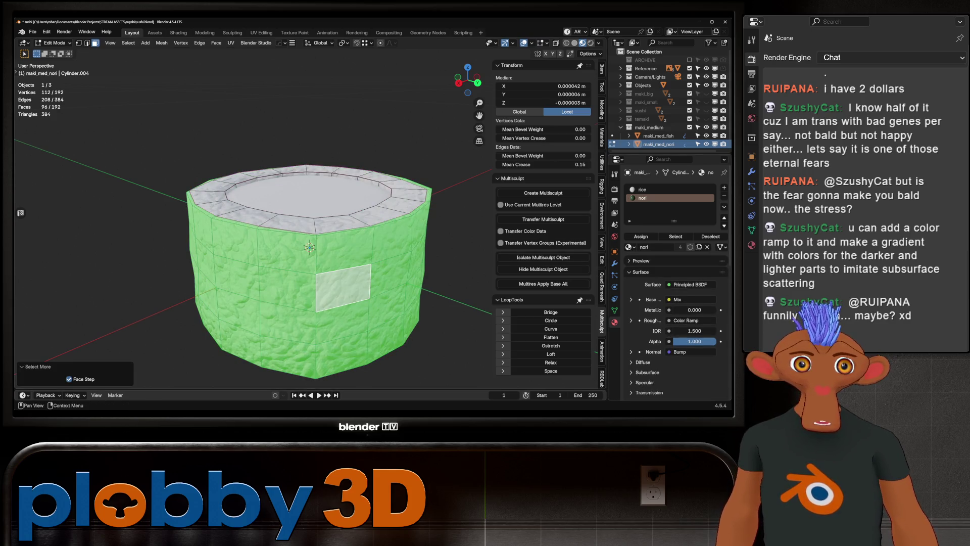
{"action": "key", "text": "Tab"}
{"action": "mouse_move", "coordinate": [303, 258]}
{"action": "middle_mouse_down"}
{"action": "mouse_move", "coordinate": [319, 251]}
{"action": "mouse_move", "coordinate": [318, 281]}
{"action": "mouse_move", "coordinate": [311, 212]}
{"action": "middle_mouse_up"}
{"action": "scroll", "coordinate": [318, 281], "scroll_direction": "up", "scroll_amount": 3}
{"action": "scroll", "coordinate": [303, 258], "scroll_direction": "down", "scroll_amount": 2}
{"action": "scroll", "coordinate": [303, 258], "scroll_direction": "down", "scroll_amount": 3}
{"action": "scroll", "coordinate": [288, 266], "scroll_direction": "up", "scroll_amount": 3}
{"action": "middle_click_drag", "start_coordinate": [288, 265], "coordinate": [288, 228]}
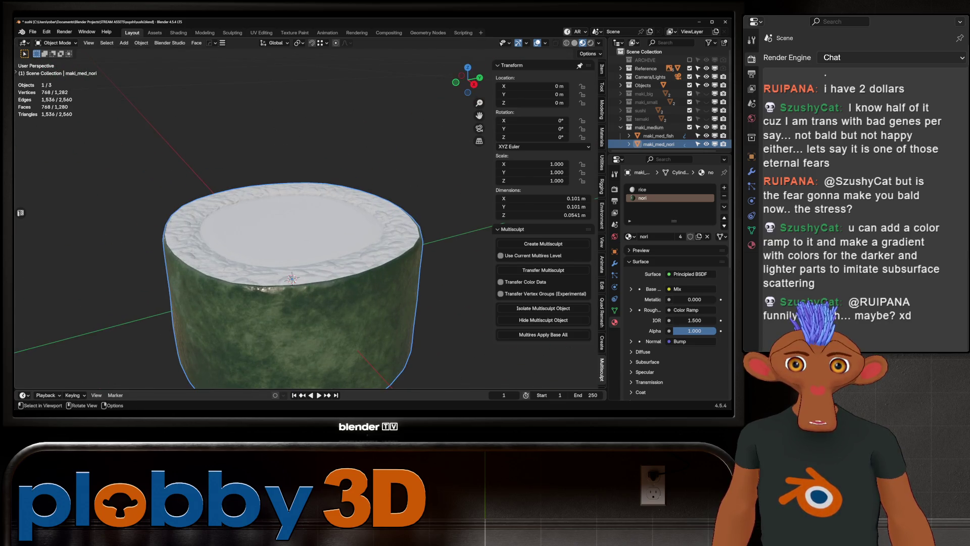
{"action": "mouse_move", "coordinate": [288, 266]}
{"action": "middle_mouse_down"}
{"action": "mouse_move", "coordinate": [288, 303]}
{"action": "mouse_move", "coordinate": [296, 250]}
{"action": "mouse_move", "coordinate": [296, 303]}
{"action": "middle_mouse_up"}
{"action": "scroll", "coordinate": [288, 265], "scroll_direction": "down", "scroll_amount": 2}
{"action": "scroll", "coordinate": [288, 266], "scroll_direction": "up", "scroll_amount": 2}
{"action": "scroll", "coordinate": [288, 266], "scroll_direction": "up", "scroll_amount": 2}
{"action": "scroll", "coordinate": [288, 266], "scroll_direction": "down", "scroll_amount": 2}
- Hide the medium maki and temaki collections so only the sushi models show
{"action": "left_click", "coordinate": [689, 126]}
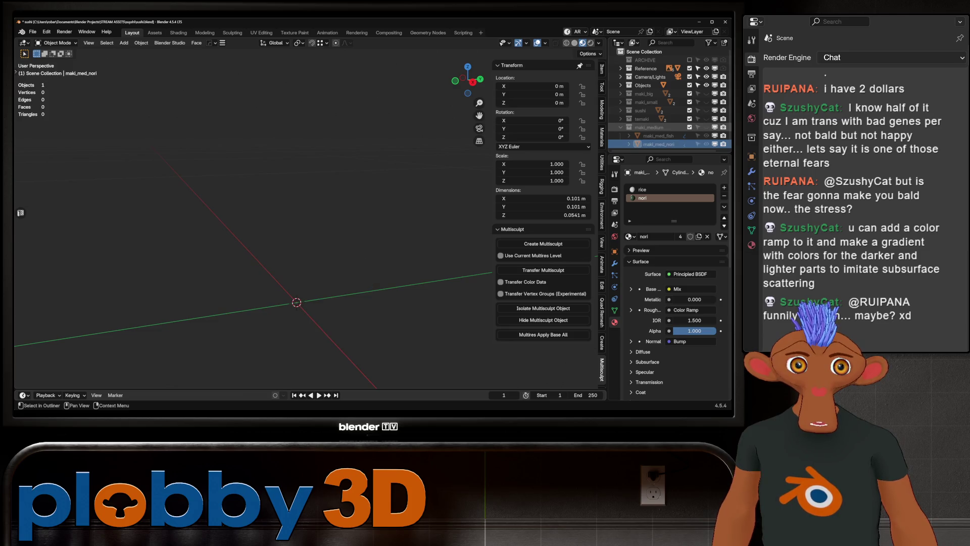
{"action": "left_click", "coordinate": [689, 118]}
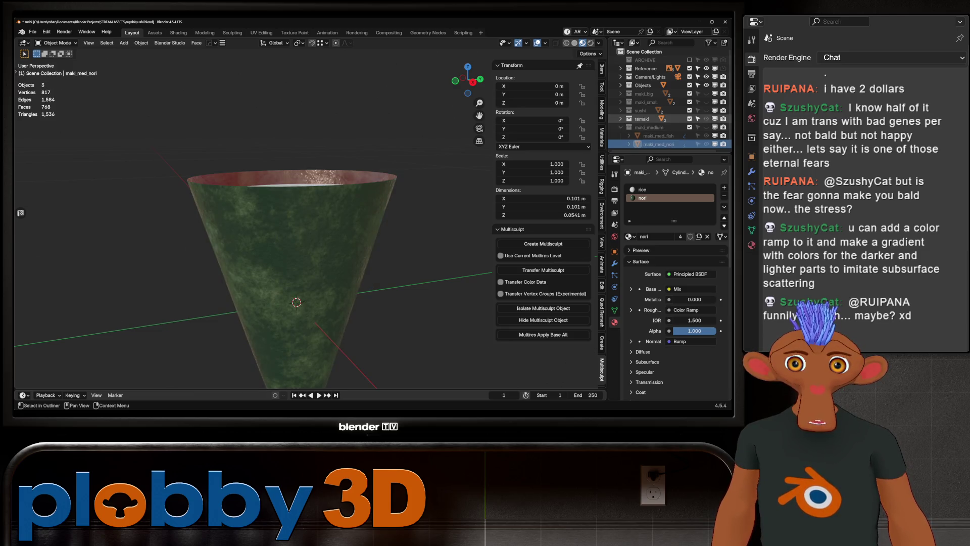
{"action": "left_click", "coordinate": [707, 119]}
{"action": "left_click", "coordinate": [706, 110]}
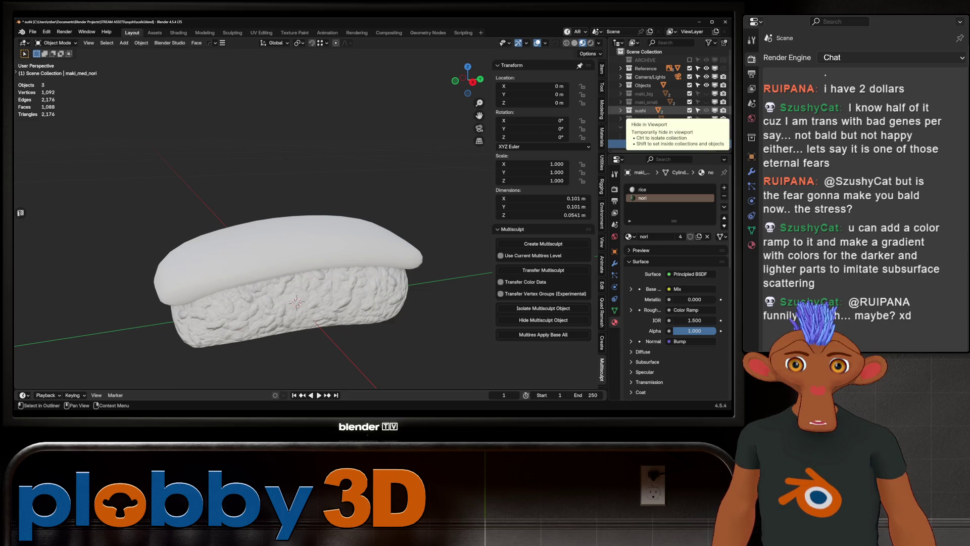
- Select the sushi_rice object and switch to the Shading workspace for its material nodes
{"action": "middle_click_drag", "start_coordinate": [456, 227], "coordinate": [342, 251]}
{"action": "left_click", "coordinate": [303, 220]}
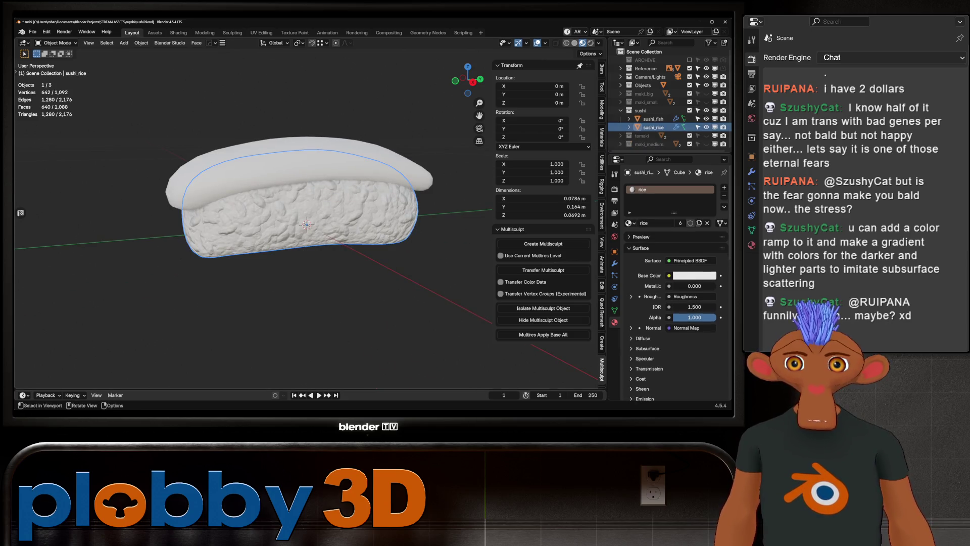
{"action": "left_click", "coordinate": [178, 32]}
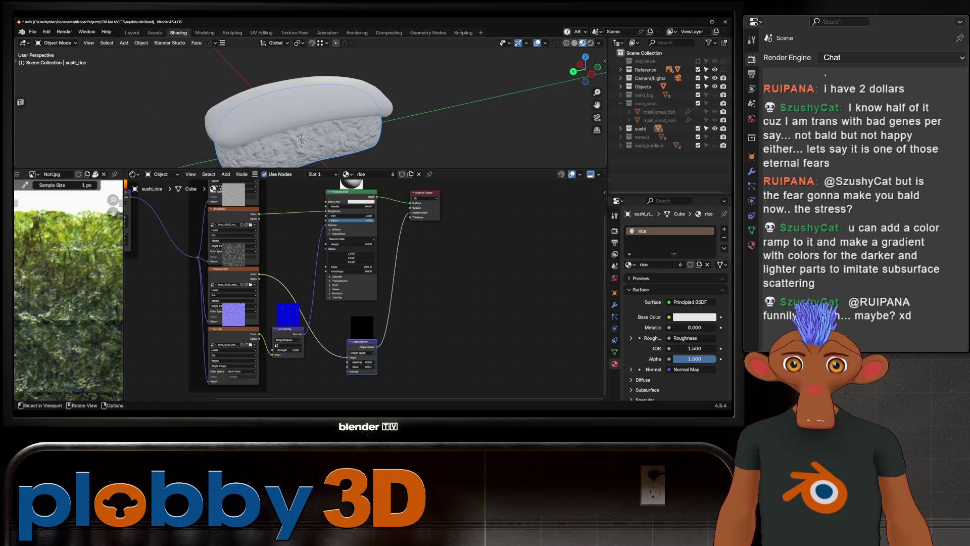
{"action": "scroll", "coordinate": [304, 239], "scroll_direction": "down", "scroll_amount": 2}
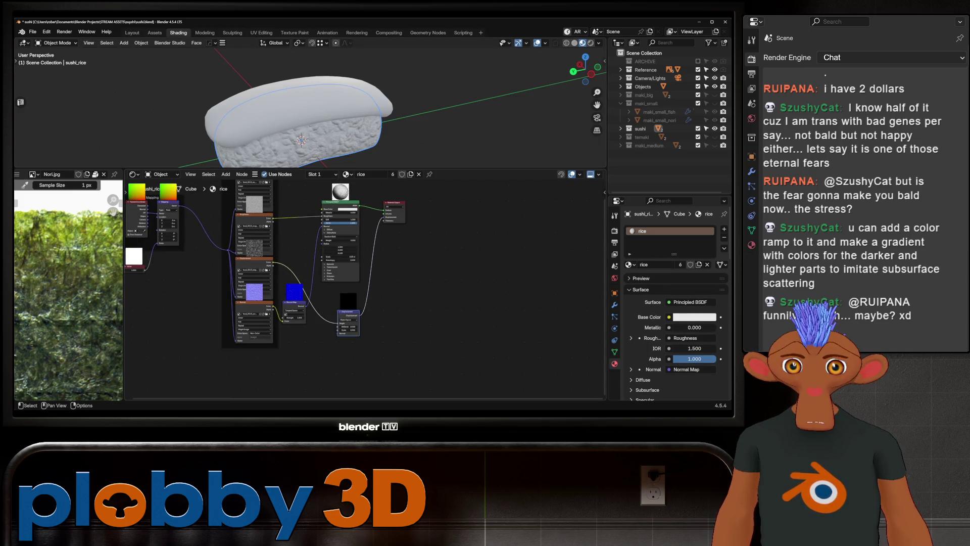
{"action": "scroll", "coordinate": [304, 288], "scroll_direction": "up", "scroll_amount": 2}
{"action": "scroll", "coordinate": [303, 288], "scroll_direction": "up", "scroll_amount": 1}
{"action": "scroll", "coordinate": [303, 288], "scroll_direction": "up", "scroll_amount": 2}
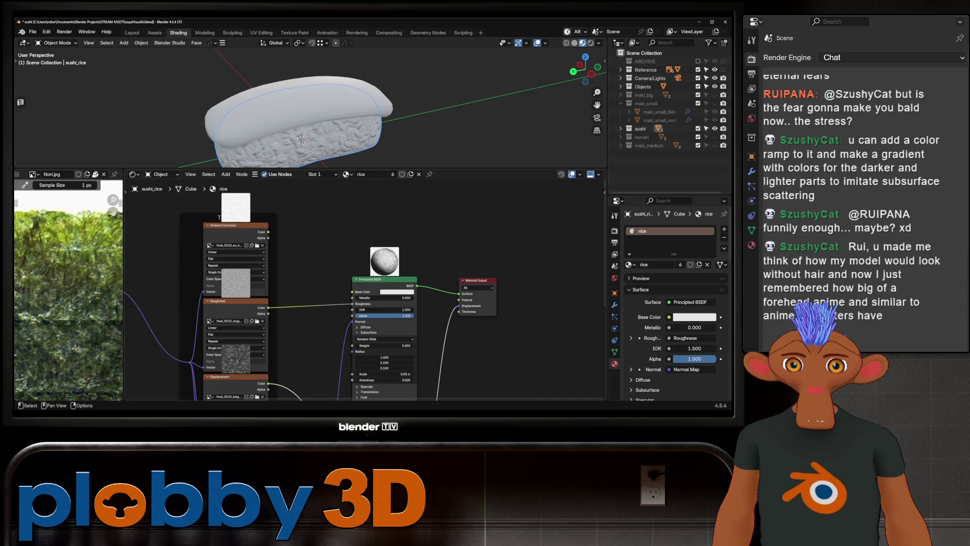
{"action": "scroll", "coordinate": [368, 228], "scroll_direction": "down", "scroll_amount": 1}
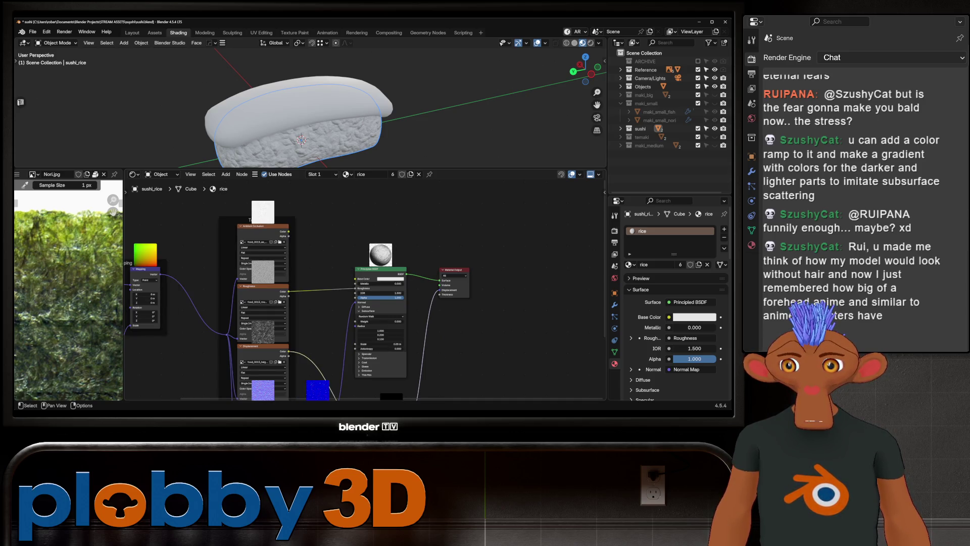
{"action": "scroll", "coordinate": [323, 228], "scroll_direction": "down", "scroll_amount": 1}
{"action": "scroll", "coordinate": [323, 228], "scroll_direction": "down", "scroll_amount": 1}
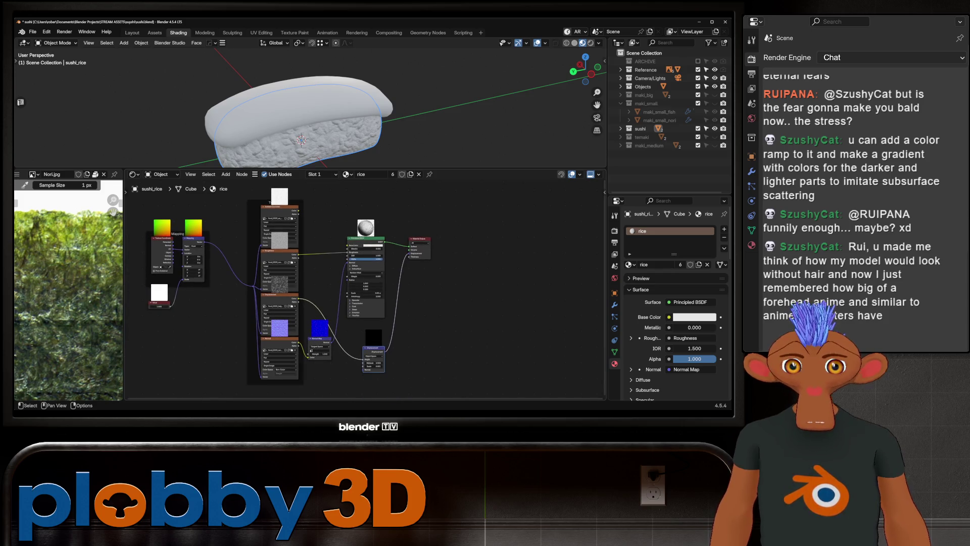
{"action": "mouse_move", "coordinate": [341, 288]}
{"action": "middle_mouse_down"}
{"action": "mouse_move", "coordinate": [352, 288]}
{"action": "mouse_move", "coordinate": [317, 288]}
{"action": "middle_mouse_up"}
{"action": "left_click_drag", "start_coordinate": [468, 388], "coordinate": [325, 218]}
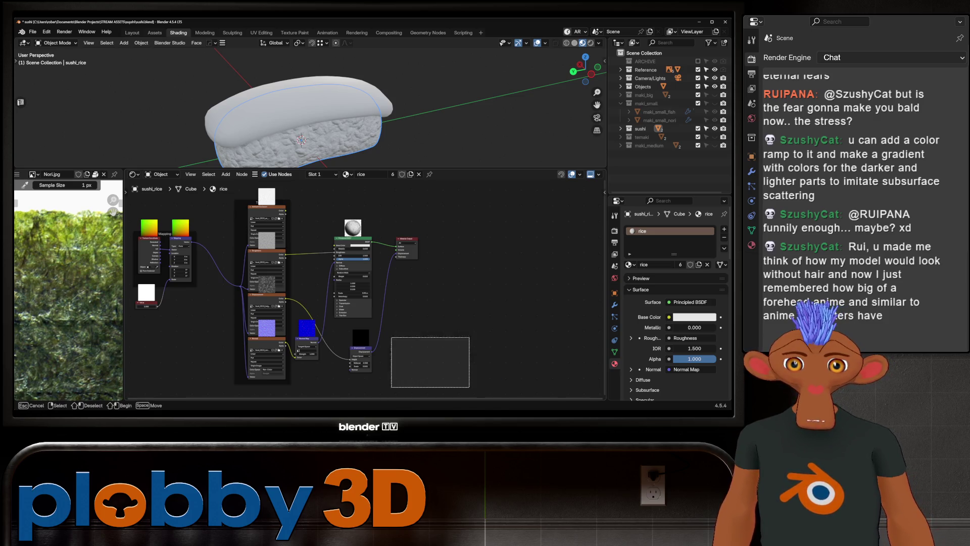
{"action": "left_click_drag", "start_coordinate": [353, 251], "coordinate": [429, 255]}
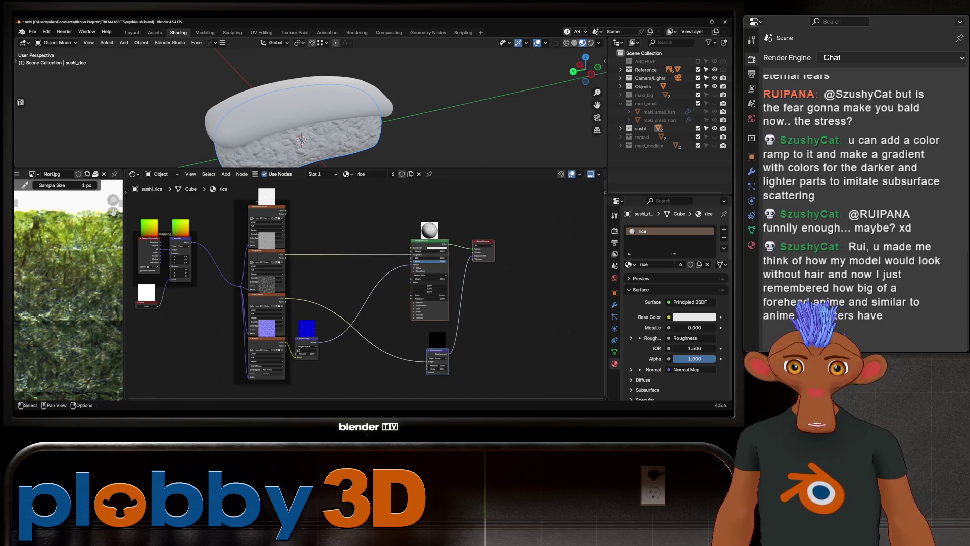
{"action": "scroll", "coordinate": [332, 211], "scroll_direction": "up", "scroll_amount": 2}
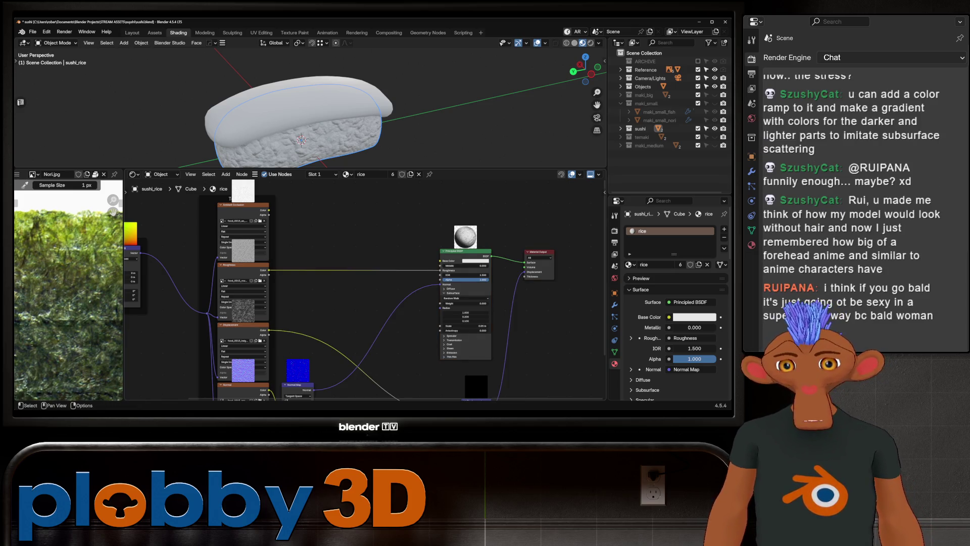
{"action": "scroll", "coordinate": [444, 231], "scroll_direction": "up", "scroll_amount": 1}
{"action": "scroll", "coordinate": [445, 231], "scroll_direction": "up", "scroll_amount": 1}
{"action": "scroll", "coordinate": [444, 231], "scroll_direction": "up", "scroll_amount": 1}
{"action": "scroll", "coordinate": [445, 232], "scroll_direction": "up", "scroll_amount": 1}
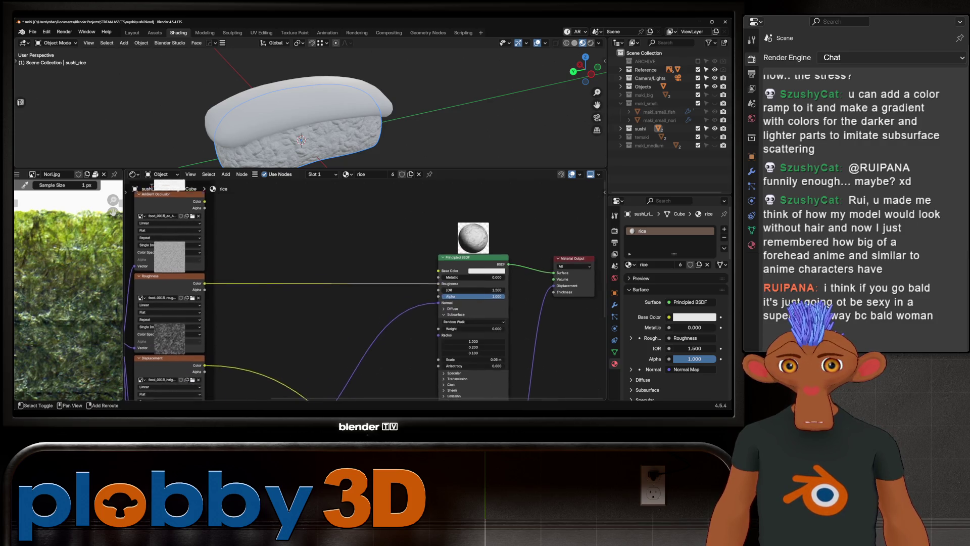
{"action": "middle_click_drag", "start_coordinate": [444, 232], "coordinate": [468, 240]}
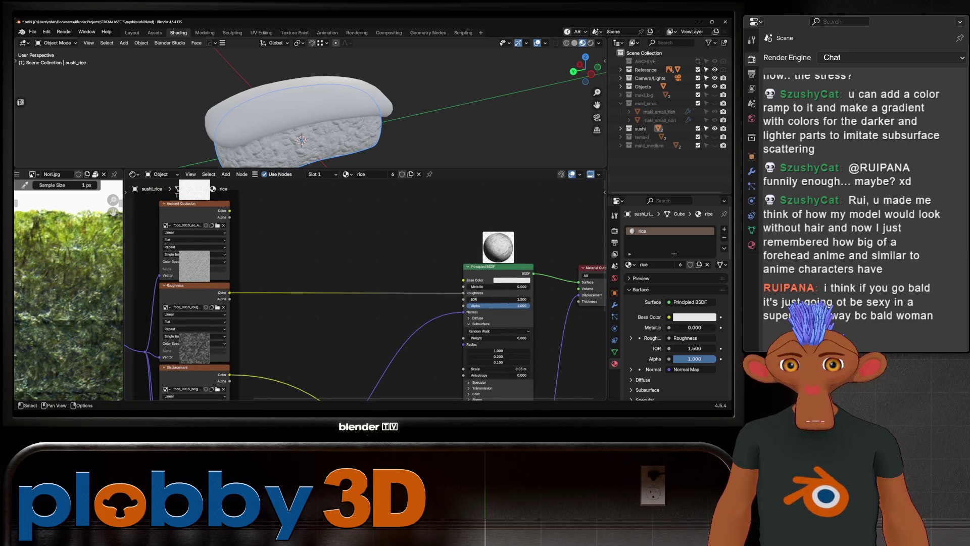
- Add a Color Ramp node above the rice shader
{"action": "left_click", "coordinate": [512, 279]}
{"action": "key", "text": "shift+a"}
{"action": "type", "text": "color ramp"}
{"action": "key", "text": "Return"}
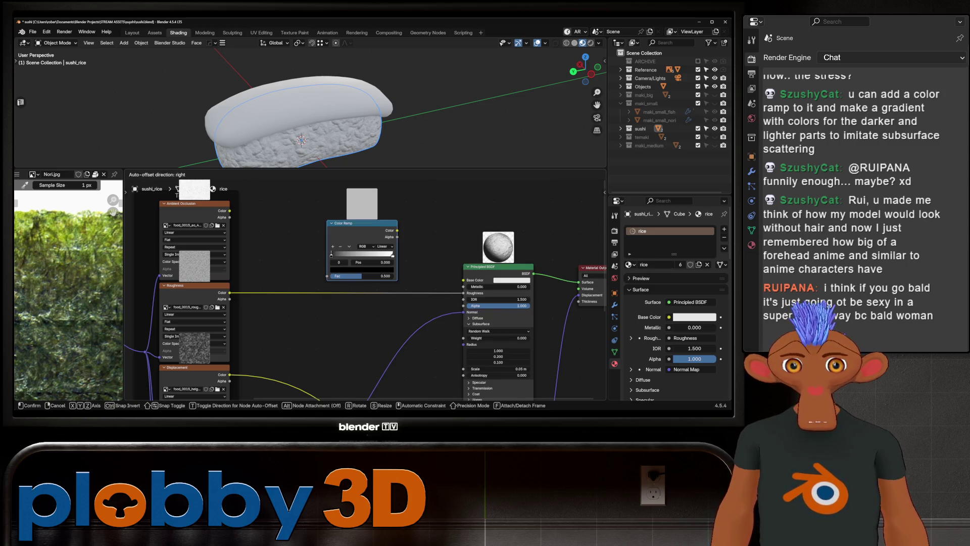
{"action": "left_click", "coordinate": [362, 251]}
- Tint a ramp stop pale pink at full brightness and feed the ramp colour into Base Color
{"action": "left_click", "coordinate": [362, 269]}
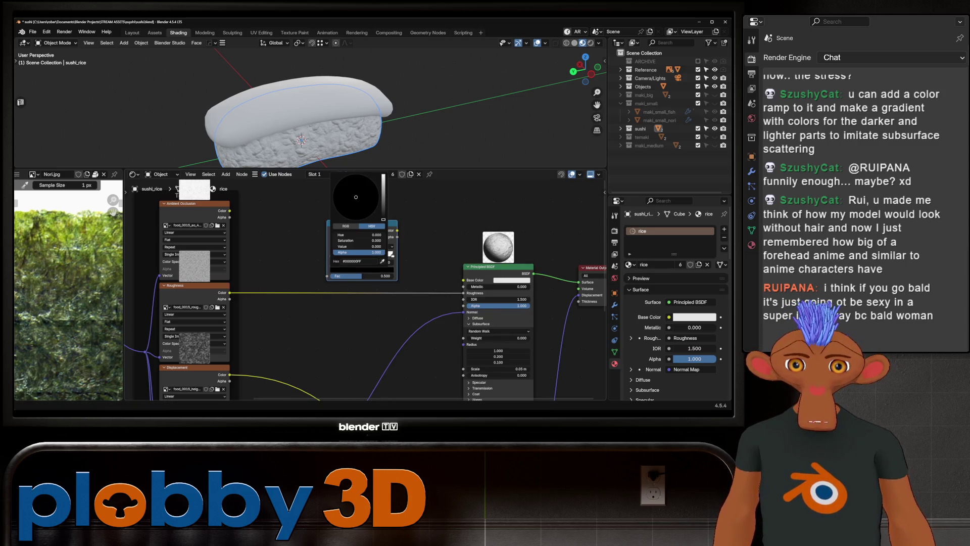
{"action": "left_click", "coordinate": [358, 246]}
{"action": "type", "text": "1"}
{"action": "key", "text": "Return"}
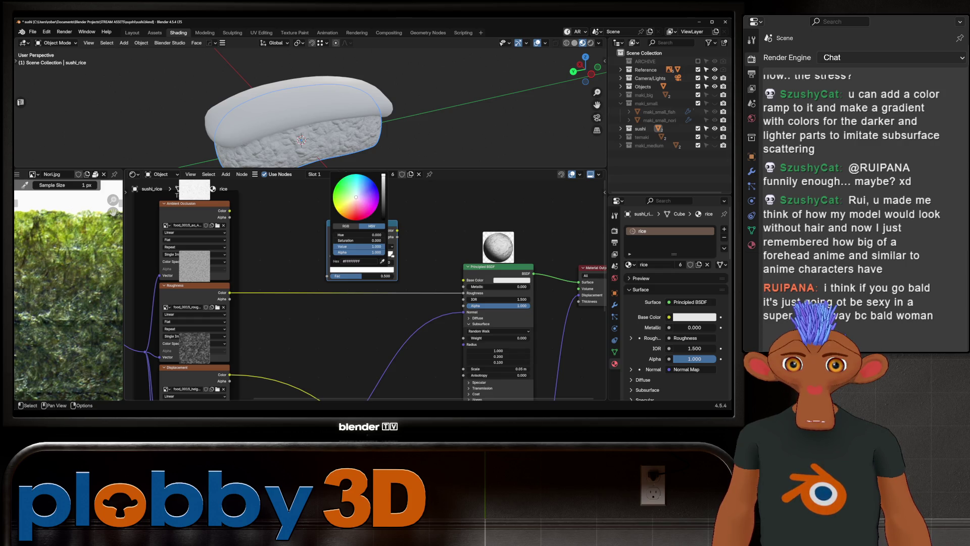
{"action": "left_click_drag", "start_coordinate": [356, 196], "coordinate": [354, 201]}
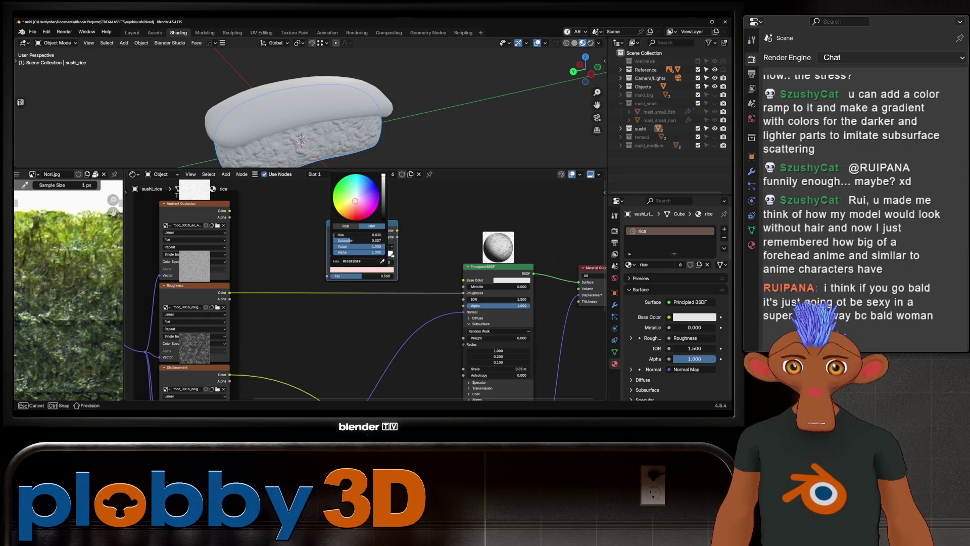
{"action": "scroll", "coordinate": [418, 250], "scroll_direction": "up", "scroll_amount": 2}
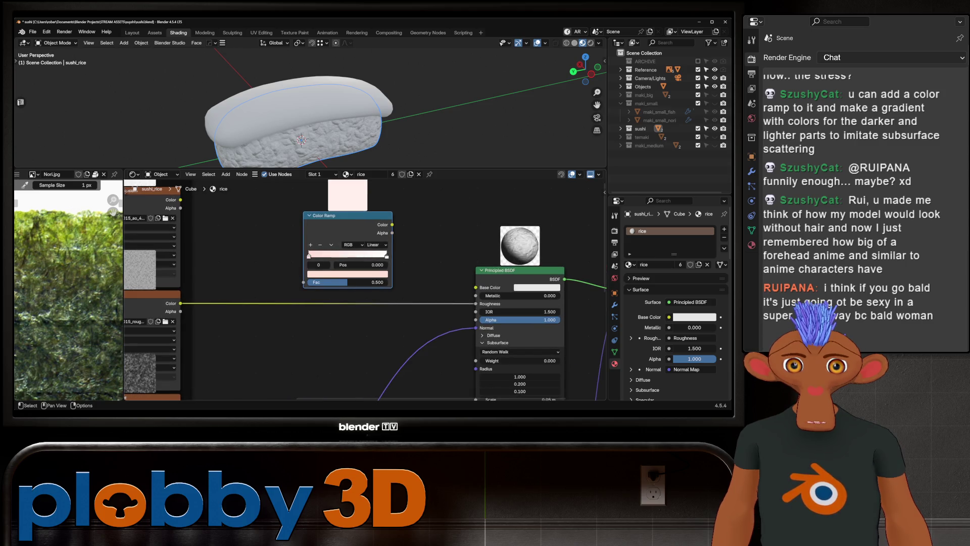
{"action": "left_click_drag", "start_coordinate": [392, 225], "coordinate": [476, 288]}
- Drive the ramp's Fac with the ambient occlusion map's colour and check the tint on the sushi
{"action": "middle_click_drag", "start_coordinate": [242, 151], "coordinate": [250, 155]}
{"action": "middle_click_drag", "start_coordinate": [302, 139], "coordinate": [324, 123]}
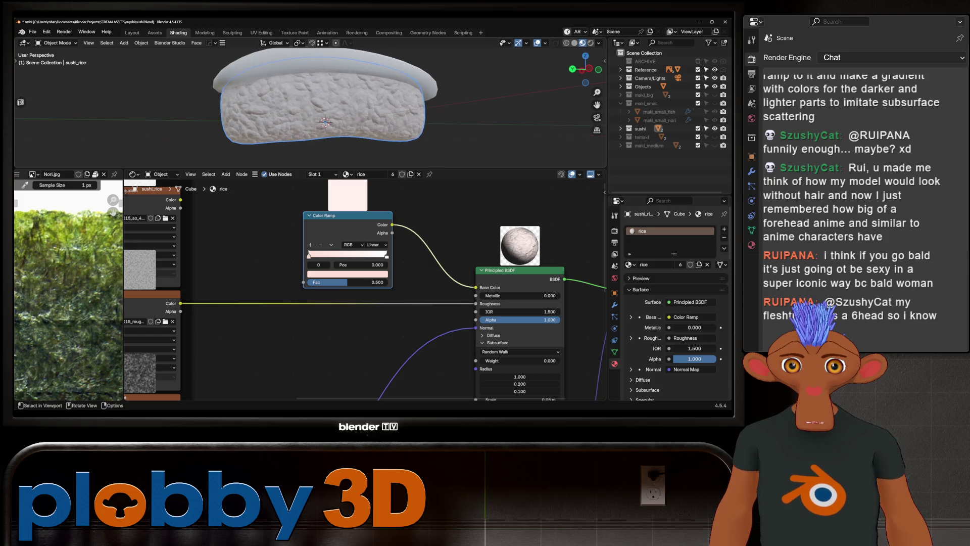
{"action": "scroll", "coordinate": [243, 250], "scroll_direction": "down", "scroll_amount": 2}
{"action": "middle_click_drag", "start_coordinate": [303, 265], "coordinate": [320, 287]}
{"action": "left_click_drag", "start_coordinate": [209, 232], "coordinate": [311, 297]}
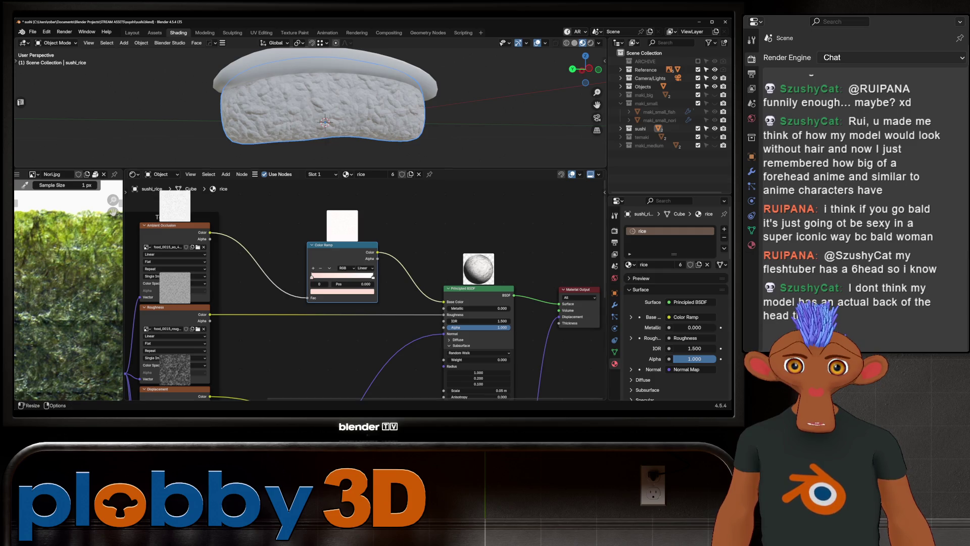
{"action": "middle_click_drag", "start_coordinate": [327, 114], "coordinate": [334, 122]}
{"action": "scroll", "coordinate": [327, 115], "scroll_direction": "up", "scroll_amount": 2}
{"action": "scroll", "coordinate": [326, 114], "scroll_direction": "up", "scroll_amount": 1}
- Lower the rice Normal Map strength to 0.700
{"action": "middle_click_drag", "start_coordinate": [326, 113], "coordinate": [341, 129]}
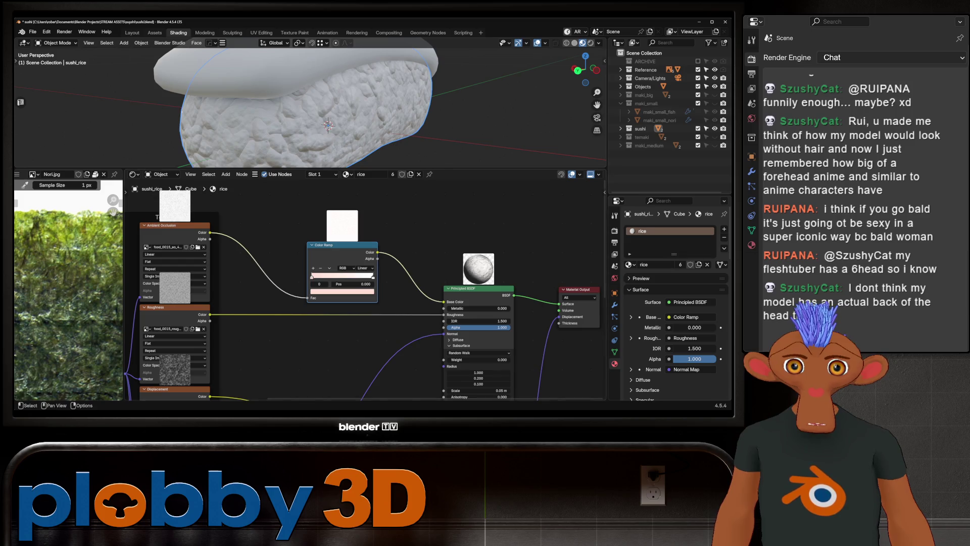
{"action": "middle_click_drag", "start_coordinate": [364, 318], "coordinate": [333, 191]}
{"action": "middle_click_drag", "start_coordinate": [342, 303], "coordinate": [360, 268]}
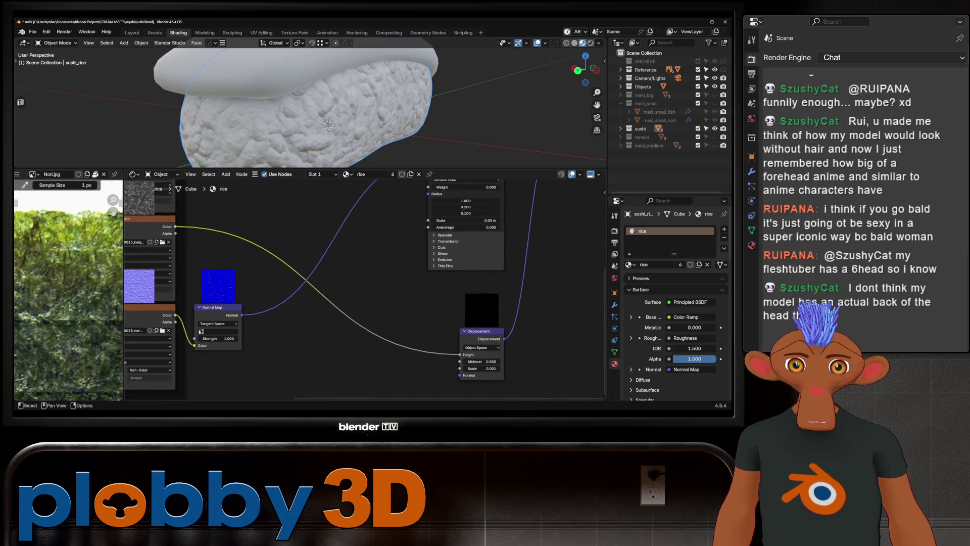
{"action": "middle_click_drag", "start_coordinate": [219, 338], "coordinate": [276, 328]}
{"action": "mouse_move", "coordinate": [276, 328]}
{"action": "left_mouse_down"}
{"action": "mouse_move", "coordinate": [258, 327]}
{"action": "mouse_move", "coordinate": [303, 328]}
{"action": "left_mouse_up"}
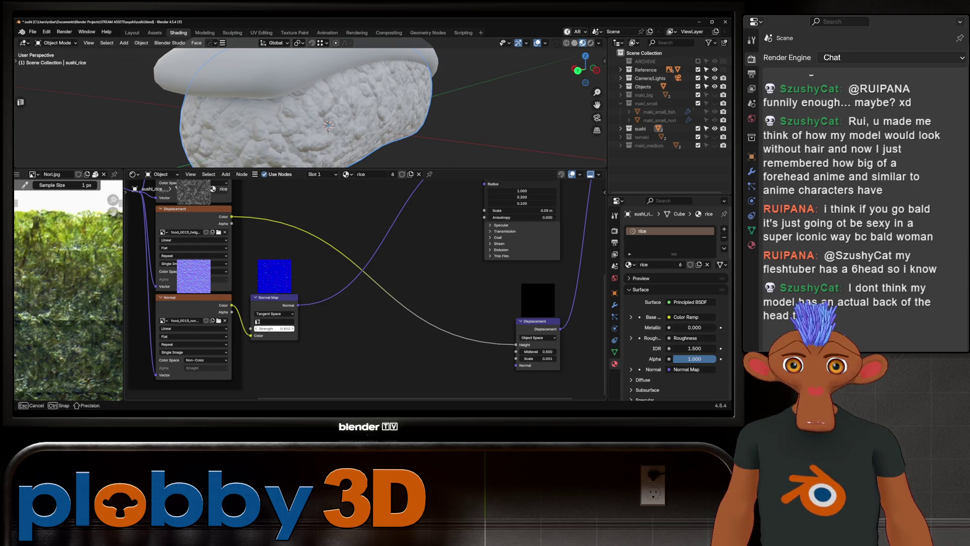
{"action": "left_click_drag", "start_coordinate": [274, 328], "coordinate": [274, 327]}
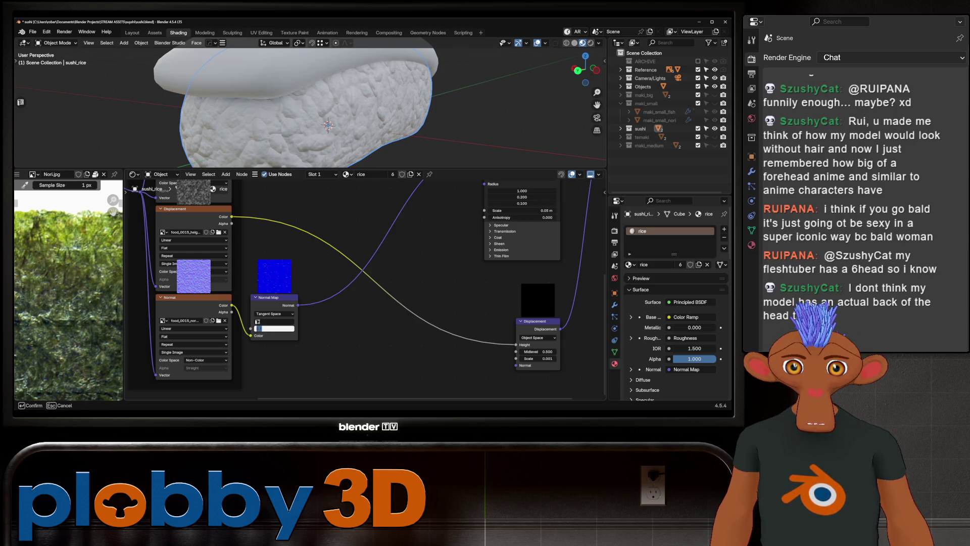
{"action": "type", "text": "0.700"}
- Mute and unmute the Displacement node to compare the rice surface, leaving it active
{"action": "left_click", "coordinate": [535, 338]}
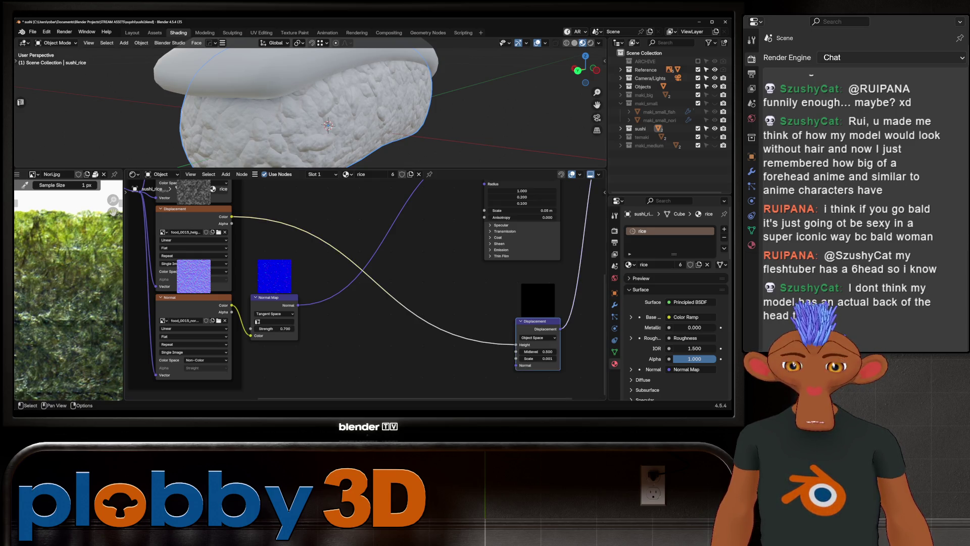
{"action": "key", "text": "m"}
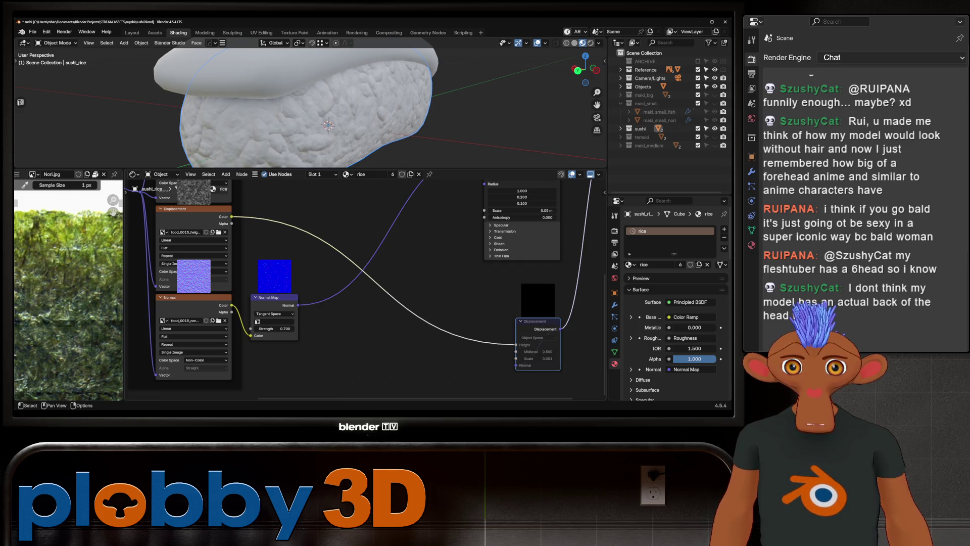
{"action": "key", "text": "m"}
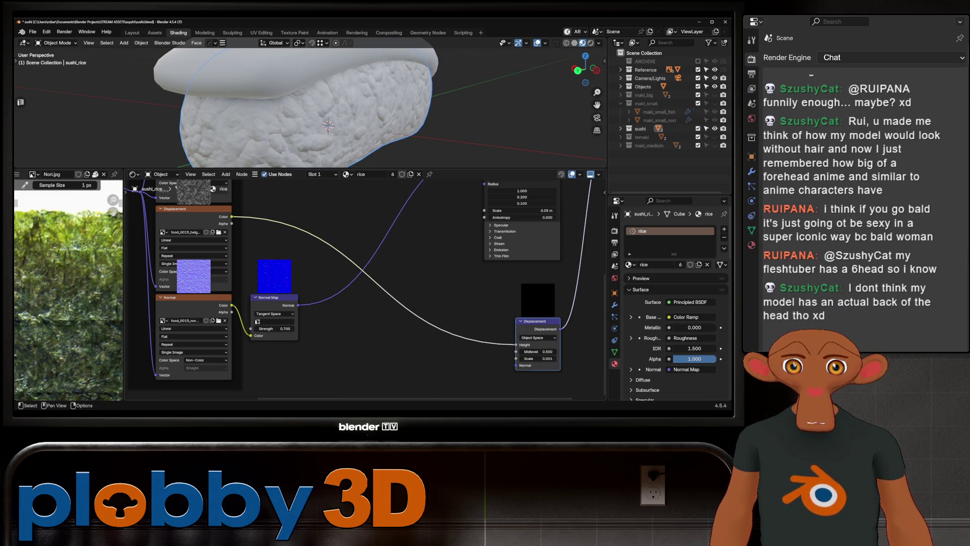
{"action": "mouse_move", "coordinate": [328, 106]}
{"action": "middle_mouse_down"}
{"action": "mouse_move", "coordinate": [364, 106]}
{"action": "mouse_move", "coordinate": [395, 91]}
{"action": "middle_mouse_up"}
{"action": "middle_click_drag", "start_coordinate": [342, 228], "coordinate": [347, 346]}
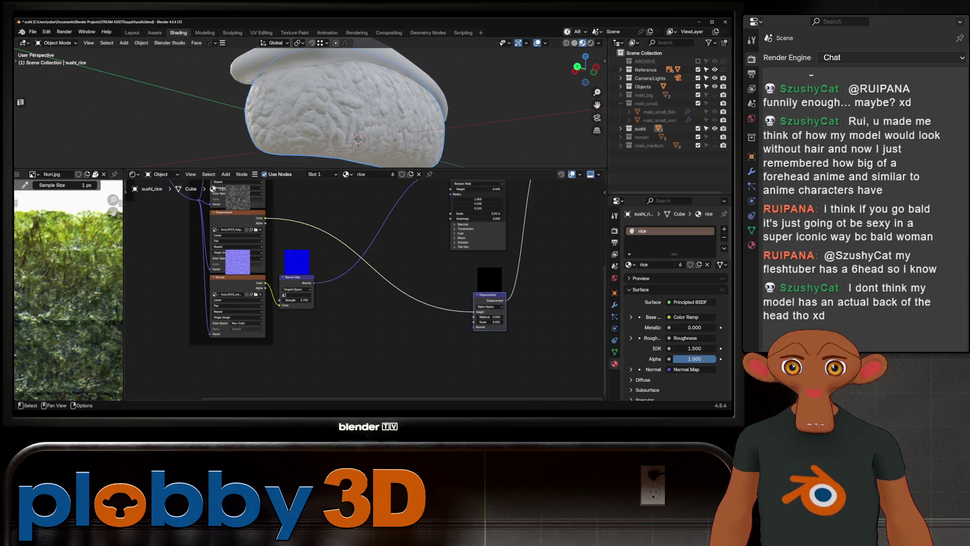
{"action": "scroll", "coordinate": [343, 238], "scroll_direction": "up", "scroll_amount": 2}
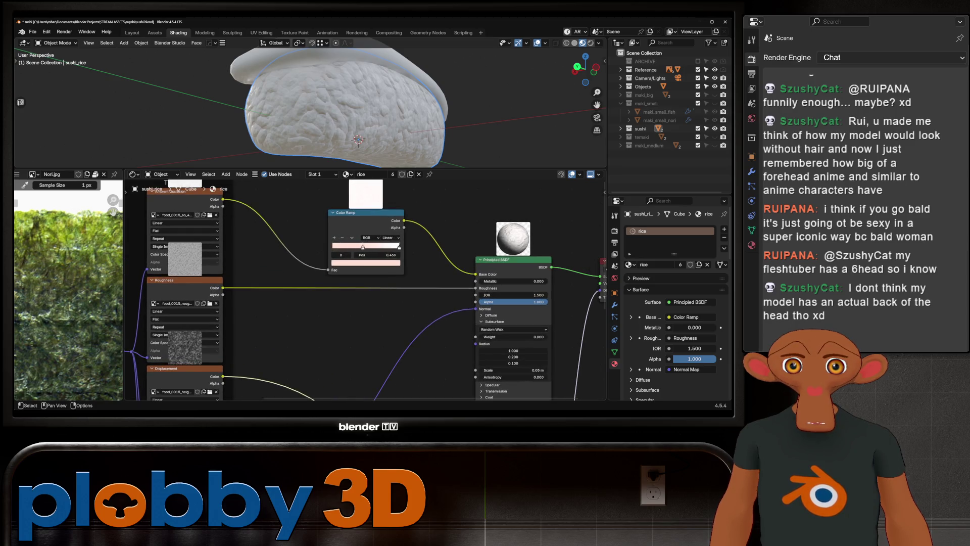
- Desaturate the white ramp stop's colour to a subtler pale pink
{"action": "left_click", "coordinate": [399, 246]}
{"action": "middle_click_drag", "start_coordinate": [357, 139], "coordinate": [334, 143]}
{"action": "scroll", "coordinate": [350, 132], "scroll_direction": "down", "scroll_amount": 2}
{"action": "scroll", "coordinate": [338, 140], "scroll_direction": "up", "scroll_amount": 3}
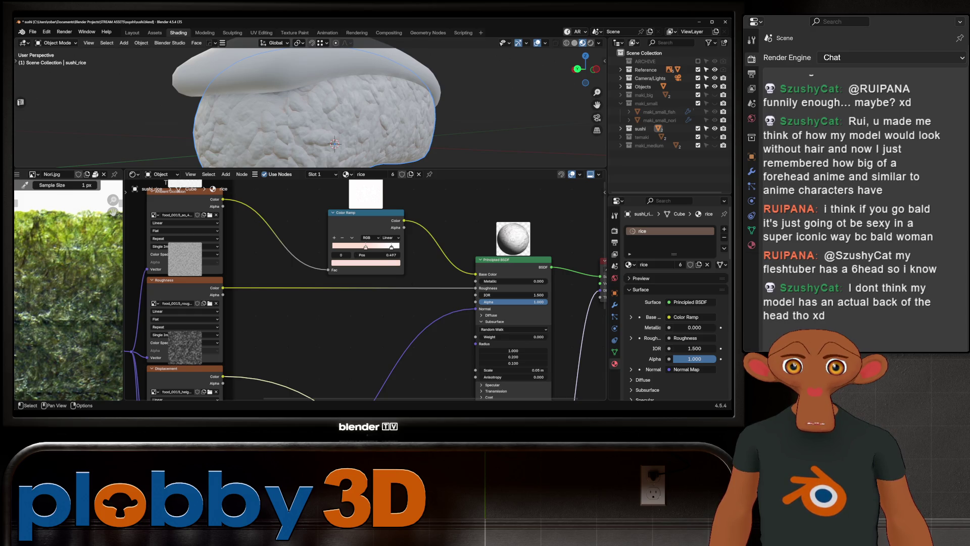
{"action": "left_click", "coordinate": [367, 262]}
{"action": "mouse_move", "coordinate": [357, 195]}
{"action": "left_mouse_down"}
{"action": "mouse_move", "coordinate": [352, 187]}
{"action": "mouse_move", "coordinate": [359, 191]}
{"action": "left_mouse_up"}
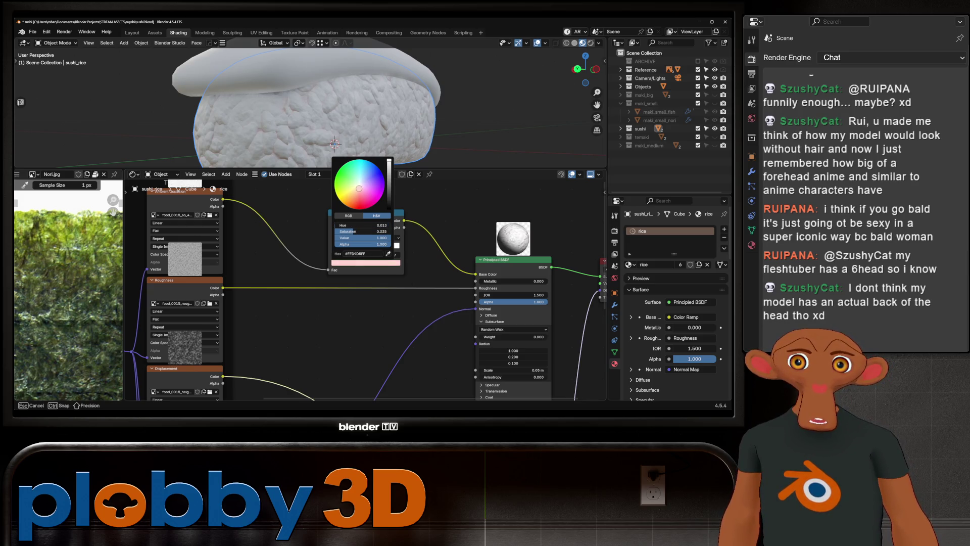
{"action": "scroll", "coordinate": [303, 102], "scroll_direction": "down", "scroll_amount": 3}
- Orbit the sushi from above and lower angles to judge the refined rice colouring
{"action": "middle_click_drag", "start_coordinate": [304, 102], "coordinate": [326, 76]}
{"action": "mouse_move", "coordinate": [326, 114]}
{"action": "middle_mouse_down"}
{"action": "mouse_move", "coordinate": [337, 107]}
{"action": "mouse_move", "coordinate": [356, 121]}
{"action": "mouse_move", "coordinate": [387, 109]}
{"action": "middle_mouse_up"}
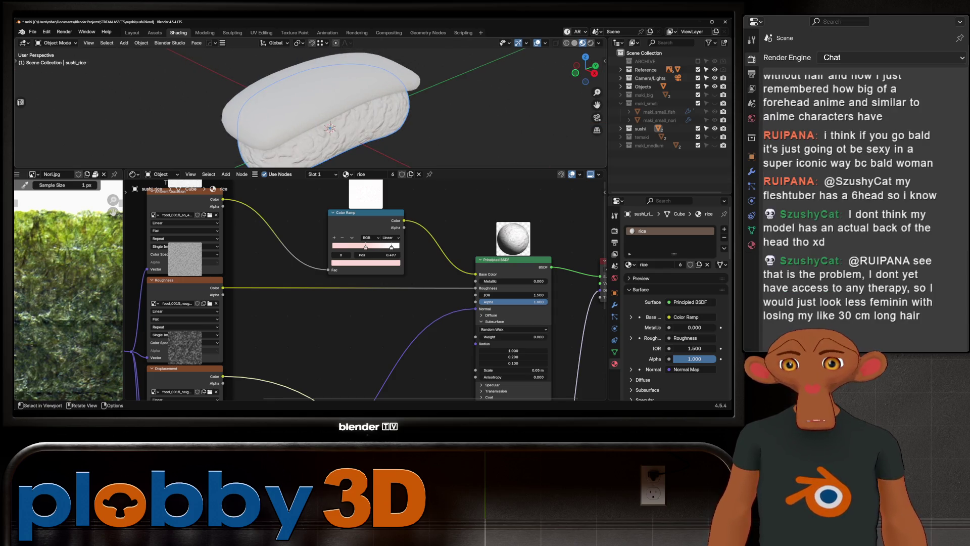
{"action": "middle_click_drag", "start_coordinate": [341, 115], "coordinate": [372, 140]}
{"action": "scroll", "coordinate": [373, 227], "scroll_direction": "up", "scroll_amount": 1}
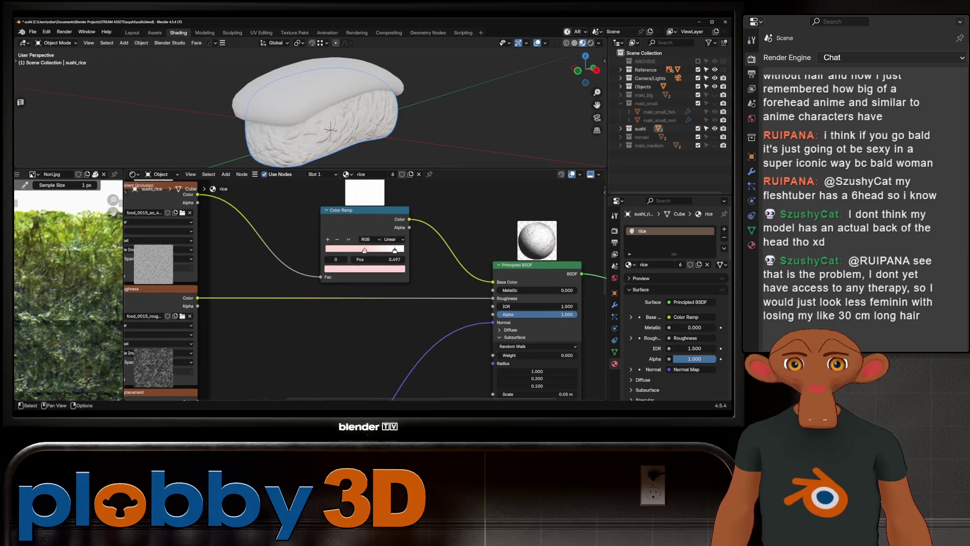
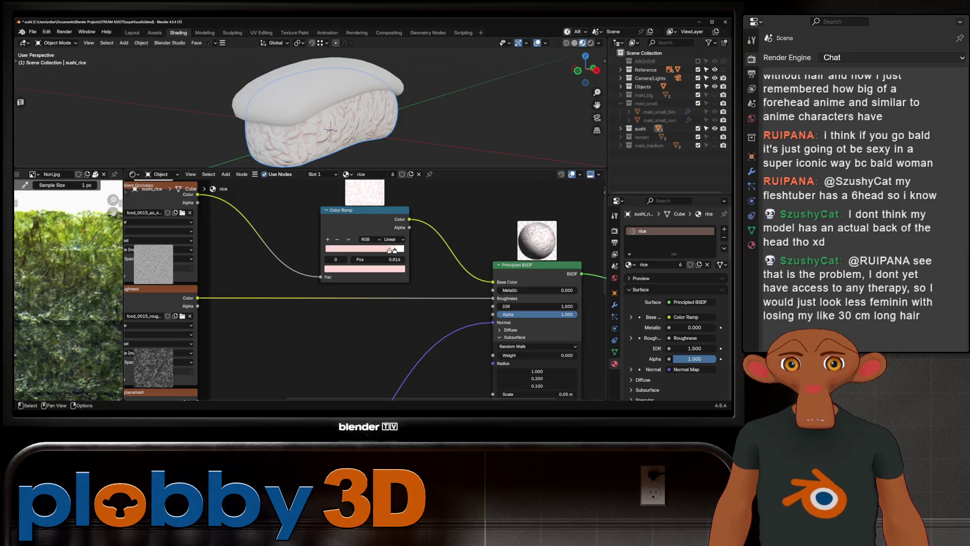
- Switch the rice Color Ramp interpolation from Linear to B-Spline
{"action": "middle_click_drag", "start_coordinate": [330, 115], "coordinate": [334, 129]}
{"action": "scroll", "coordinate": [334, 114], "scroll_direction": "up", "scroll_amount": 3}
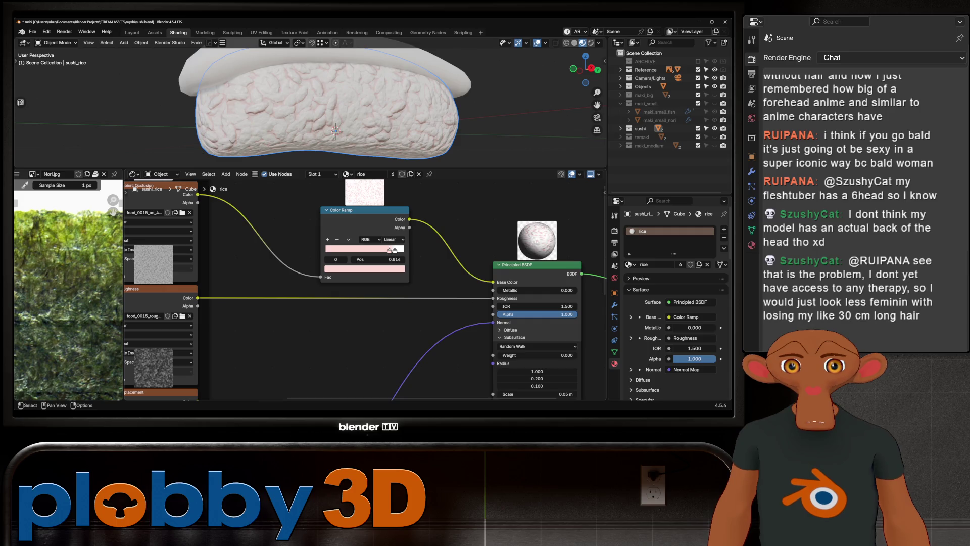
{"action": "left_click", "coordinate": [390, 238]}
{"action": "left_click", "coordinate": [395, 281]}
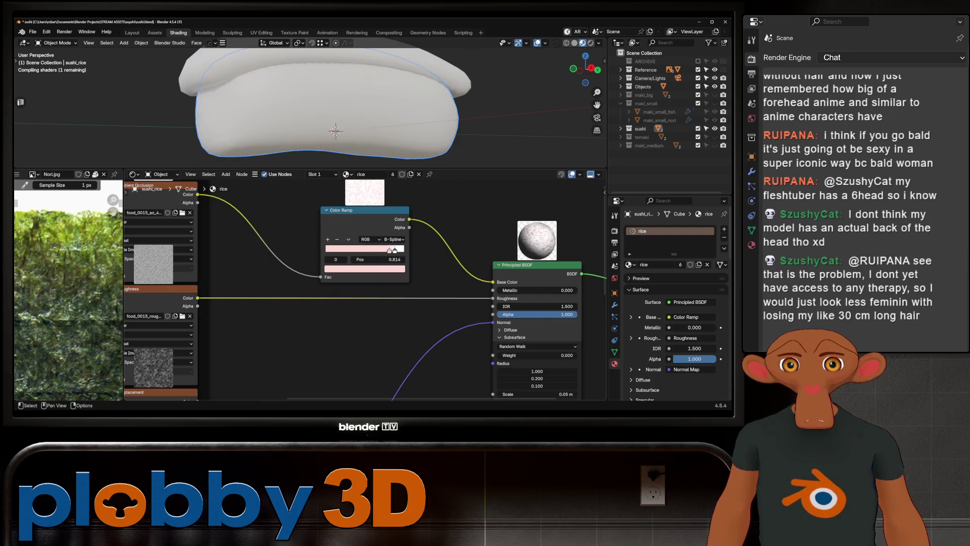
{"action": "scroll", "coordinate": [392, 250], "scroll_direction": "up", "scroll_amount": 2}
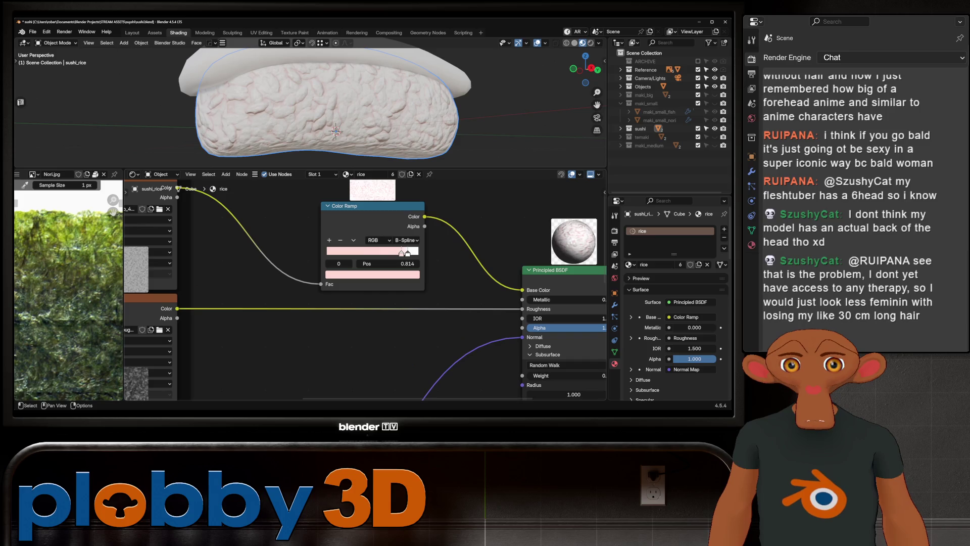
- Nudge the saturation of the rice ramp's pale pink colour stop, checking it on the model
{"action": "left_click", "coordinate": [371, 274]}
{"action": "left_click_drag", "start_coordinate": [364, 231], "coordinate": [356, 232]}
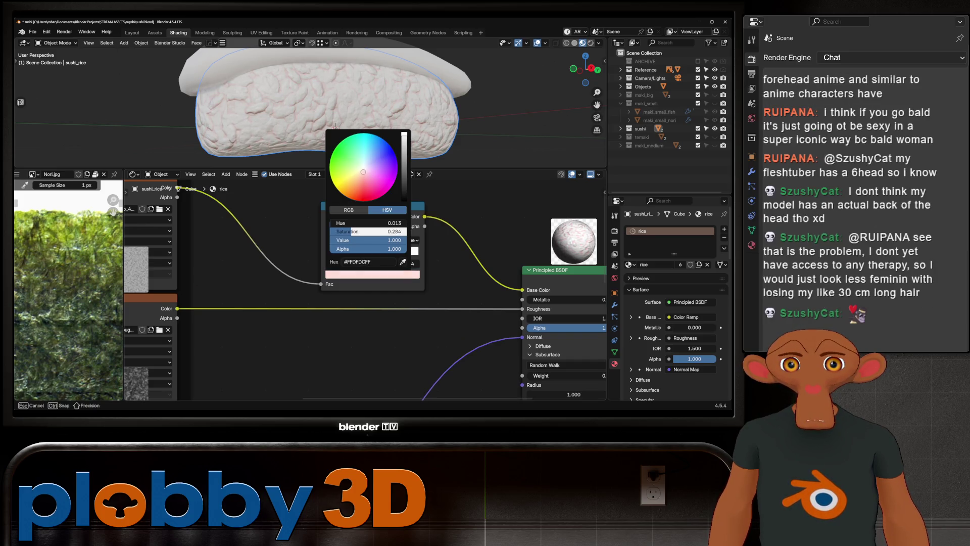
{"action": "middle_click_drag", "start_coordinate": [335, 126], "coordinate": [297, 122]}
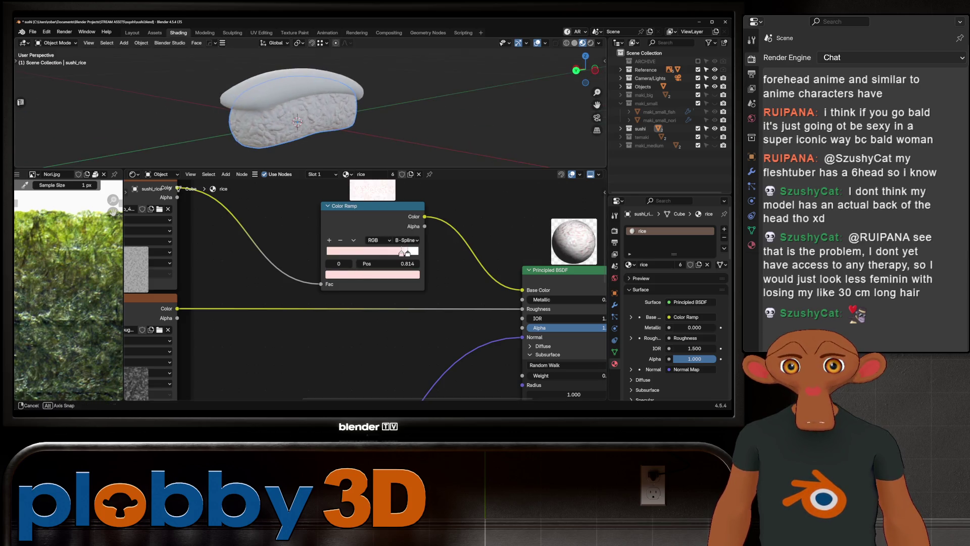
{"action": "scroll", "coordinate": [294, 119], "scroll_direction": "up", "scroll_amount": 4}
{"action": "left_click", "coordinate": [372, 274]}
{"action": "left_click_drag", "start_coordinate": [372, 232], "coordinate": [357, 232]}
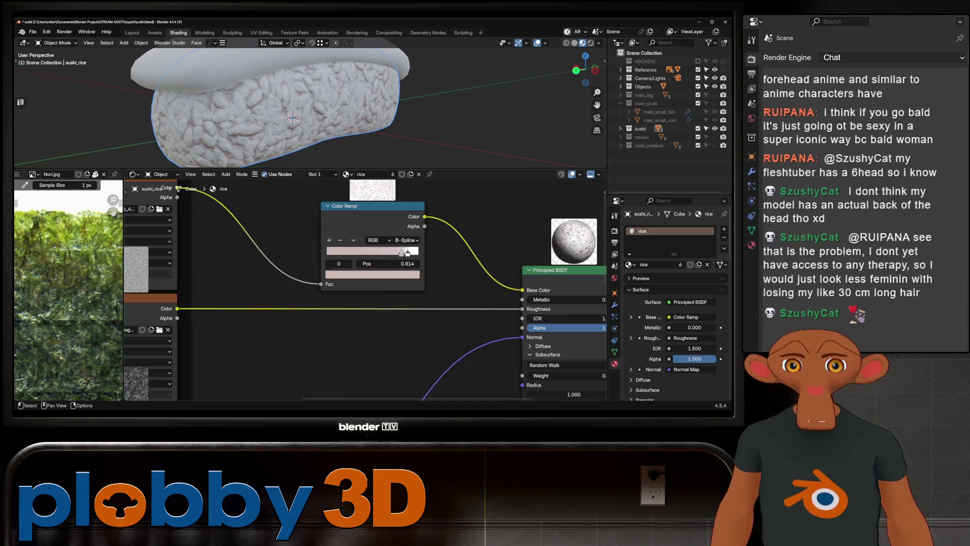
{"action": "left_click", "coordinate": [373, 273]}
{"action": "mouse_move", "coordinate": [304, 107]}
{"action": "middle_mouse_down"}
{"action": "mouse_move", "coordinate": [349, 91]}
{"action": "mouse_move", "coordinate": [273, 91]}
{"action": "mouse_move", "coordinate": [333, 106]}
{"action": "mouse_move", "coordinate": [349, 99]}
{"action": "mouse_move", "coordinate": [327, 106]}
{"action": "mouse_move", "coordinate": [356, 114]}
{"action": "mouse_move", "coordinate": [349, 137]}
{"action": "mouse_move", "coordinate": [326, 107]}
{"action": "mouse_move", "coordinate": [304, 122]}
{"action": "mouse_move", "coordinate": [334, 91]}
{"action": "middle_mouse_up"}
{"action": "scroll", "coordinate": [311, 106], "scroll_direction": "down", "scroll_amount": 3}
- Select the sushi_fish object and enter Edit Mode on its mesh
{"action": "left_click", "coordinate": [288, 122]}
{"action": "key", "text": "Tab"}
{"action": "scroll", "coordinate": [304, 121], "scroll_direction": "up", "scroll_amount": 3}
{"action": "scroll", "coordinate": [303, 114], "scroll_direction": "up", "scroll_amount": 2}
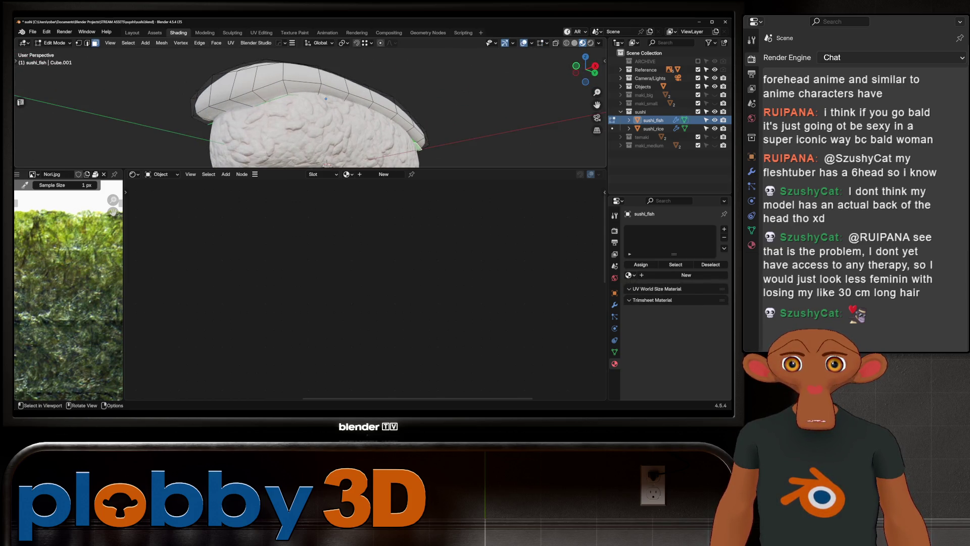
- Isolate the fish in local view and mark its bottom boundary loop as a UV seam
{"action": "key", "text": "KP_Divide"}
{"action": "middle_click_drag", "start_coordinate": [303, 114], "coordinate": [304, 83]}
{"action": "right_click", "coordinate": [268, 69]}
{"action": "left_click", "coordinate": [269, 142]}
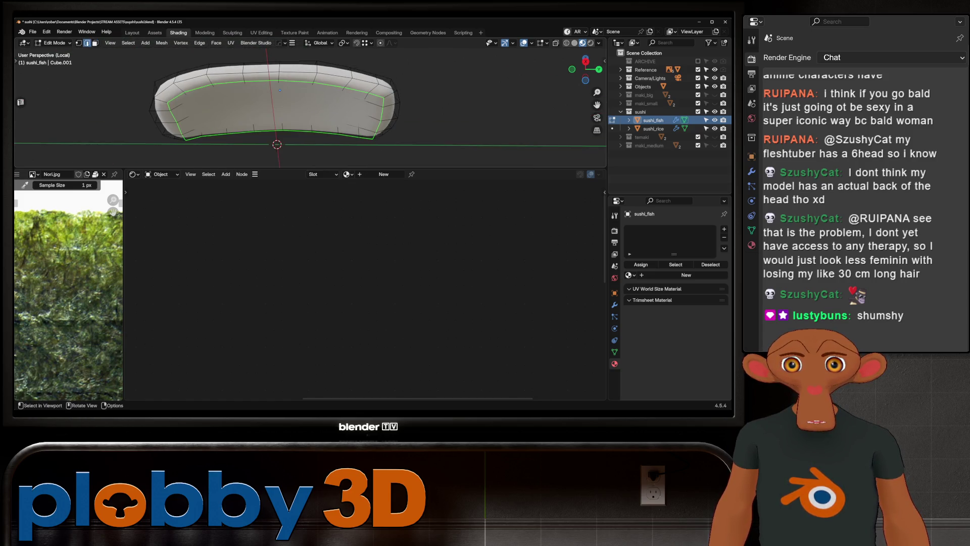
{"action": "right_click", "coordinate": [333, 68]}
{"action": "left_click", "coordinate": [349, 176]}
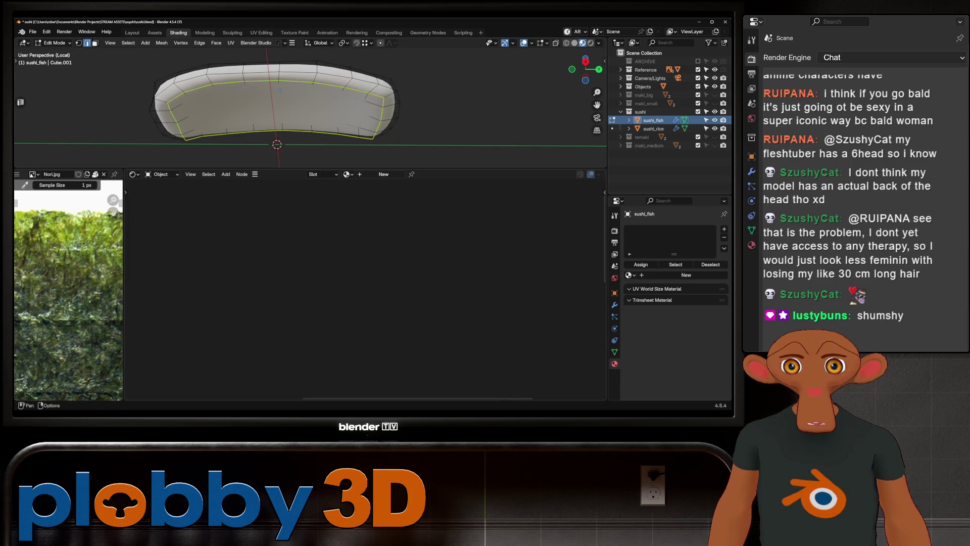
- Unwrap all fish faces, return to Object Mode and create a new material for the fish
{"action": "middle_click_drag", "start_coordinate": [280, 89], "coordinate": [281, 82]}
{"action": "key", "text": "Tab"}
{"action": "key", "text": "Tab"}
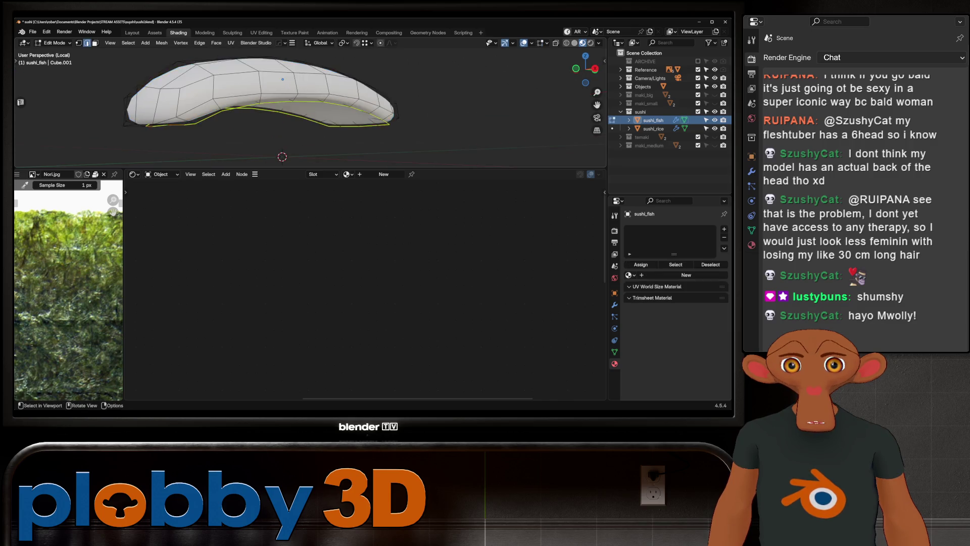
{"action": "key", "text": "a"}
{"action": "key", "text": "u"}
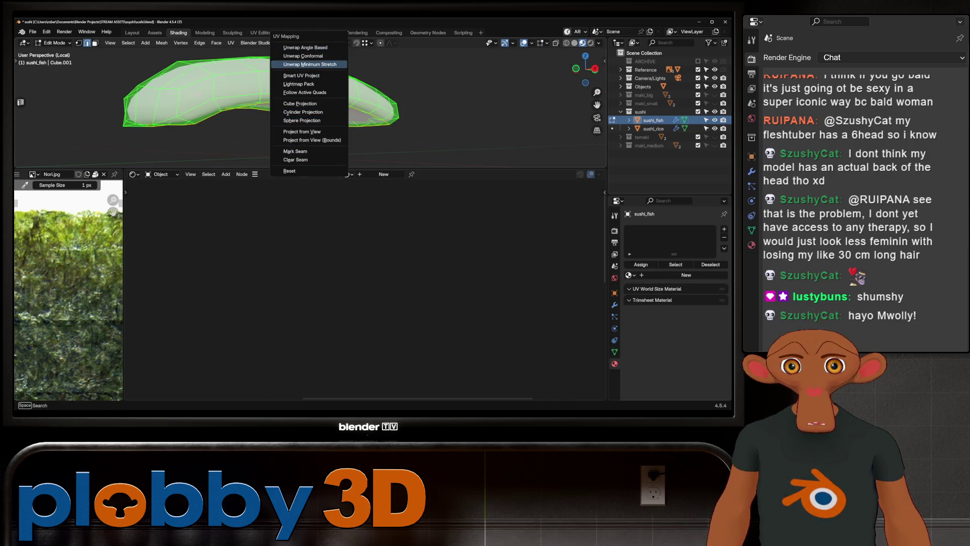
{"action": "left_click", "coordinate": [307, 63]}
{"action": "key", "text": "Tab"}
{"action": "left_click", "coordinate": [674, 264]}
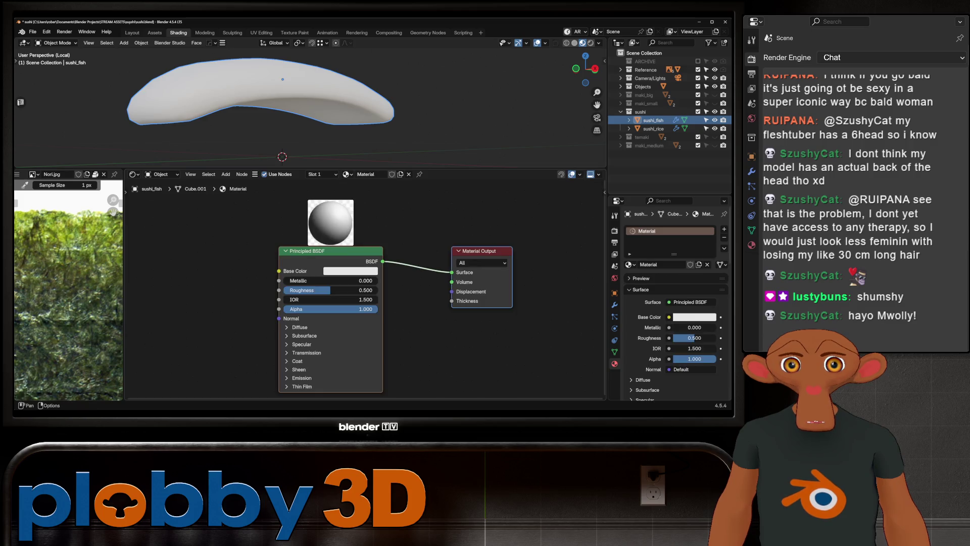
{"action": "scroll", "coordinate": [478, 271], "scroll_direction": "down", "scroll_amount": 2}
{"action": "scroll", "coordinate": [68, 288], "scroll_direction": "down", "scroll_amount": 2}
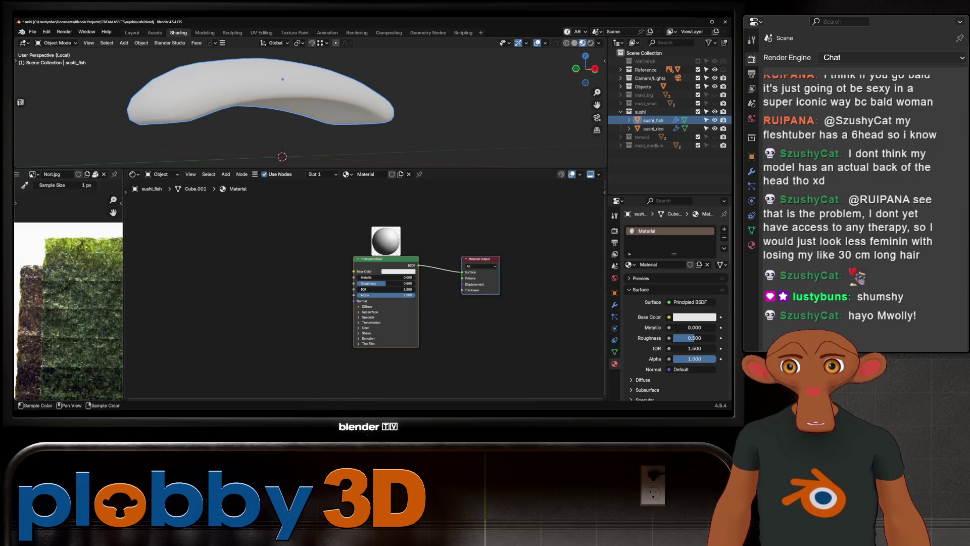
- Browse the loaded reference images, viewing Sushi_platter.jpg and the traditional sushi types photo
{"action": "left_click", "coordinate": [33, 174]}
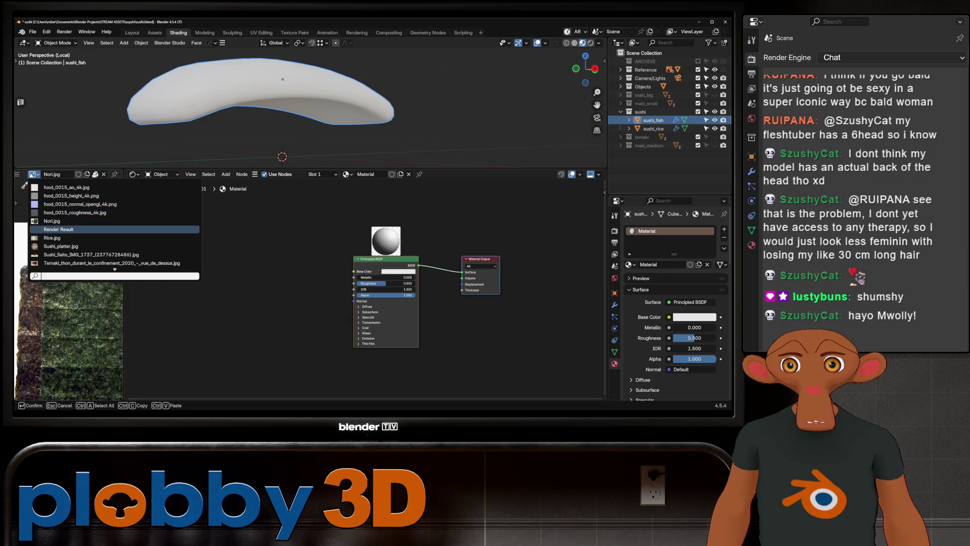
{"action": "left_click", "coordinate": [60, 246]}
{"action": "scroll", "coordinate": [69, 303], "scroll_direction": "down", "scroll_amount": 1}
{"action": "scroll", "coordinate": [68, 303], "scroll_direction": "up", "scroll_amount": 1}
{"action": "left_click", "coordinate": [61, 174]}
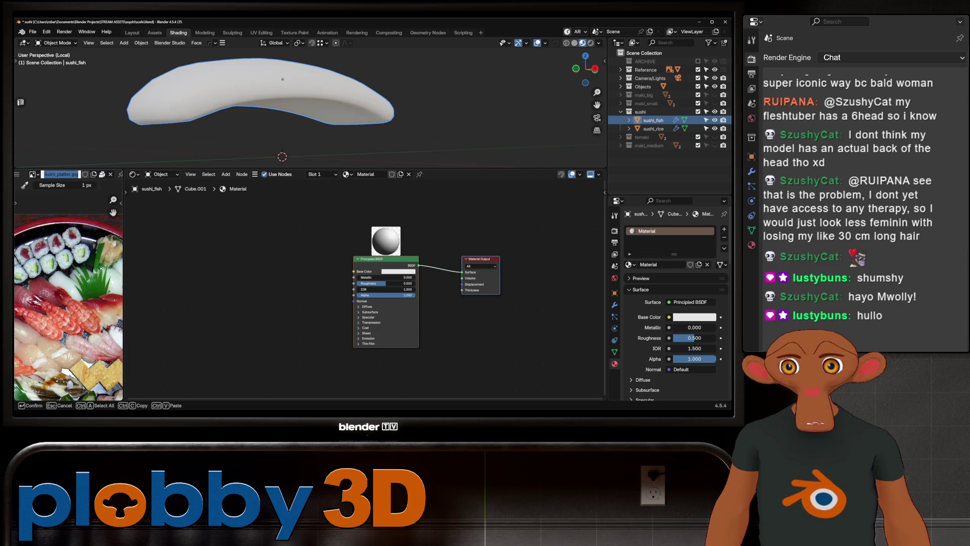
{"action": "left_click", "coordinate": [33, 174]}
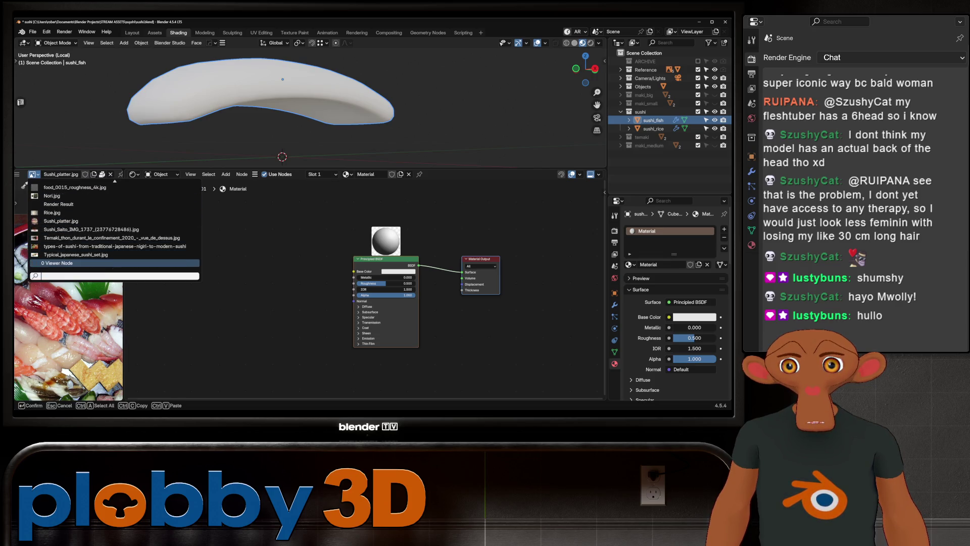
{"action": "left_click", "coordinate": [114, 246]}
{"action": "scroll", "coordinate": [69, 334], "scroll_direction": "up", "scroll_amount": 2}
{"action": "scroll", "coordinate": [69, 333], "scroll_direction": "down", "scroll_amount": 3}
{"action": "scroll", "coordinate": [68, 334], "scroll_direction": "up", "scroll_amount": 3}
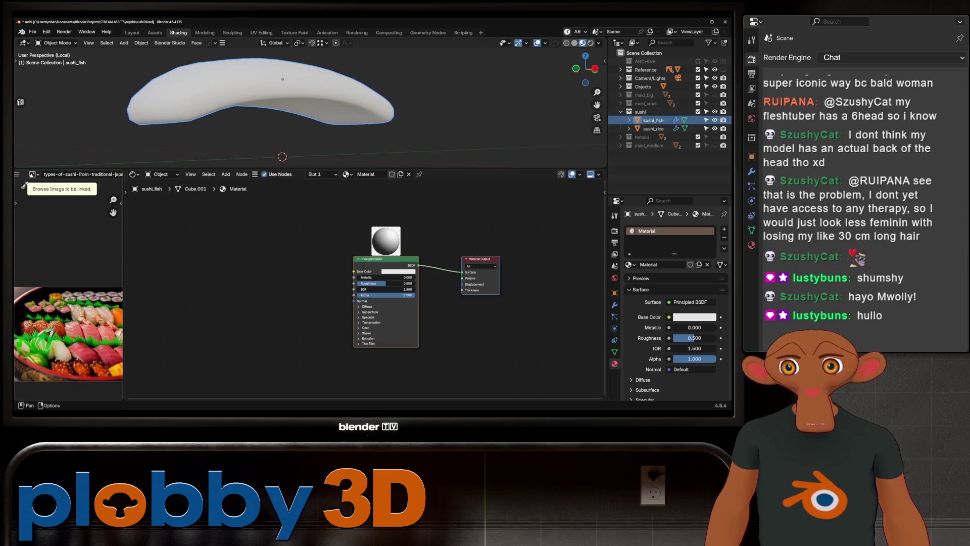
- View Typical_japanese_sushi_set.jpg, then settle on Sushi_platter.jpg as the reference image
{"action": "left_click", "coordinate": [33, 174]}
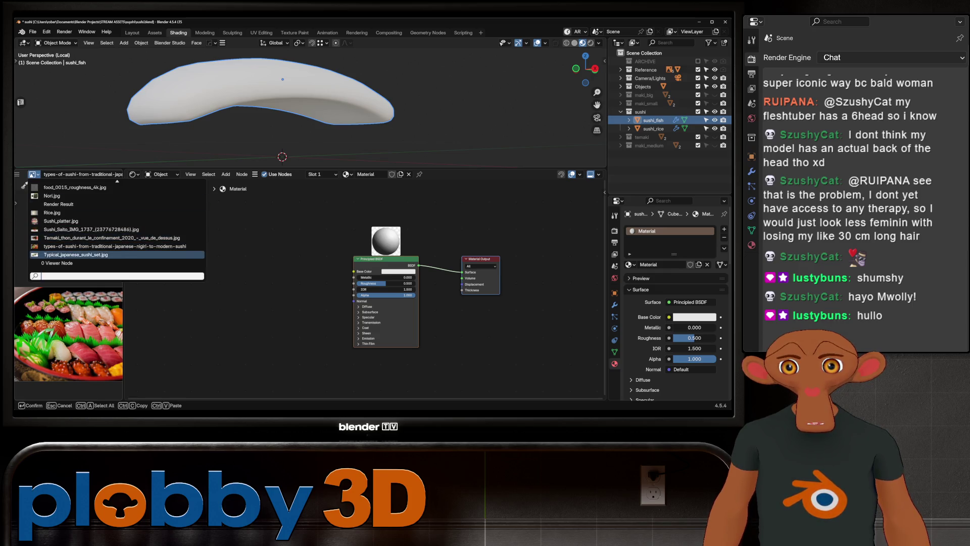
{"action": "left_click", "coordinate": [76, 255]}
{"action": "middle_click_drag", "start_coordinate": [76, 304], "coordinate": [31, 331]}
{"action": "left_click", "coordinate": [48, 174]}
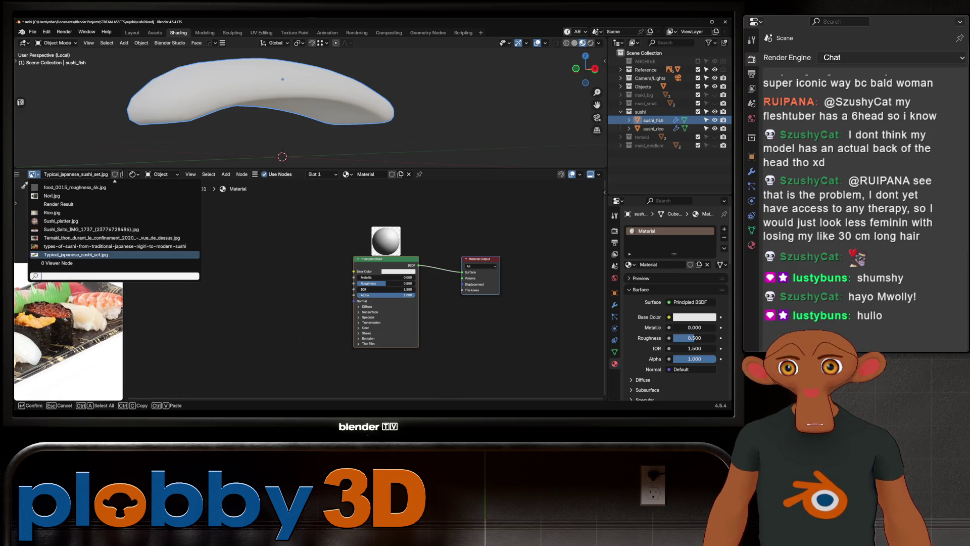
{"action": "left_click", "coordinate": [76, 221]}
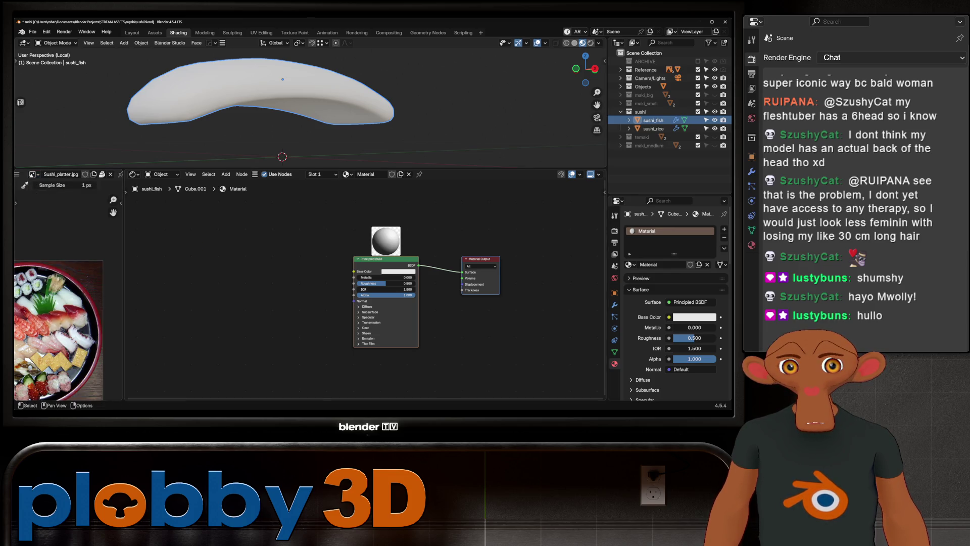
{"action": "scroll", "coordinate": [371, 292], "scroll_direction": "up", "scroll_amount": 1}
{"action": "key", "text": "Down"}
{"action": "key", "text": "Down"}
{"action": "key", "text": "Down"}
- Add a colour Mix node feeding Base Color with its blend mode set to Mix
{"action": "key", "text": "Return"}
{"action": "left_click", "coordinate": [269, 285]}
{"action": "left_click", "coordinate": [273, 334]}
{"action": "scroll", "coordinate": [61, 303], "scroll_direction": "up", "scroll_amount": 3}
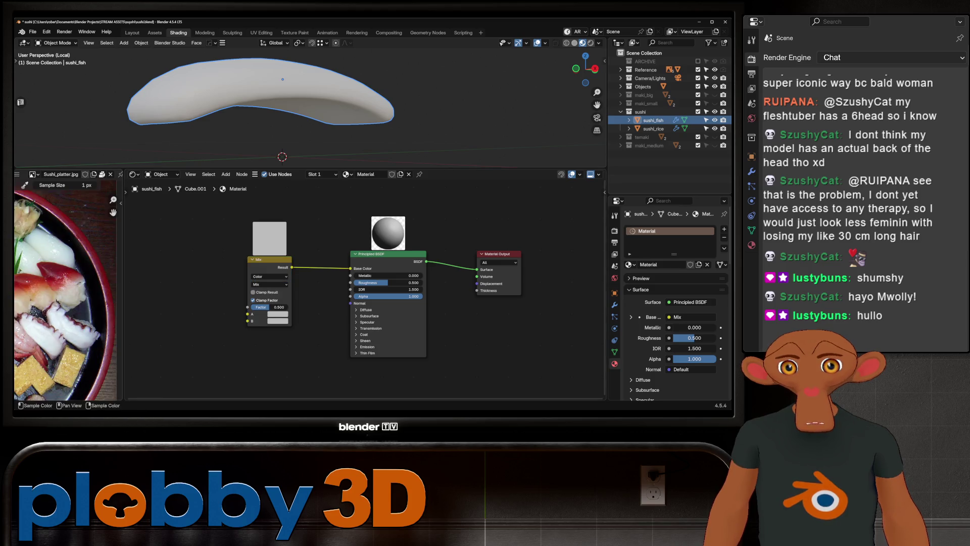
{"action": "scroll", "coordinate": [68, 303], "scroll_direction": "down", "scroll_amount": 2}
{"action": "scroll", "coordinate": [69, 303], "scroll_direction": "up", "scroll_amount": 3}
{"action": "scroll", "coordinate": [69, 304], "scroll_direction": "up", "scroll_amount": 3}
{"action": "scroll", "coordinate": [68, 303], "scroll_direction": "up", "scroll_amount": 2}
- Eyedropper both Mix colours from salmon in the platter photo, turning the fish salmon-pink
{"action": "middle_click_drag", "start_coordinate": [69, 303], "coordinate": [48, 297]}
{"action": "scroll", "coordinate": [49, 296], "scroll_direction": "up", "scroll_amount": 3}
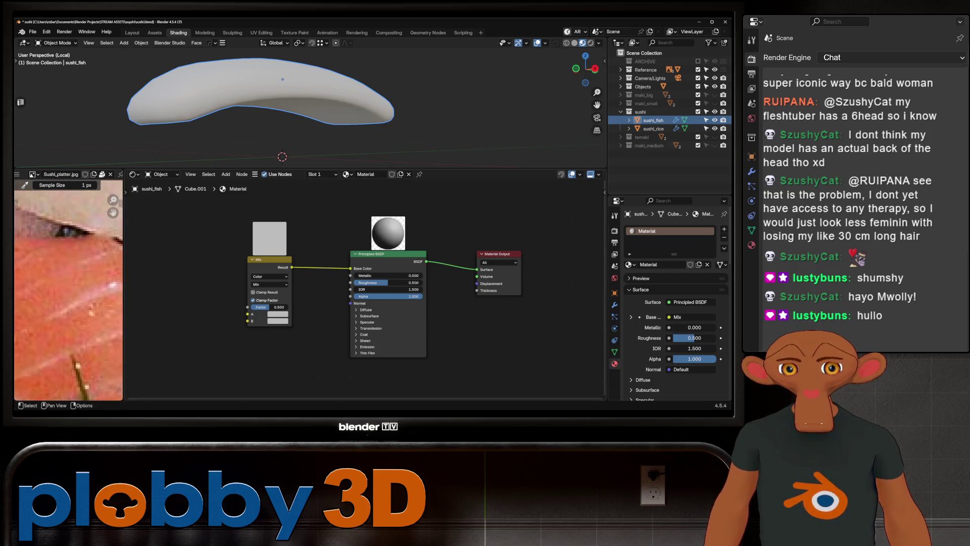
{"action": "left_click", "coordinate": [68, 288]}
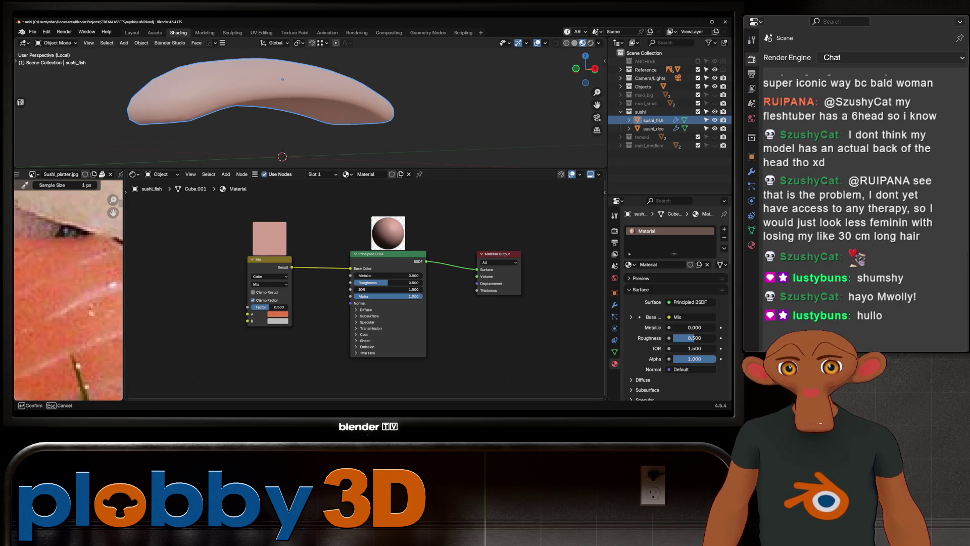
{"action": "left_click", "coordinate": [69, 296]}
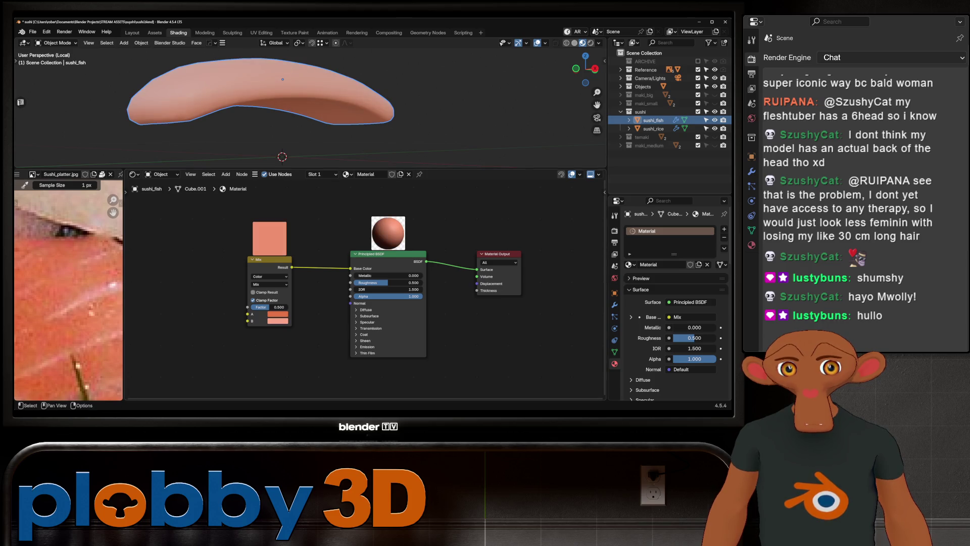
{"action": "scroll", "coordinate": [577, 275], "scroll_direction": "down", "scroll_amount": 2}
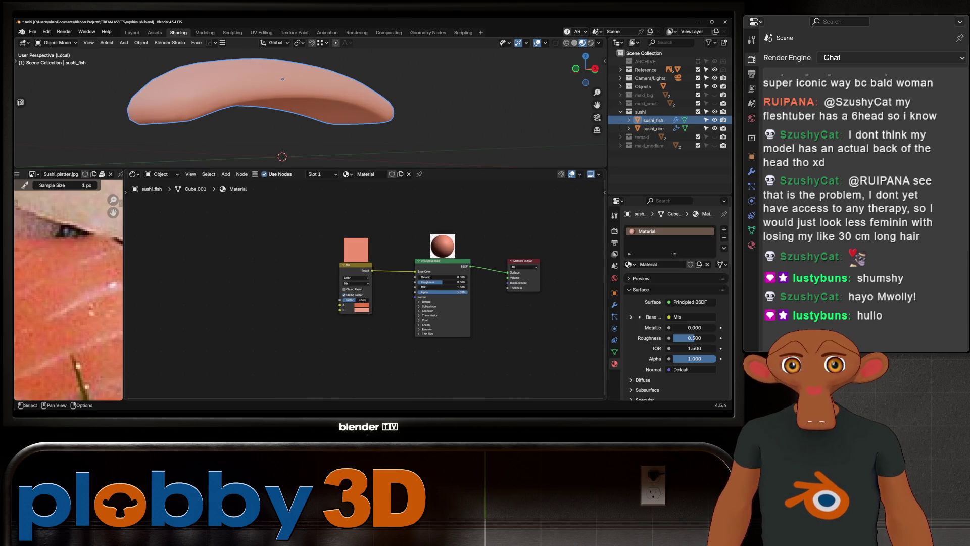
{"action": "left_click", "coordinate": [355, 275]}
{"action": "key", "text": "shift+a"}
{"action": "type", "text": "mix"}
{"action": "key", "text": "Return"}
{"action": "key", "text": "Escape"}
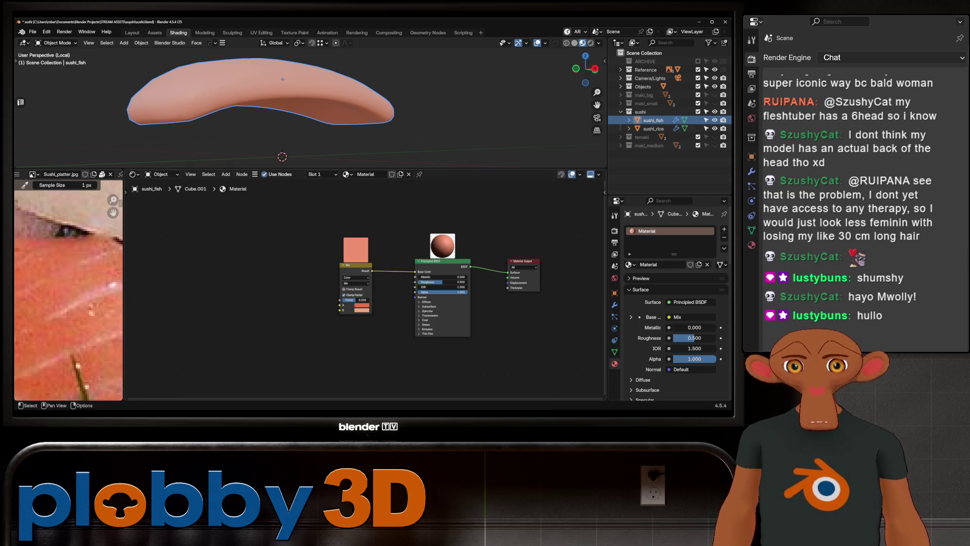
{"action": "key", "text": "shift+a"}
{"action": "type", "text": "wave"}
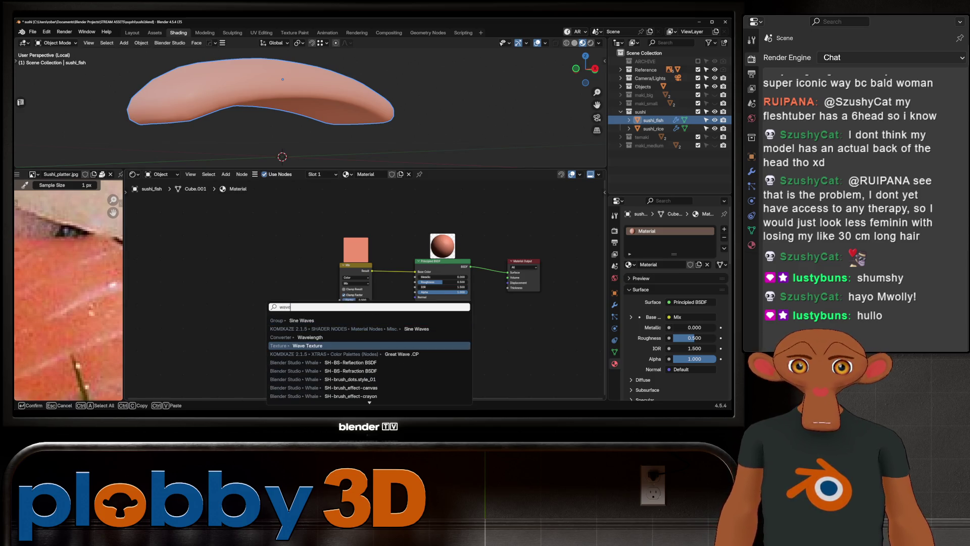
{"action": "left_click", "coordinate": [307, 345]}
{"action": "left_click", "coordinate": [246, 336]}
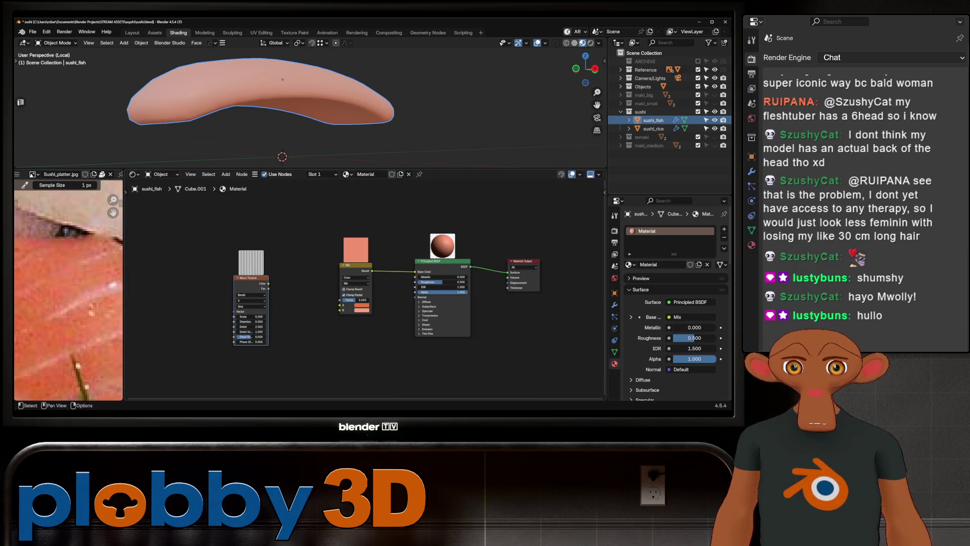
{"action": "key", "text": "shift+a"}
{"action": "type", "text": "noise"}
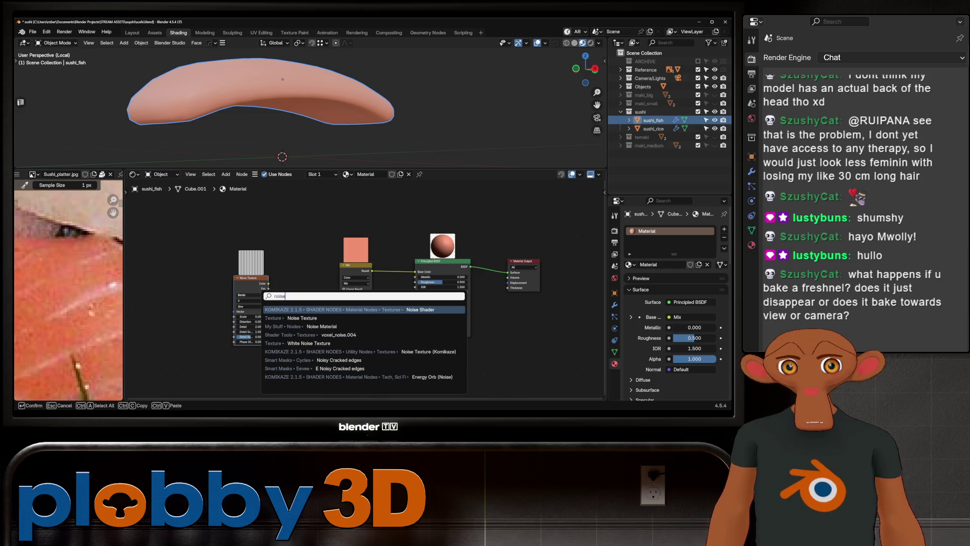
{"action": "left_click", "coordinate": [304, 317]}
{"action": "left_click", "coordinate": [204, 235]}
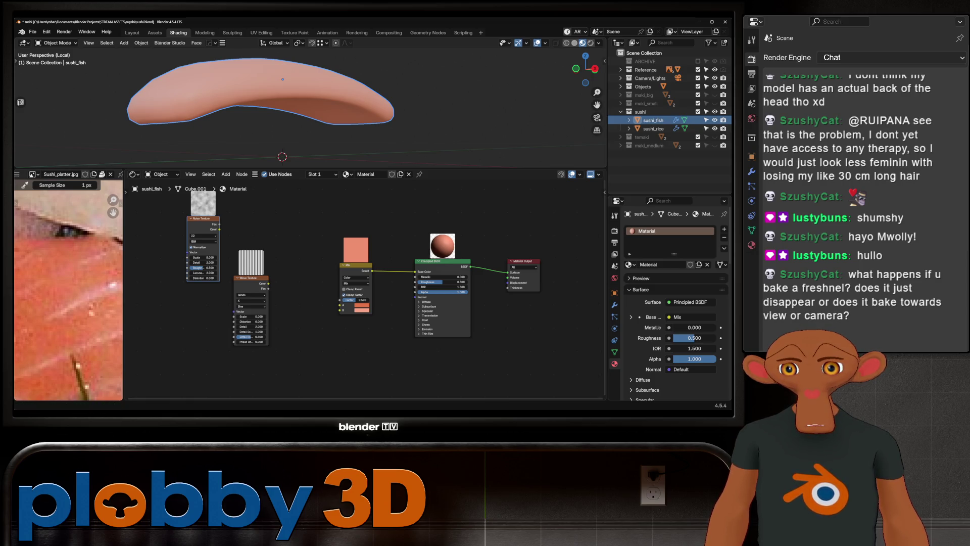
{"action": "mouse_move", "coordinate": [304, 113]}
{"action": "middle_mouse_down"}
{"action": "mouse_move", "coordinate": [311, 91]}
{"action": "mouse_move", "coordinate": [334, 106]}
{"action": "mouse_move", "coordinate": [319, 99]}
{"action": "mouse_move", "coordinate": [356, 72]}
{"action": "middle_mouse_up"}
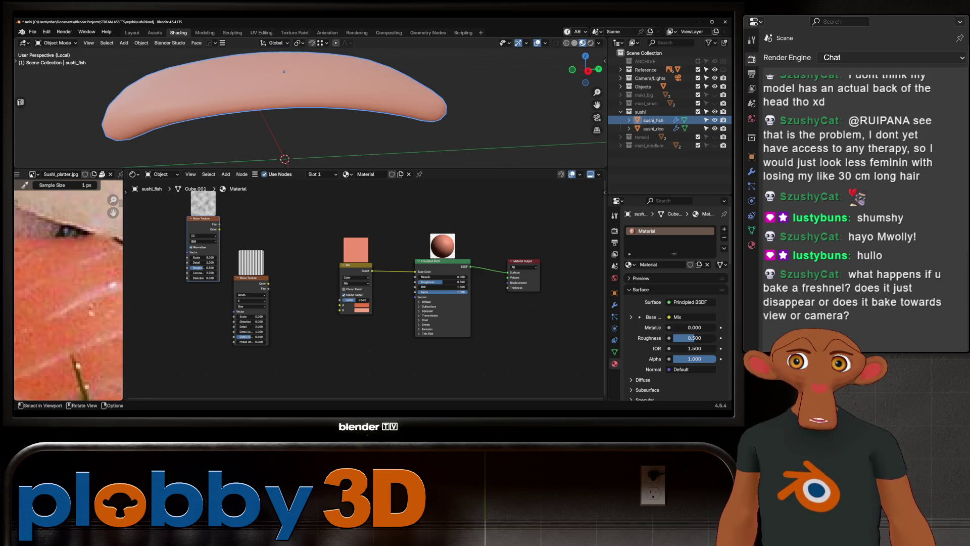
{"action": "middle_click_drag", "start_coordinate": [288, 98], "coordinate": [348, 102]}
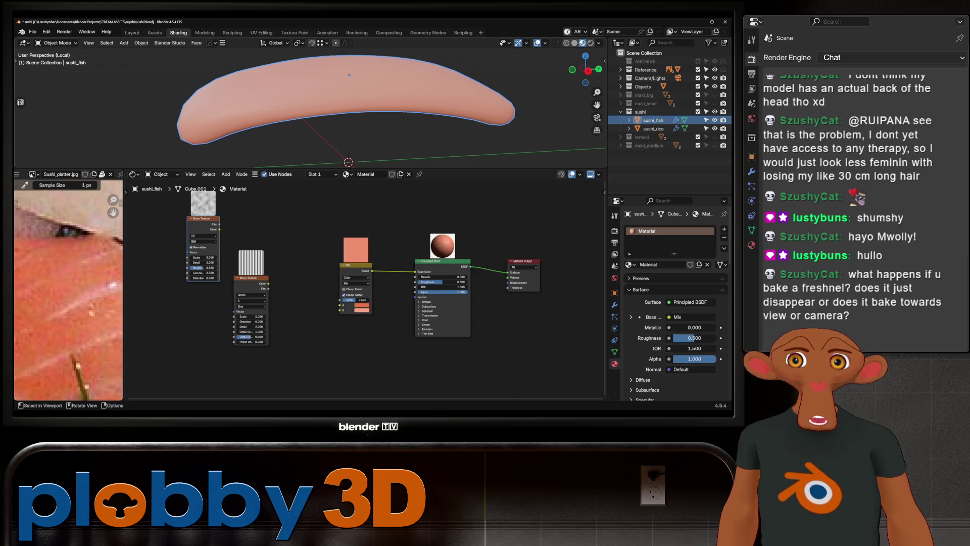
{"action": "middle_click_drag", "start_coordinate": [326, 114], "coordinate": [357, 106]}
{"action": "scroll", "coordinate": [285, 239], "scroll_direction": "up", "scroll_amount": 1}
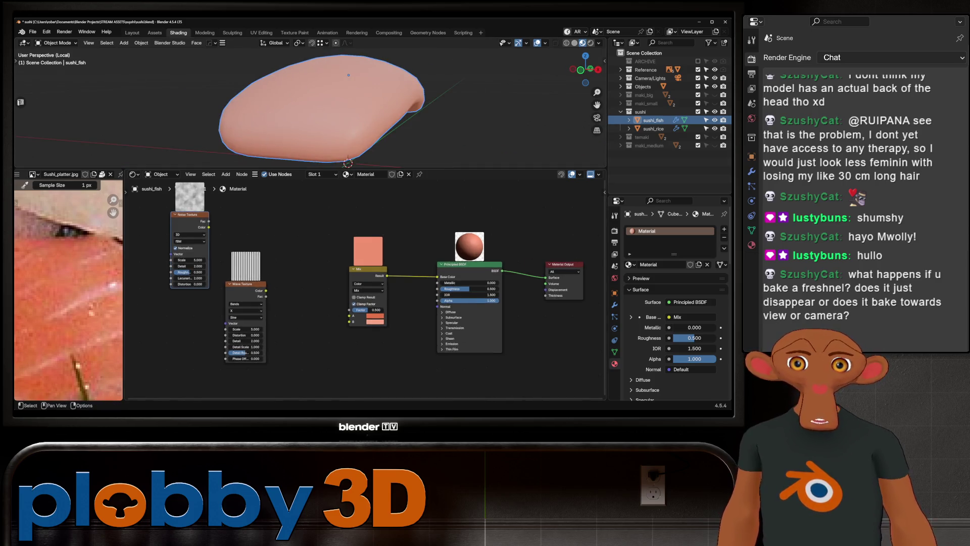
{"action": "scroll", "coordinate": [363, 288], "scroll_direction": "up", "scroll_amount": 1}
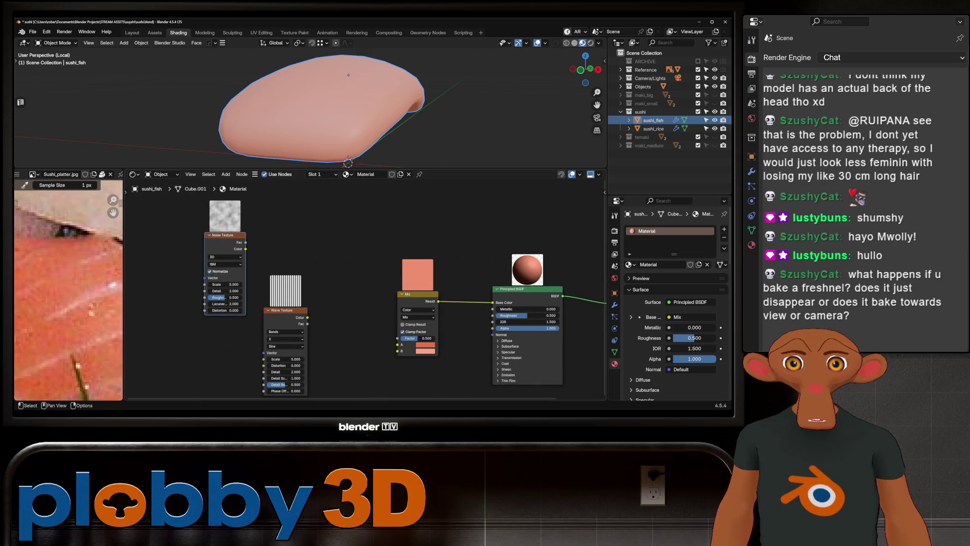
{"action": "left_click_drag", "start_coordinate": [246, 242], "coordinate": [292, 249]}
{"action": "type", "text": "ramp"}
- Add Color Ramps after the Noise Texture's Fac output and after the Wave Texture
{"action": "key", "text": "Return"}
{"action": "left_click", "coordinate": [323, 227]}
{"action": "scroll", "coordinate": [364, 288], "scroll_direction": "down", "scroll_amount": 2}
{"action": "left_click_drag", "start_coordinate": [284, 303], "coordinate": [246, 302]}
{"action": "left_click_drag", "start_coordinate": [258, 335], "coordinate": [290, 309]}
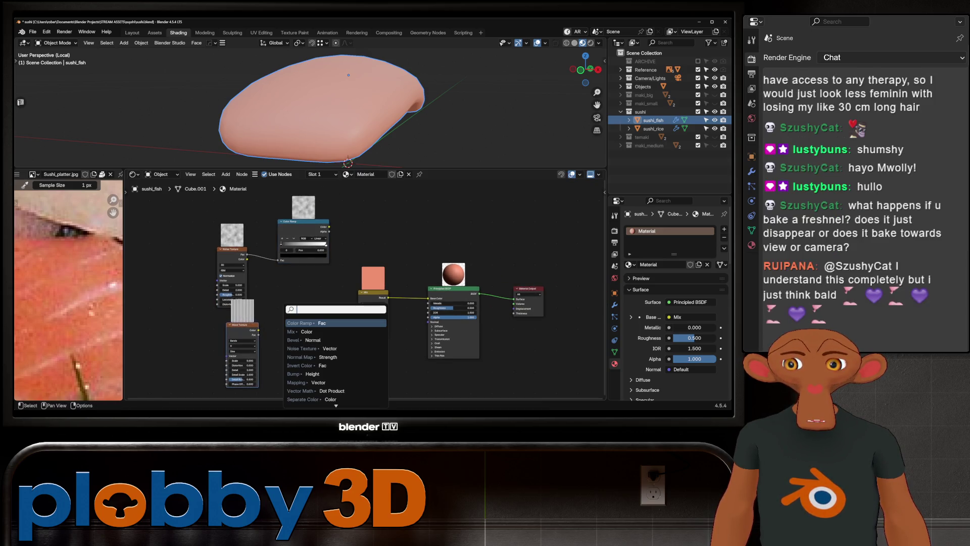
{"action": "left_click", "coordinate": [299, 323]}
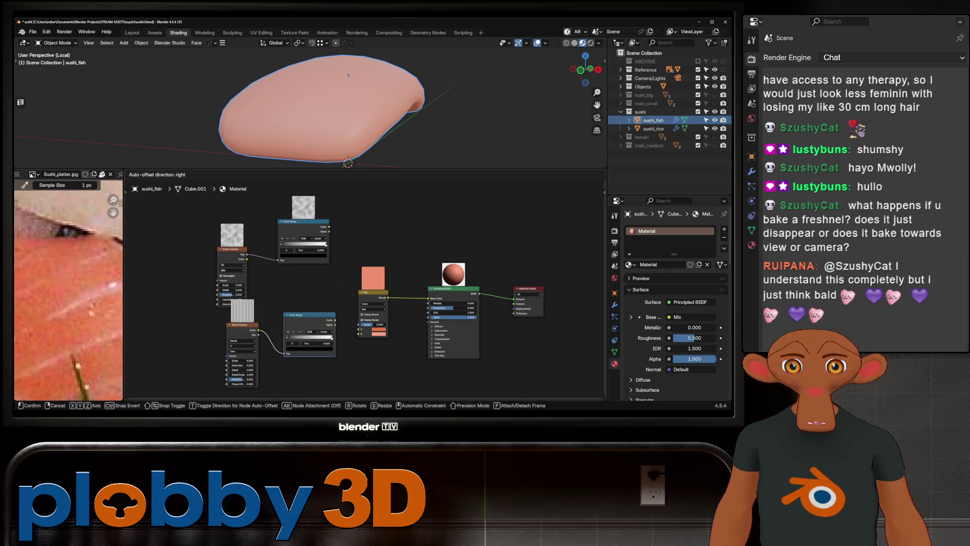
{"action": "scroll", "coordinate": [307, 307], "scroll_direction": "up", "scroll_amount": 3}
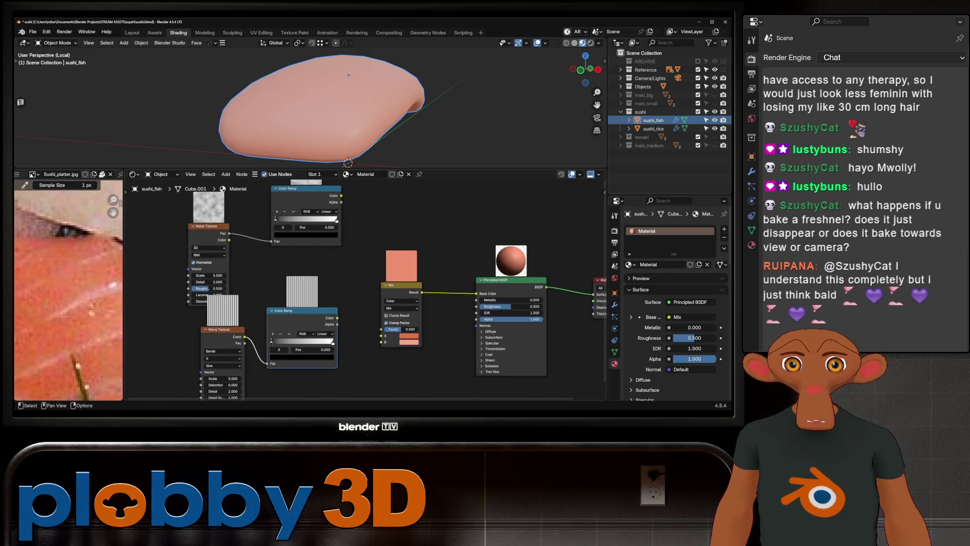
- Duplicate the Mix node, drive its Factor from the noise ramp and feed its Result into Base Color
{"action": "left_click_drag", "start_coordinate": [398, 285], "coordinate": [407, 264]}
{"action": "scroll", "coordinate": [408, 265], "scroll_direction": "down", "scroll_amount": 1}
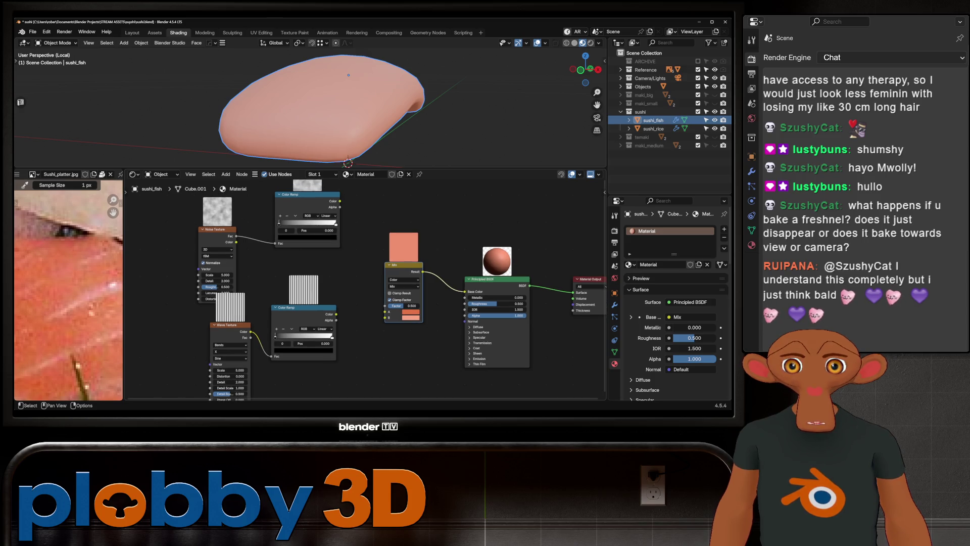
{"action": "left_click_drag", "start_coordinate": [402, 265], "coordinate": [395, 324]}
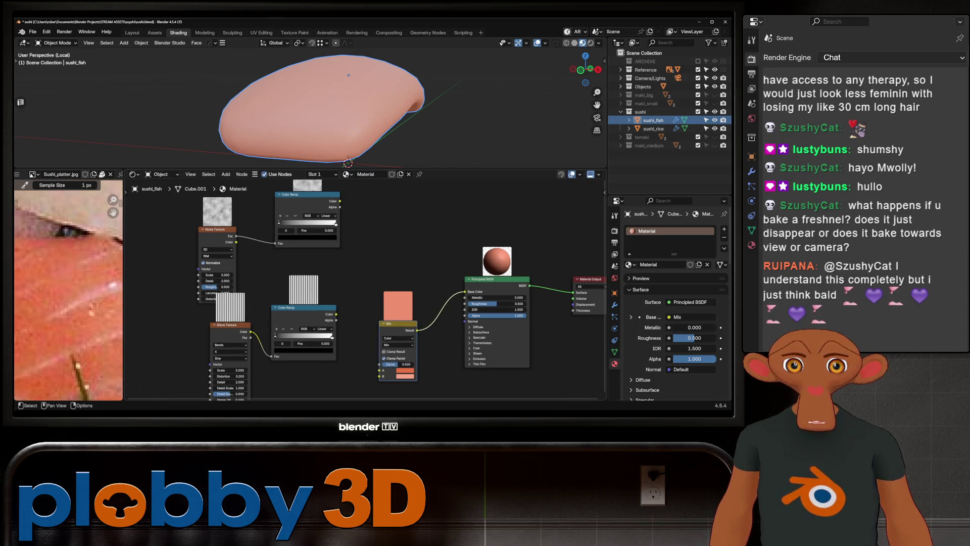
{"action": "key", "text": "shift+d"}
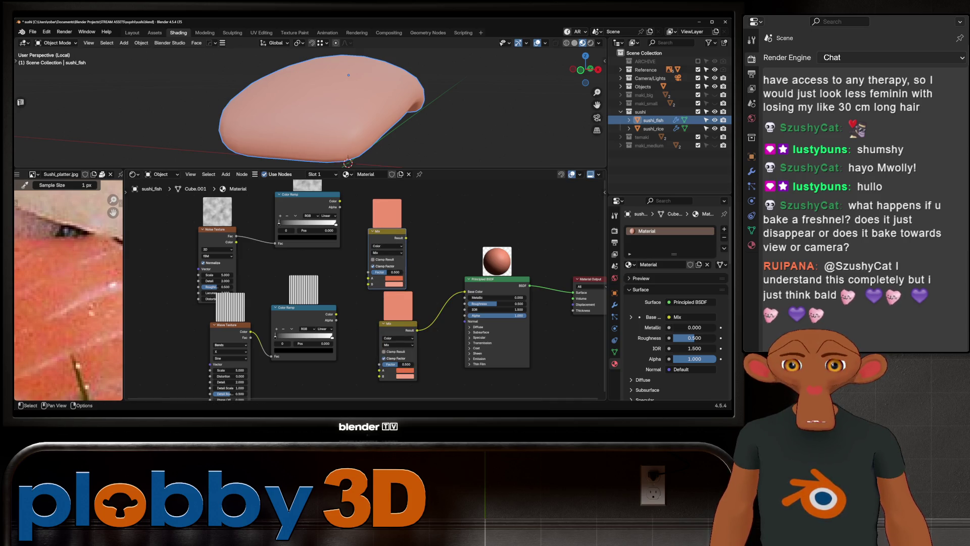
{"action": "scroll", "coordinate": [68, 288], "scroll_direction": "up", "scroll_amount": 2}
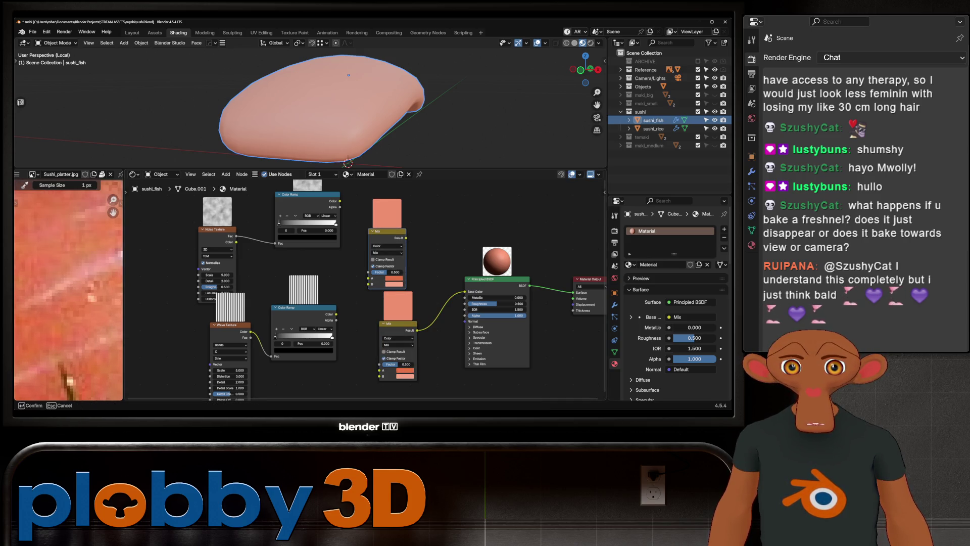
{"action": "key", "text": "Return"}
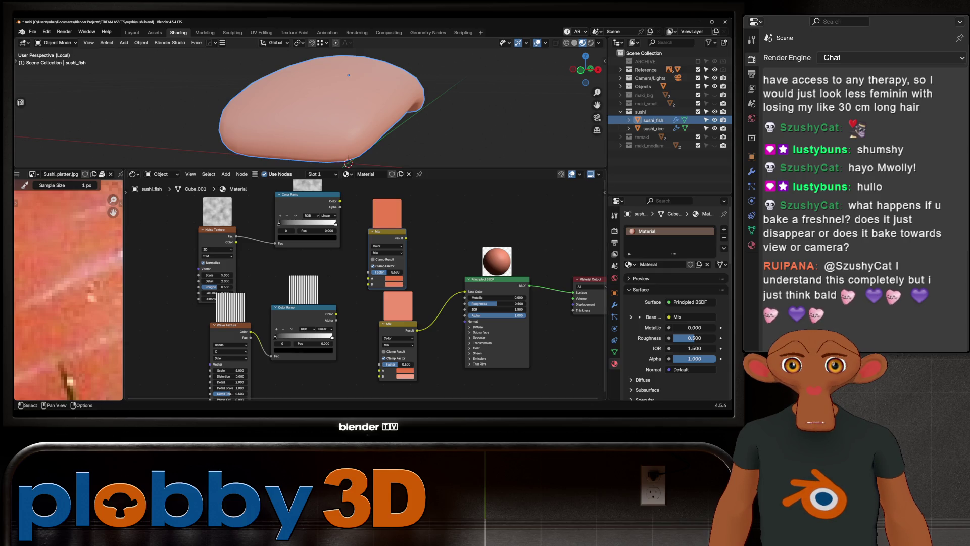
{"action": "left_click_drag", "start_coordinate": [340, 201], "coordinate": [366, 227]}
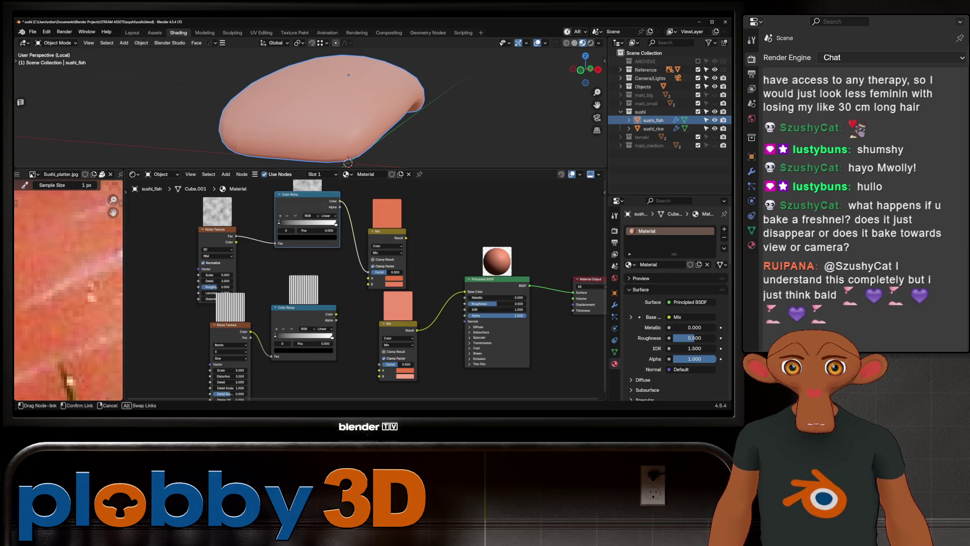
{"action": "left_click_drag", "start_coordinate": [370, 272], "coordinate": [369, 271]}
{"action": "left_click_drag", "start_coordinate": [407, 237], "coordinate": [426, 244]}
{"action": "left_click_drag", "start_coordinate": [465, 291], "coordinate": [465, 292]}
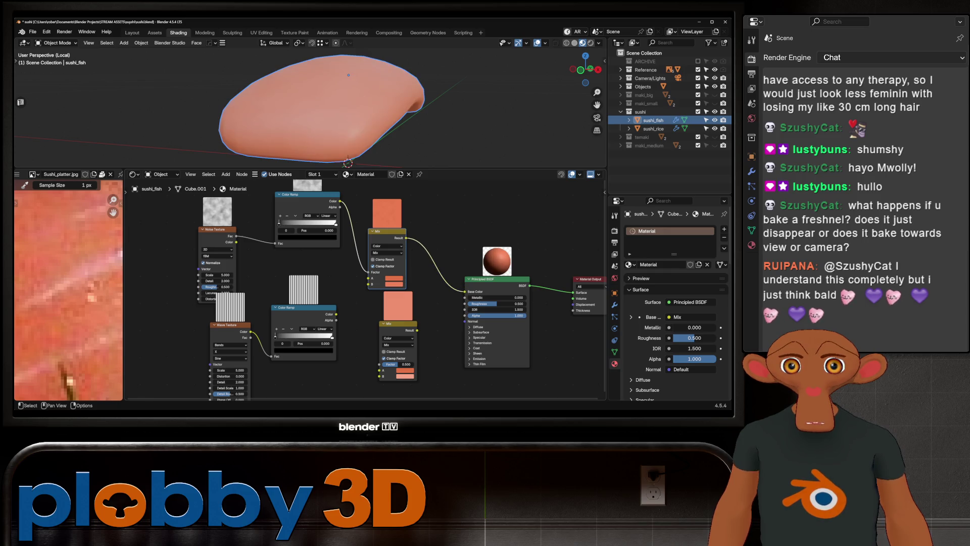
- Raise the noise scale and set the noise ramp stops to about 0.4 and 0.64
{"action": "mouse_move", "coordinate": [216, 274]}
{"action": "left_mouse_down"}
{"action": "mouse_move", "coordinate": [251, 275]}
{"action": "mouse_move", "coordinate": [186, 274]}
{"action": "left_mouse_up"}
{"action": "left_click_drag", "start_coordinate": [279, 222], "coordinate": [314, 224]}
{"action": "mouse_move", "coordinate": [326, 144]}
{"action": "middle_mouse_down"}
{"action": "mouse_move", "coordinate": [346, 151]}
{"action": "mouse_move", "coordinate": [333, 159]}
{"action": "middle_mouse_up"}
{"action": "scroll", "coordinate": [241, 260], "scroll_direction": "down", "scroll_amount": 2}
{"action": "scroll", "coordinate": [364, 288], "scroll_direction": "up", "scroll_amount": 2}
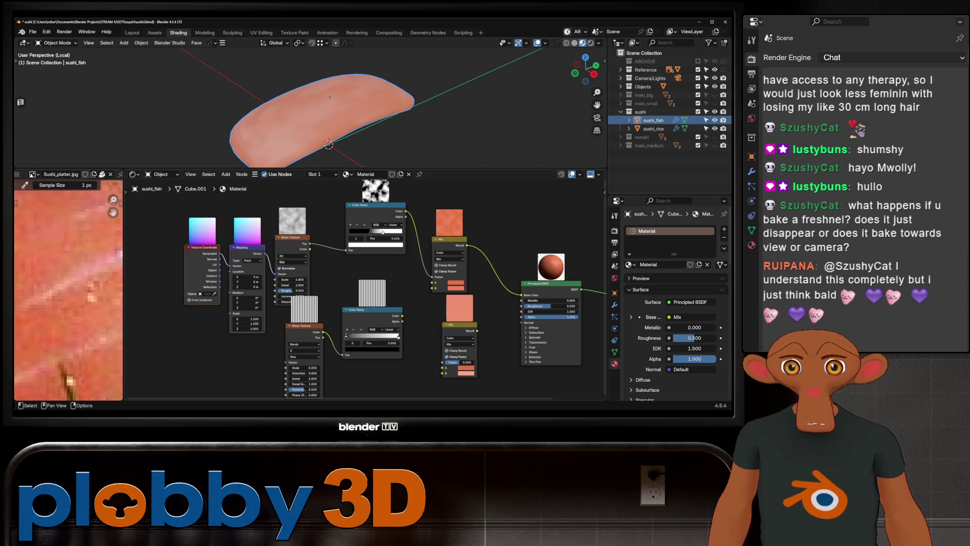
- Feed UV coordinates into the Mapping vector and raise the noise Scale, Detail and Roughness for a finer pattern
{"action": "left_click_drag", "start_coordinate": [219, 264], "coordinate": [231, 266]}
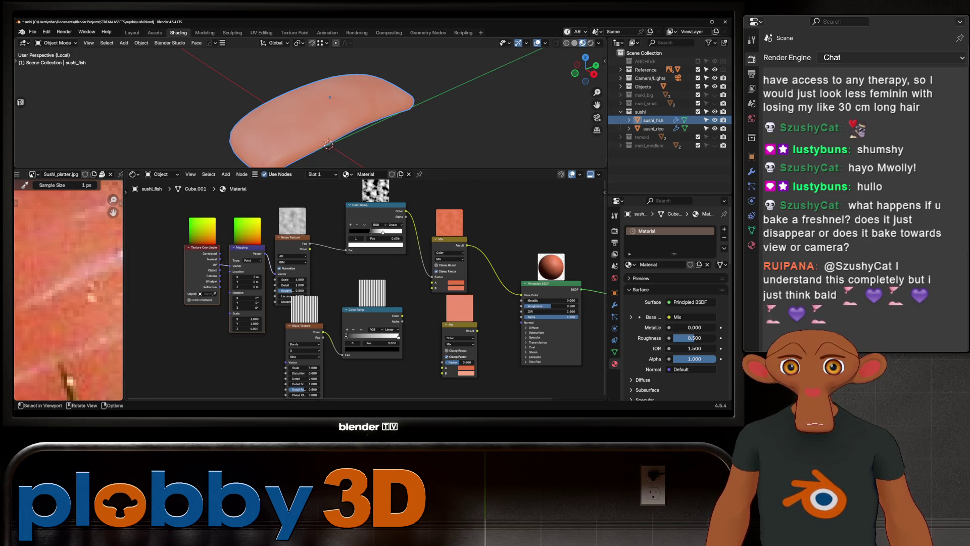
{"action": "middle_click_drag", "start_coordinate": [341, 136], "coordinate": [356, 136]}
{"action": "left_click_drag", "start_coordinate": [291, 279], "coordinate": [341, 279]}
{"action": "middle_click_drag", "start_coordinate": [334, 113], "coordinate": [341, 121]}
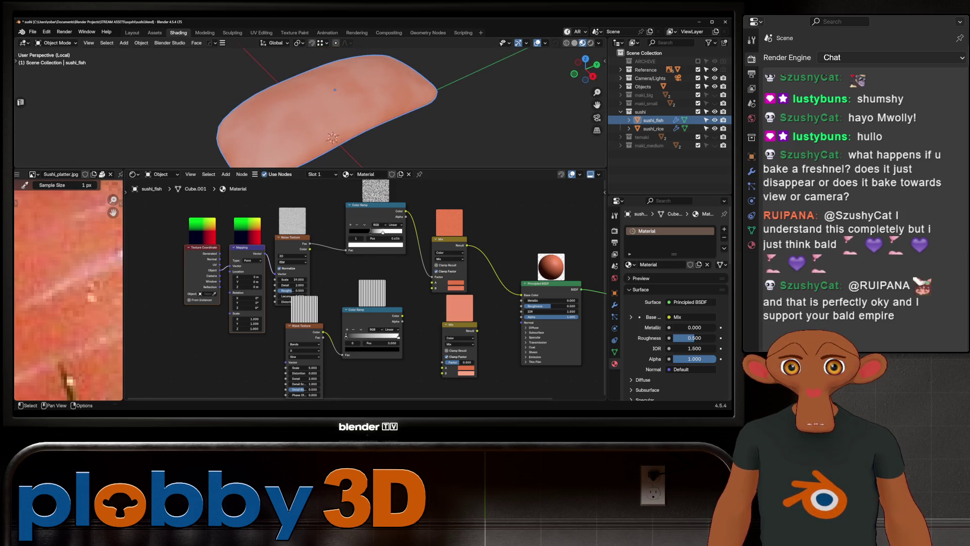
{"action": "mouse_move", "coordinate": [292, 285]}
{"action": "left_mouse_down"}
{"action": "mouse_move", "coordinate": [319, 285]}
{"action": "mouse_move", "coordinate": [300, 290]}
{"action": "left_mouse_up"}
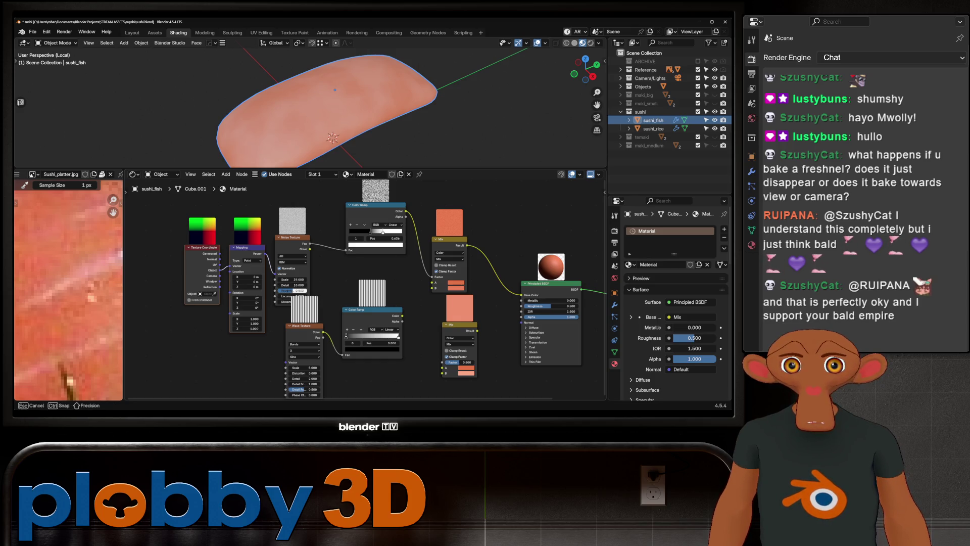
{"action": "left_click_drag", "start_coordinate": [300, 290], "coordinate": [299, 291]}
{"action": "middle_click_drag", "start_coordinate": [334, 114], "coordinate": [341, 151]}
{"action": "scroll", "coordinate": [341, 201], "scroll_direction": "down", "scroll_amount": 1}
{"action": "scroll", "coordinate": [341, 201], "scroll_direction": "down", "scroll_amount": 1}
{"action": "scroll", "coordinate": [342, 202], "scroll_direction": "down", "scroll_amount": 1}
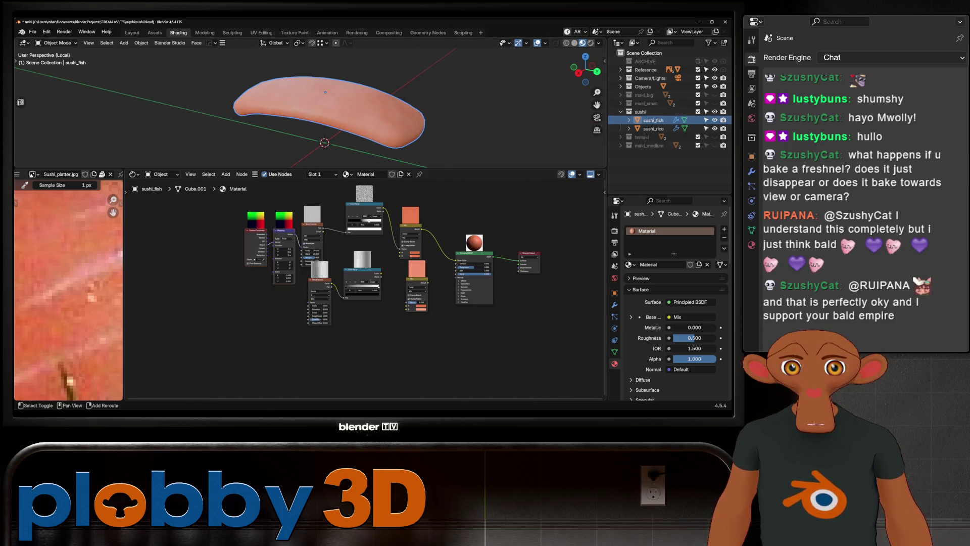
{"action": "scroll", "coordinate": [387, 281], "scroll_direction": "up", "scroll_amount": 1}
- Rearrange the tree: wave texture and its ramp down-left, upper texture nodes left, Mix node in the middle
{"action": "left_click_drag", "start_coordinate": [302, 279], "coordinate": [265, 318]}
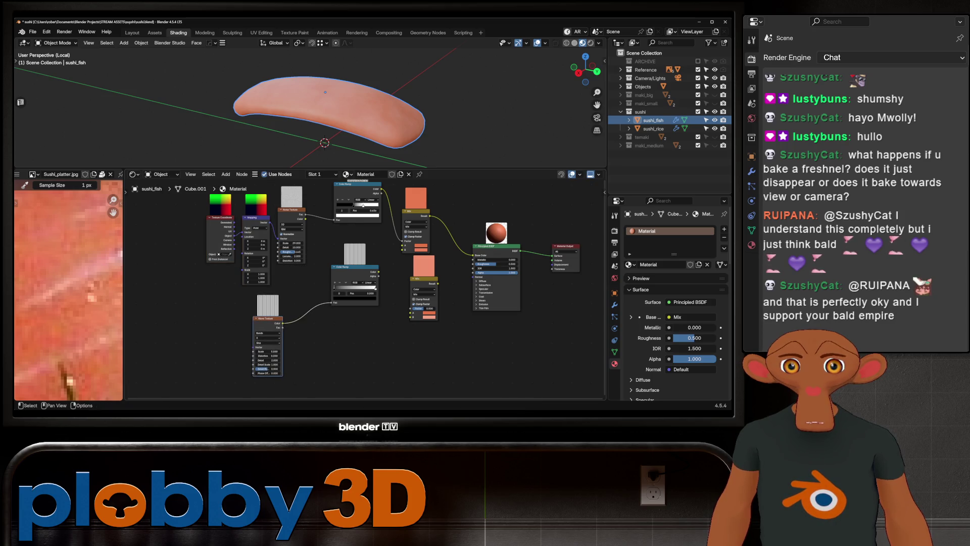
{"action": "left_click_drag", "start_coordinate": [356, 267], "coordinate": [311, 302]}
{"action": "scroll", "coordinate": [320, 247], "scroll_direction": "down", "scroll_amount": 2}
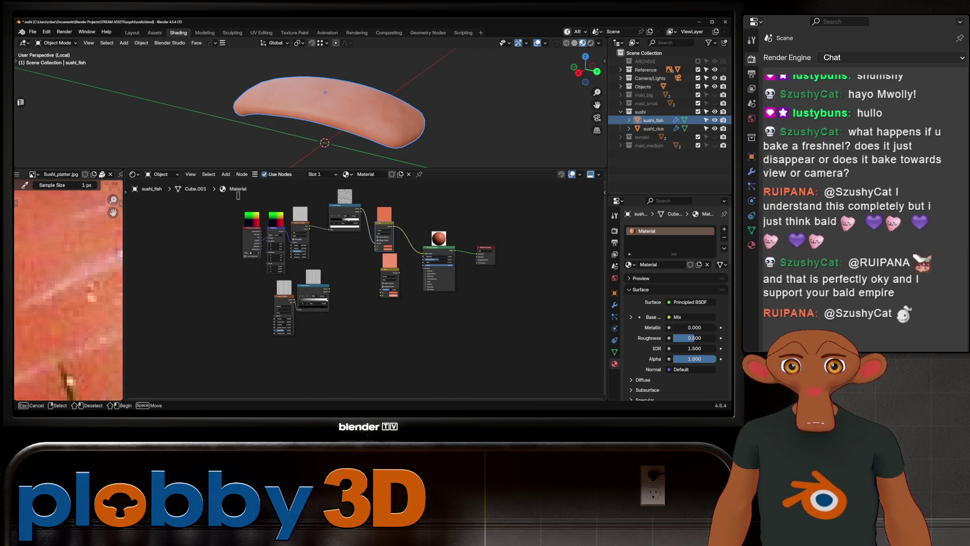
{"action": "left_click_drag", "start_coordinate": [345, 216], "coordinate": [252, 211]}
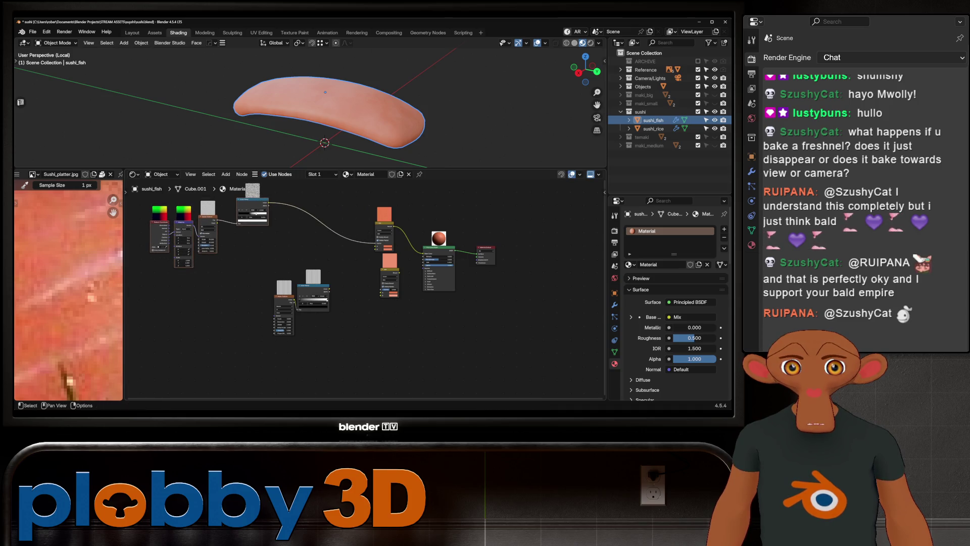
{"action": "left_click_drag", "start_coordinate": [384, 225], "coordinate": [324, 226]}
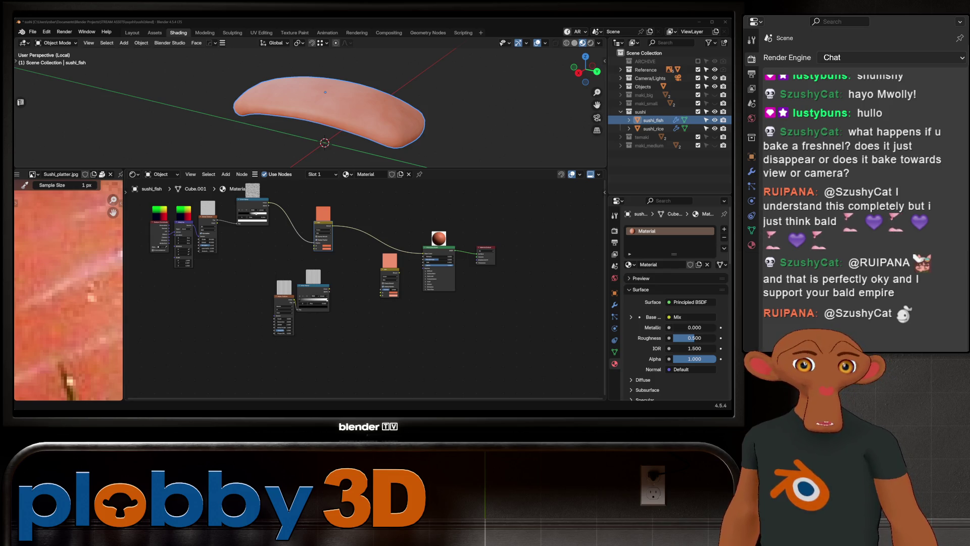
{"action": "scroll", "coordinate": [285, 300], "scroll_direction": "up", "scroll_amount": 2}
{"action": "scroll", "coordinate": [285, 300], "scroll_direction": "up", "scroll_amount": 1}
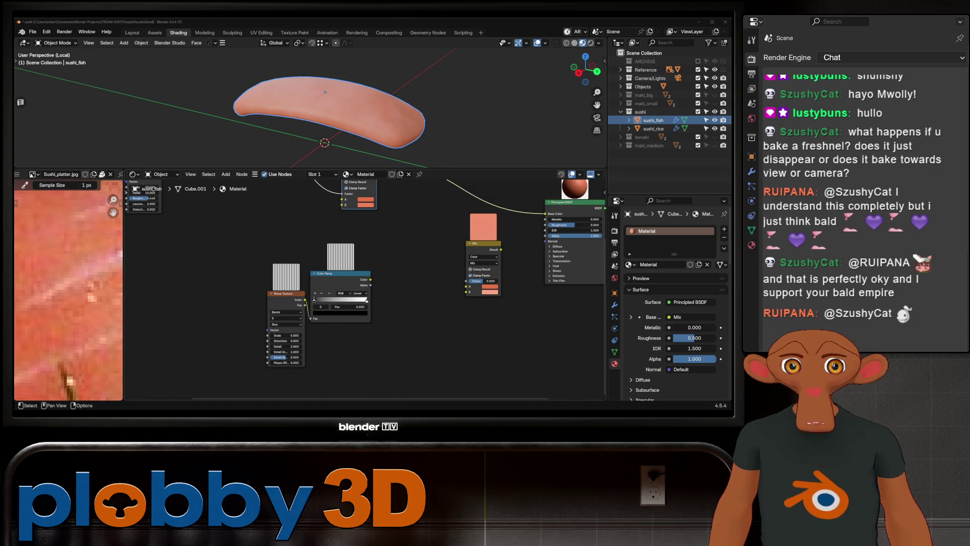
- Insert the second Mix before the shader, feed the wave ramp into its B input and set the wave bands to Diagonal
{"action": "middle_click_drag", "start_coordinate": [394, 341], "coordinate": [374, 367]}
{"action": "left_click_drag", "start_coordinate": [462, 269], "coordinate": [451, 205]}
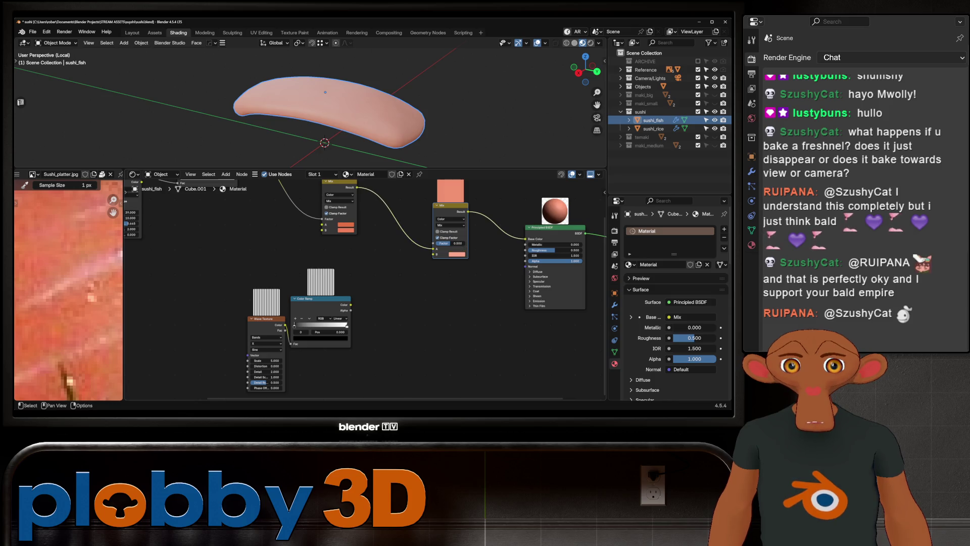
{"action": "left_click_drag", "start_coordinate": [350, 304], "coordinate": [435, 254]}
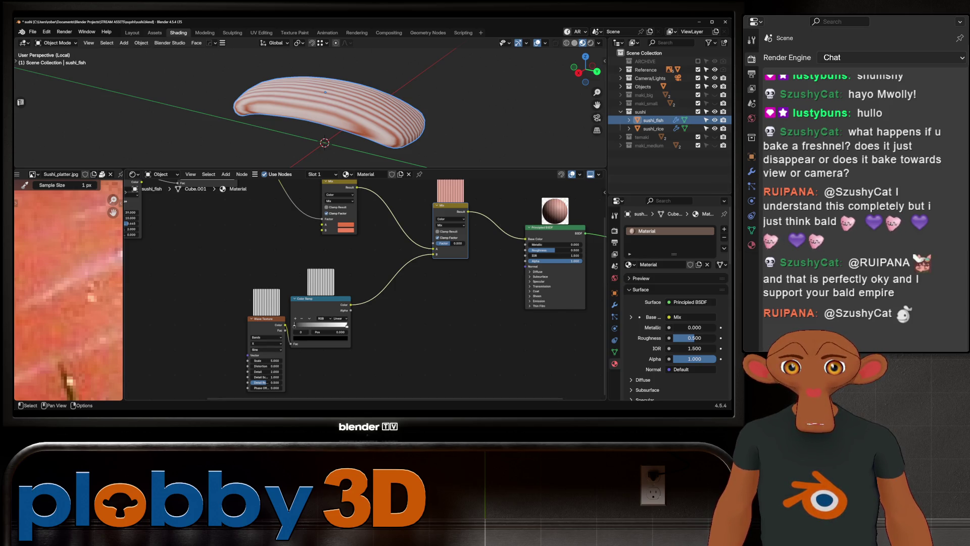
{"action": "left_click", "coordinate": [266, 338]}
{"action": "left_click", "coordinate": [266, 372]}
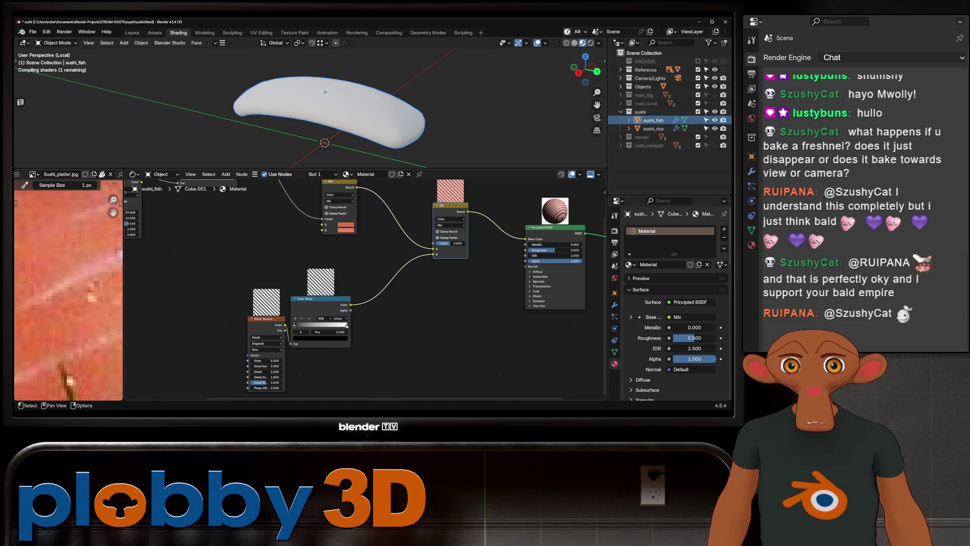
{"action": "scroll", "coordinate": [213, 295], "scroll_direction": "down", "scroll_amount": 2}
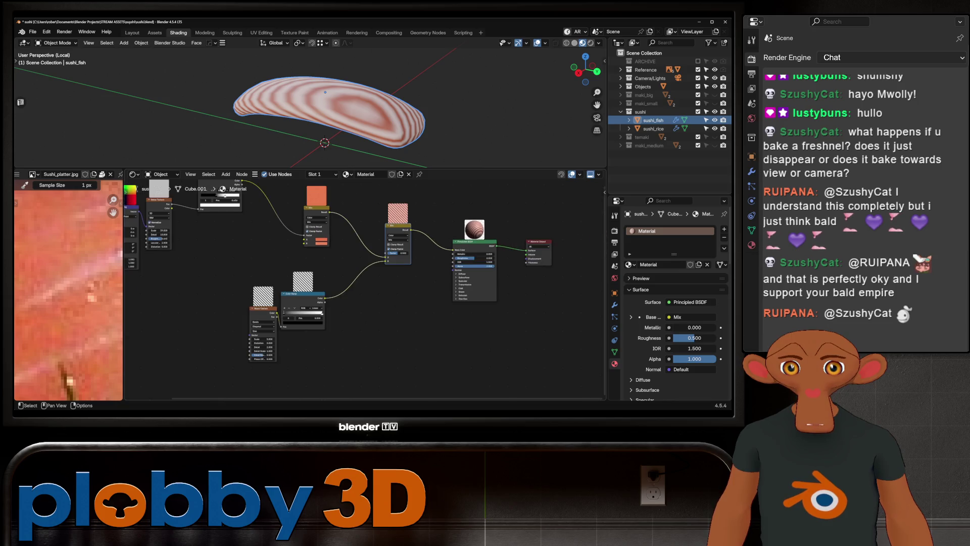
- Drive the Wave Texture from texture coordinates and lower its scale to 21.5
{"action": "middle_click_drag", "start_coordinate": [364, 288], "coordinate": [406, 299]}
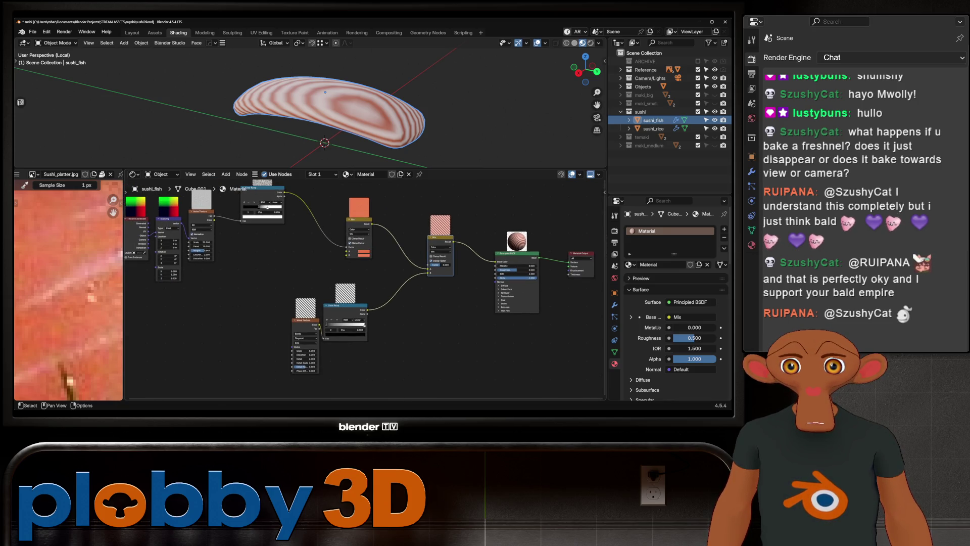
{"action": "left_click_drag", "start_coordinate": [148, 241], "coordinate": [293, 346]}
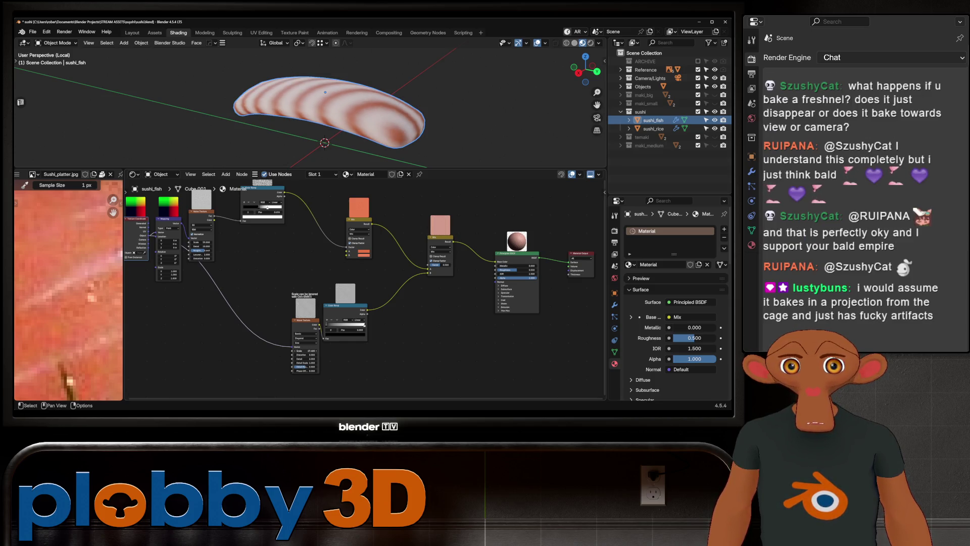
{"action": "scroll", "coordinate": [265, 318], "scroll_direction": "down", "scroll_amount": 2}
{"action": "middle_click_drag", "start_coordinate": [375, 295], "coordinate": [383, 293]}
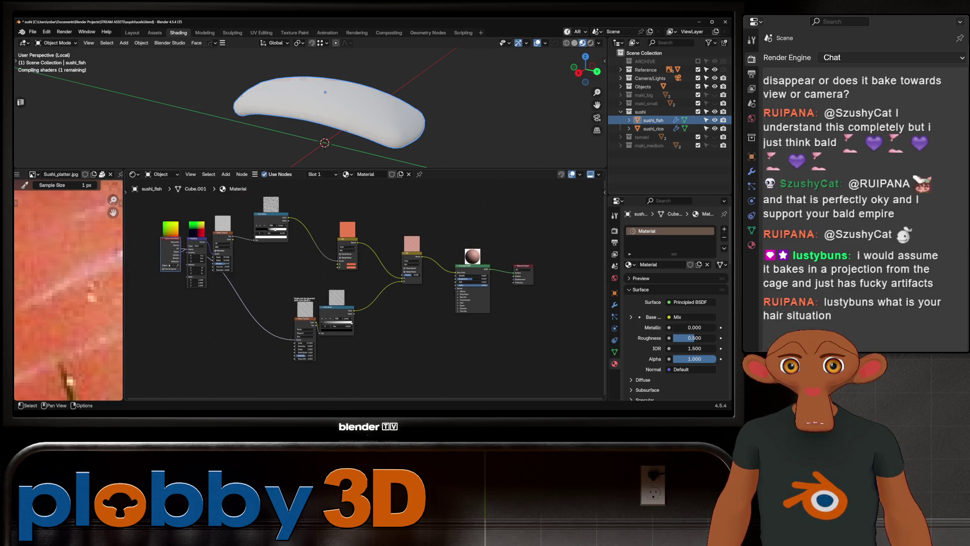
{"action": "scroll", "coordinate": [300, 350], "scroll_direction": "up", "scroll_amount": 2}
{"action": "mouse_move", "coordinate": [307, 326]}
{"action": "left_mouse_down"}
{"action": "mouse_move", "coordinate": [288, 326]}
{"action": "mouse_move", "coordinate": [289, 356]}
{"action": "left_mouse_up"}
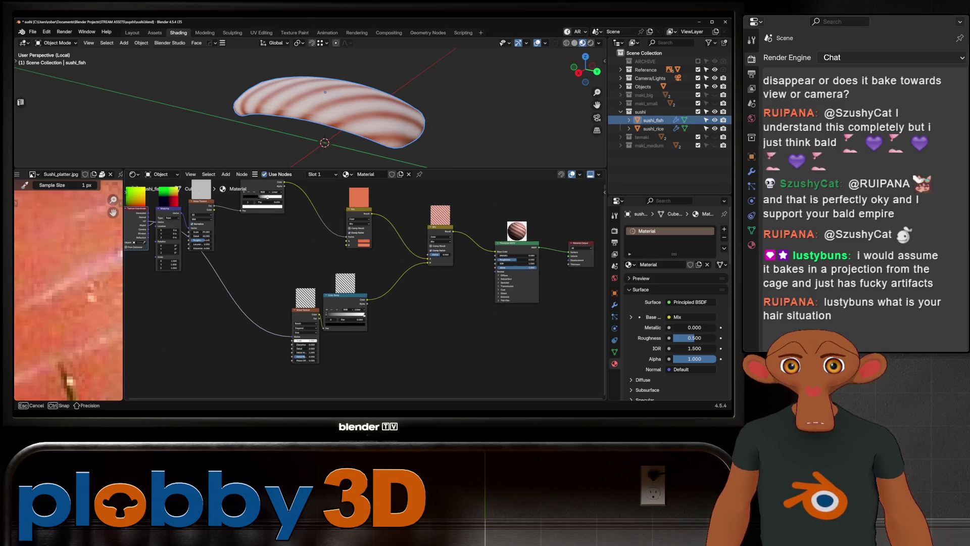
{"action": "scroll", "coordinate": [304, 326], "scroll_direction": "up", "scroll_amount": 2}
{"action": "scroll", "coordinate": [303, 326], "scroll_direction": "up", "scroll_amount": 2}
{"action": "left_click_drag", "start_coordinate": [315, 298], "coordinate": [277, 297]}
{"action": "scroll", "coordinate": [353, 304], "scroll_direction": "down", "scroll_amount": 2}
- Reconnect the stripe mix and move the ramp's black stop to about 0.816 for thin white fat stripes
{"action": "middle_click_drag", "start_coordinate": [353, 303], "coordinate": [339, 337]}
{"action": "left_click_drag", "start_coordinate": [475, 261], "coordinate": [425, 220]}
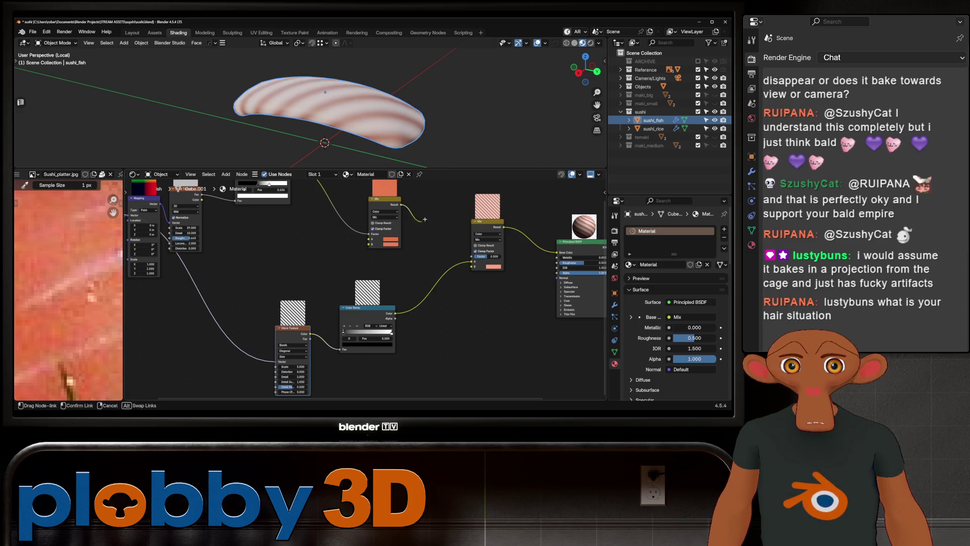
{"action": "left_click_drag", "start_coordinate": [475, 264], "coordinate": [475, 263]}
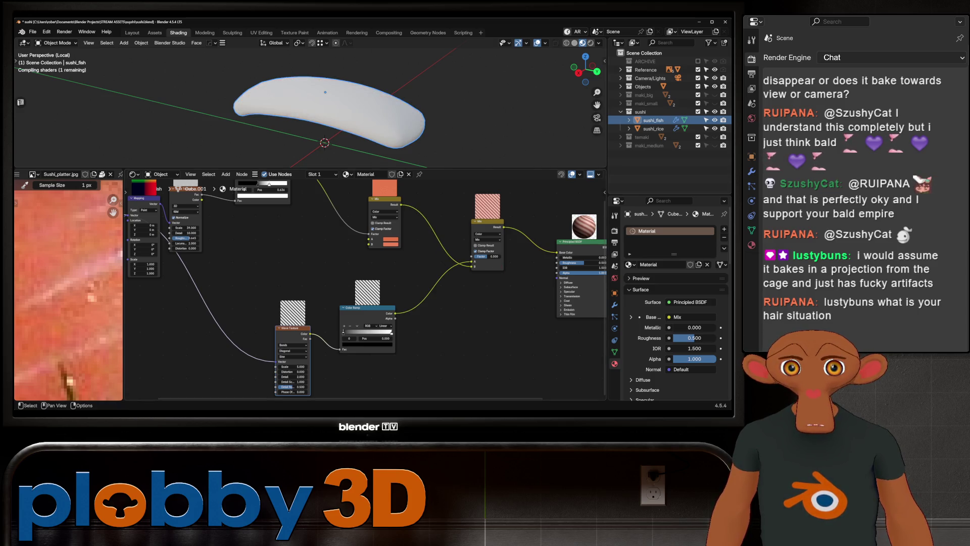
{"action": "mouse_move", "coordinate": [474, 260]}
{"action": "left_mouse_down"}
{"action": "mouse_move", "coordinate": [463, 256]}
{"action": "mouse_move", "coordinate": [471, 261]}
{"action": "left_mouse_up"}
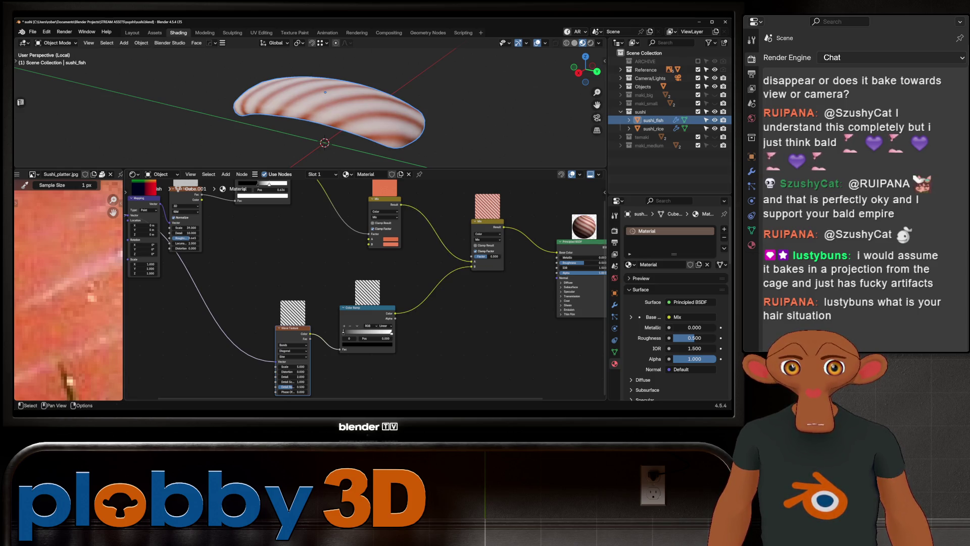
{"action": "scroll", "coordinate": [332, 347], "scroll_direction": "up", "scroll_amount": 1}
{"action": "left_click_drag", "start_coordinate": [346, 328], "coordinate": [405, 329]}
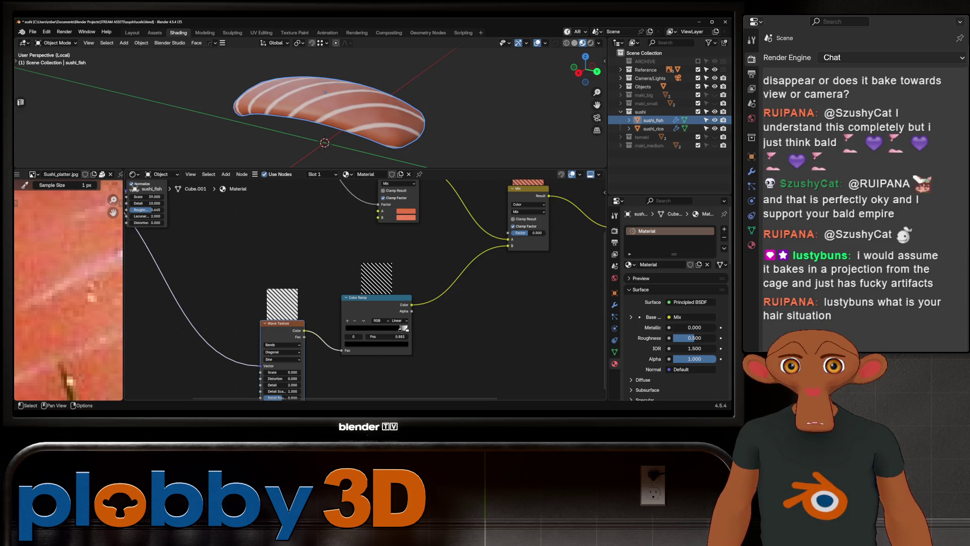
- Set the Wave Texture Distortion 4.54, Detail 6.88 and Detail Scale 0.89 for wavy, rough-edged stripes
{"action": "middle_click_drag", "start_coordinate": [404, 328], "coordinate": [426, 302]}
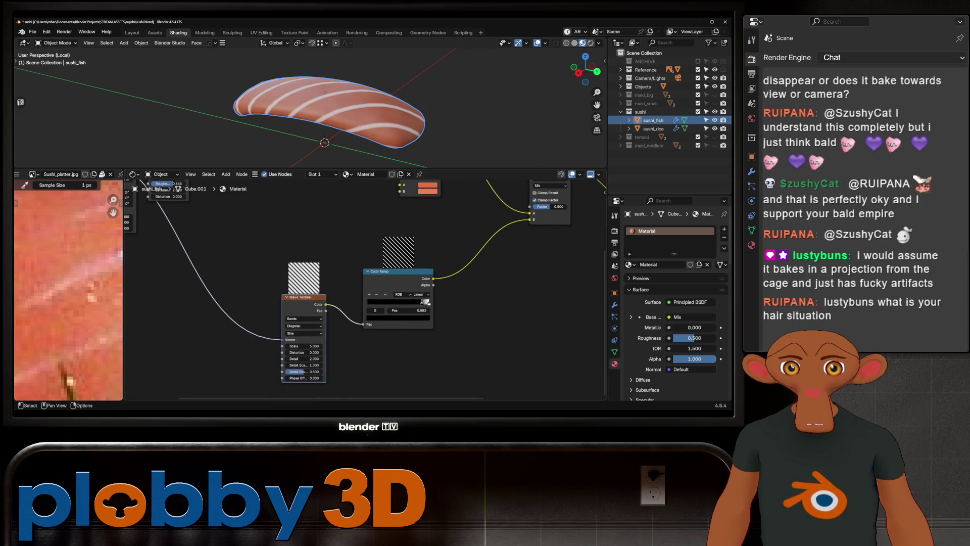
{"action": "left_click_drag", "start_coordinate": [304, 353], "coordinate": [326, 353]}
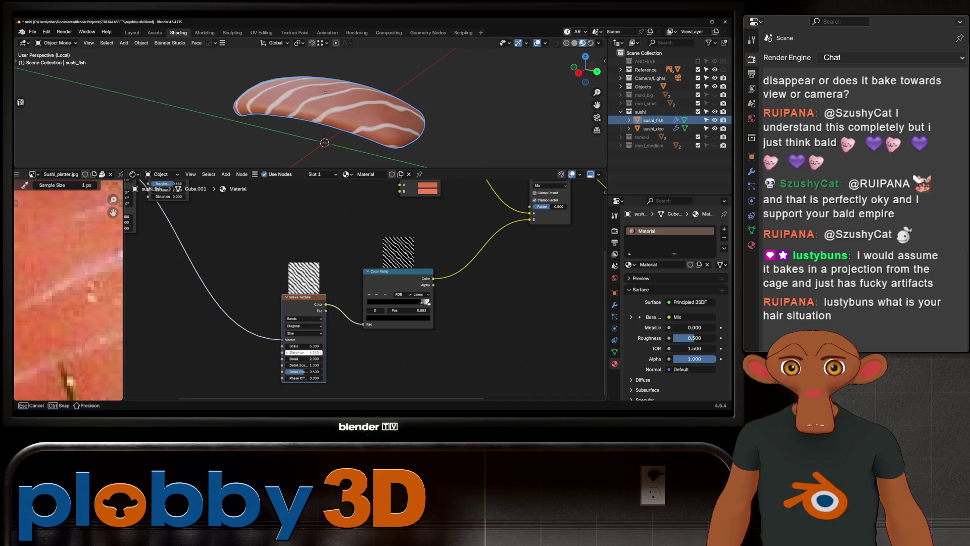
{"action": "scroll", "coordinate": [329, 362], "scroll_direction": "up", "scroll_amount": 2}
{"action": "mouse_move", "coordinate": [292, 357]}
{"action": "left_mouse_down"}
{"action": "mouse_move", "coordinate": [308, 357]}
{"action": "mouse_move", "coordinate": [292, 357]}
{"action": "mouse_move", "coordinate": [307, 367]}
{"action": "mouse_move", "coordinate": [277, 367]}
{"action": "left_mouse_up"}
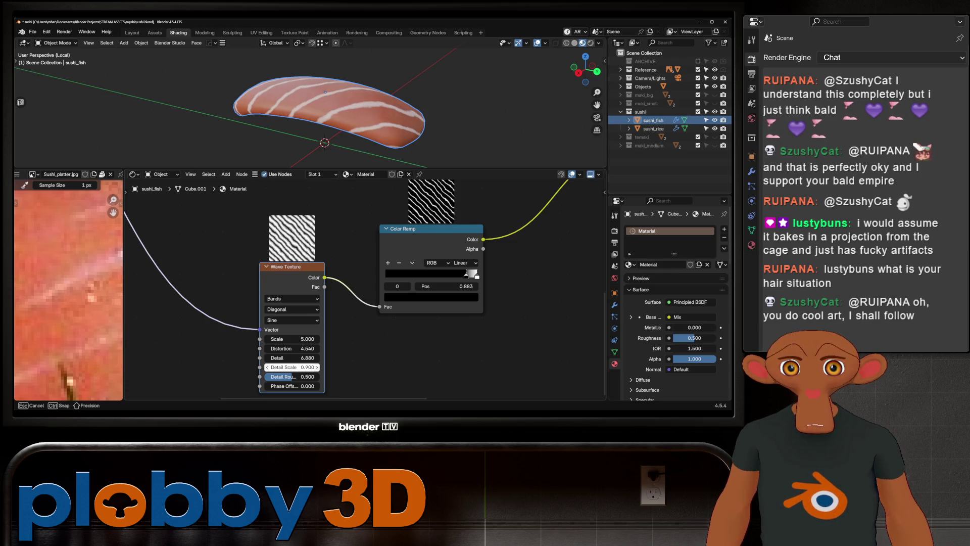
{"action": "left_click_drag", "start_coordinate": [292, 367], "coordinate": [281, 367]}
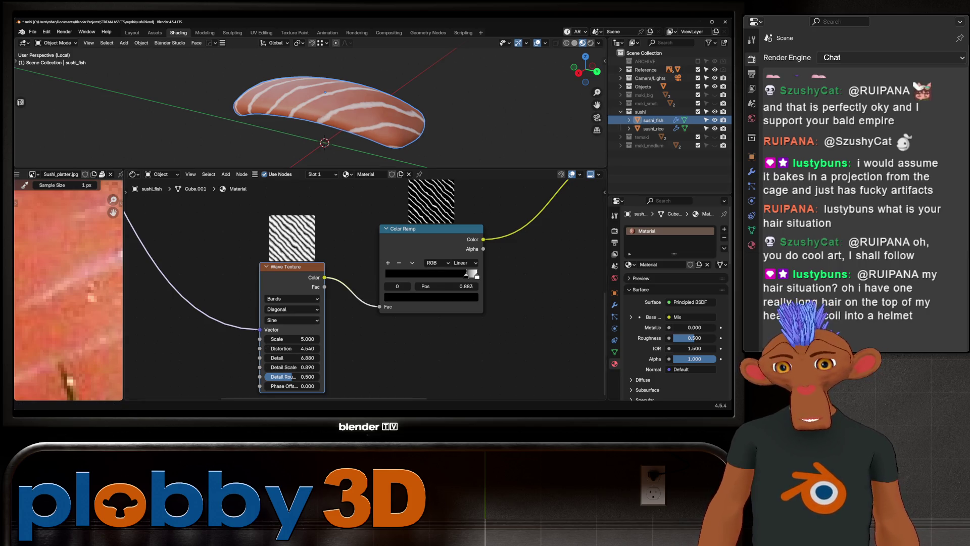
- Try lower and higher wave scales, settling on Scale 4.7 with Detail Roughness 0.603
{"action": "mouse_move", "coordinate": [326, 114]}
{"action": "middle_mouse_down"}
{"action": "mouse_move", "coordinate": [357, 99]}
{"action": "mouse_move", "coordinate": [345, 106]}
{"action": "middle_mouse_up"}
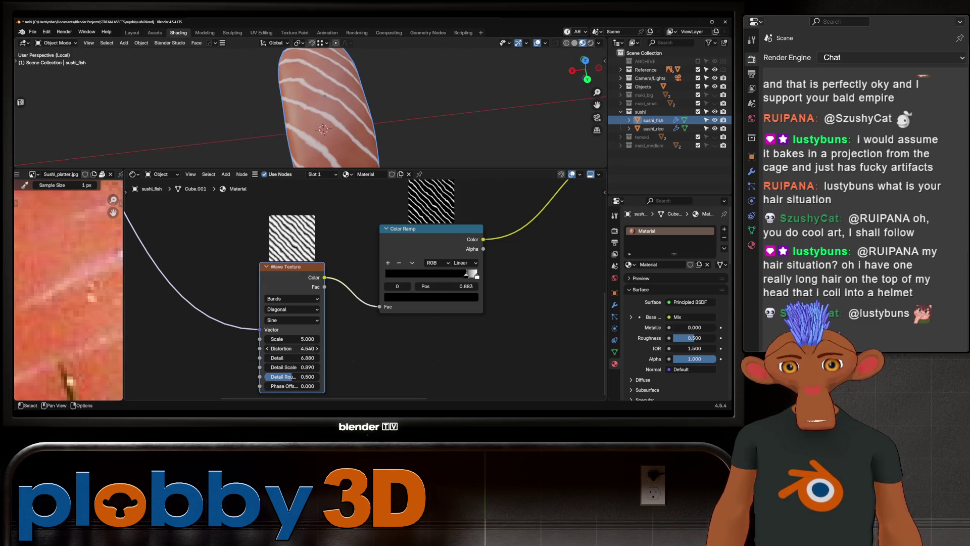
{"action": "left_click_drag", "start_coordinate": [292, 339], "coordinate": [250, 338]}
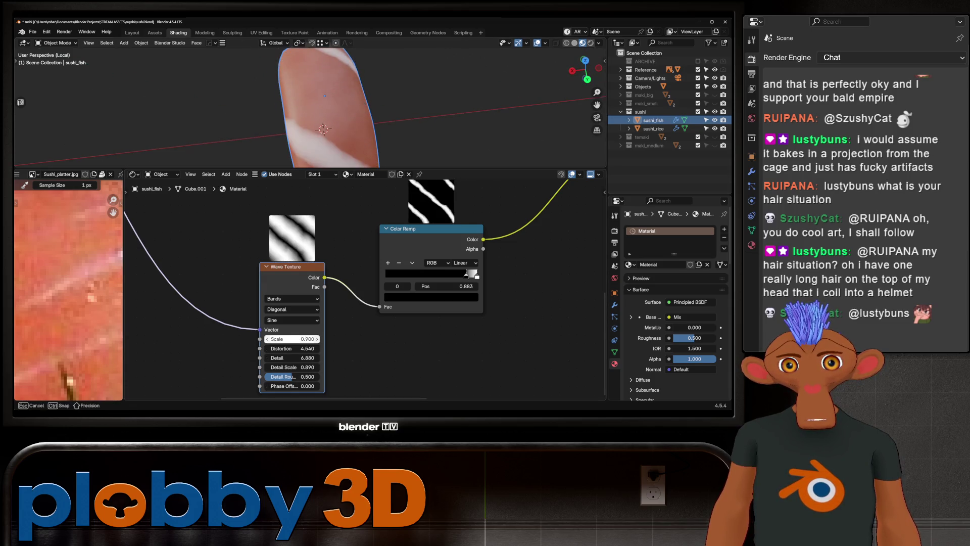
{"action": "mouse_move", "coordinate": [250, 339]}
{"action": "left_mouse_down"}
{"action": "mouse_move", "coordinate": [304, 339]}
{"action": "mouse_move", "coordinate": [311, 367]}
{"action": "mouse_move", "coordinate": [292, 367]}
{"action": "mouse_move", "coordinate": [292, 377]}
{"action": "mouse_move", "coordinate": [311, 377]}
{"action": "mouse_move", "coordinate": [281, 377]}
{"action": "mouse_move", "coordinate": [292, 377]}
{"action": "left_mouse_up"}
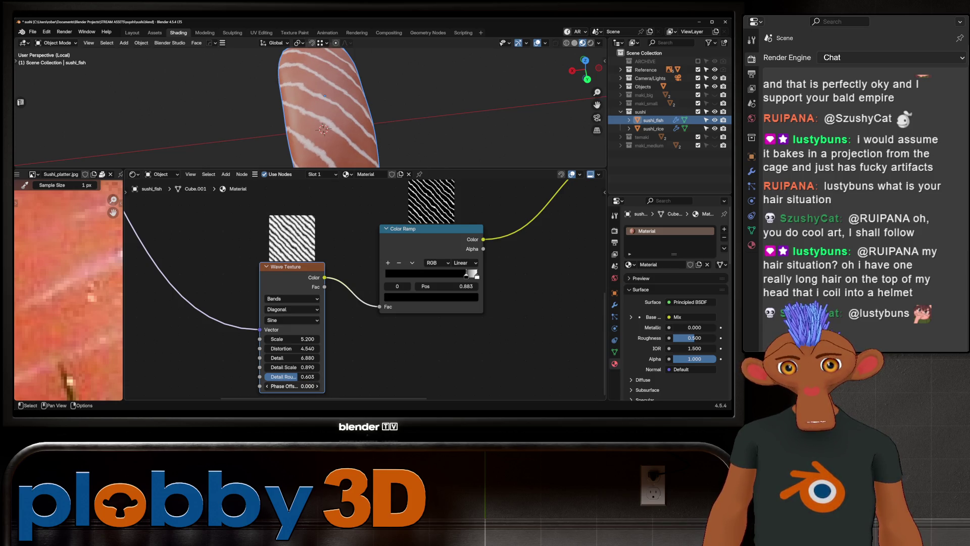
{"action": "left_click_drag", "start_coordinate": [292, 339], "coordinate": [296, 339]}
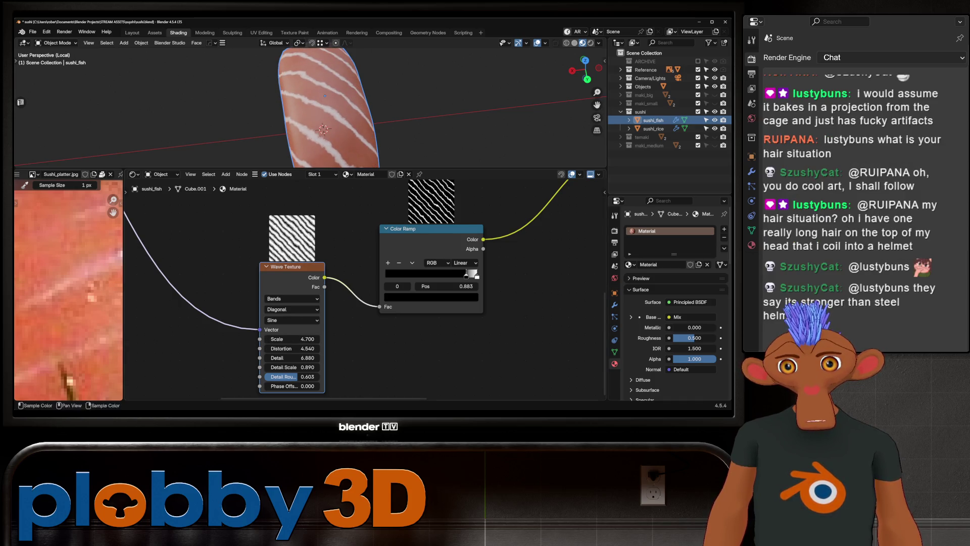
{"action": "scroll", "coordinate": [68, 303], "scroll_direction": "down", "scroll_amount": 2}
{"action": "scroll", "coordinate": [69, 304], "scroll_direction": "down", "scroll_amount": 2}
{"action": "scroll", "coordinate": [69, 303], "scroll_direction": "down", "scroll_amount": 3}
{"action": "scroll", "coordinate": [53, 383], "scroll_direction": "up", "scroll_amount": 2}
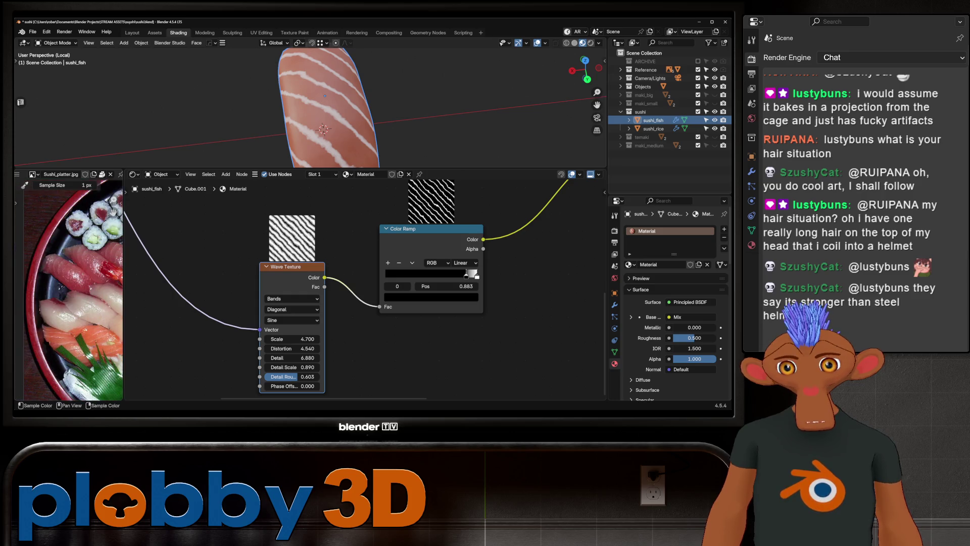
- Push the stripe ramp stops toward 0.96–0.98 to thin the fat lines further
{"action": "middle_click_drag", "start_coordinate": [303, 99], "coordinate": [348, 114]}
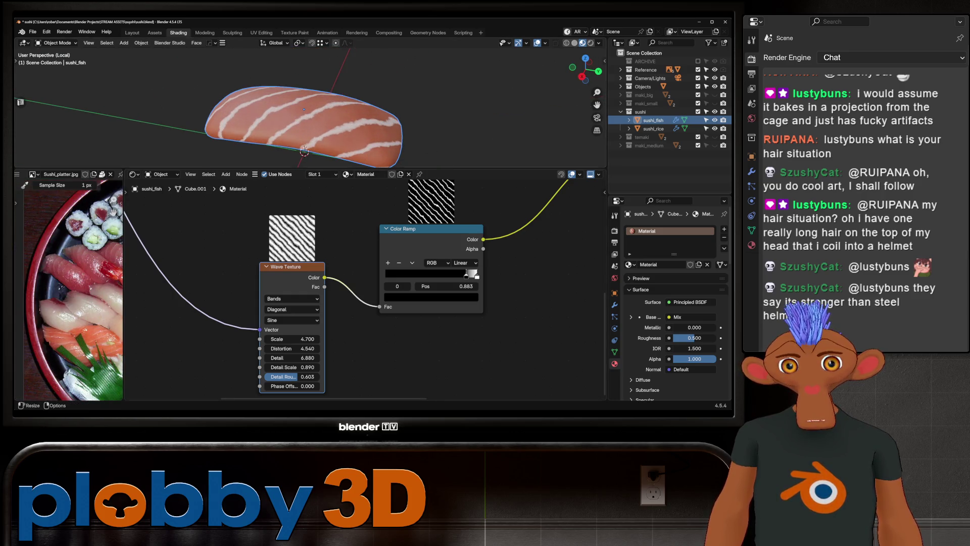
{"action": "left_click", "coordinate": [471, 275]}
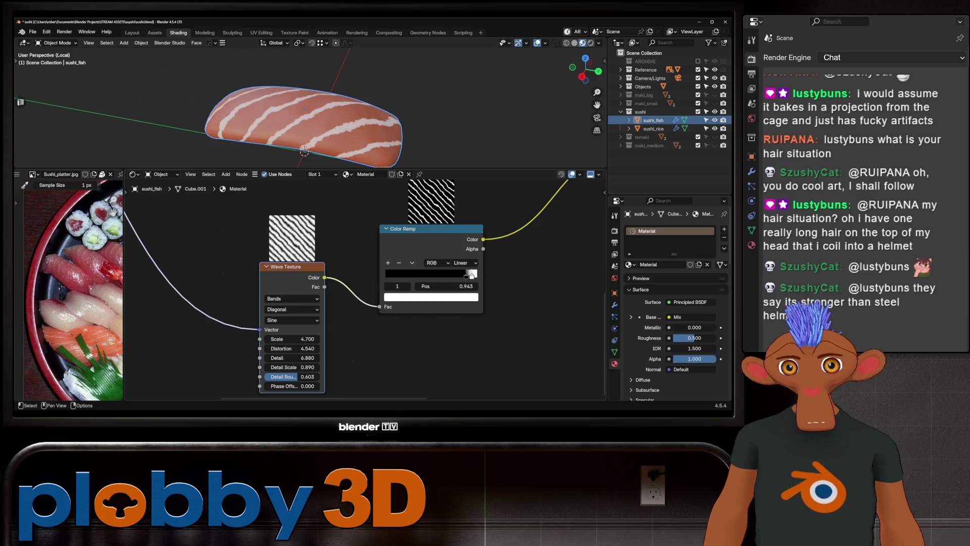
{"action": "left_click", "coordinate": [473, 274]}
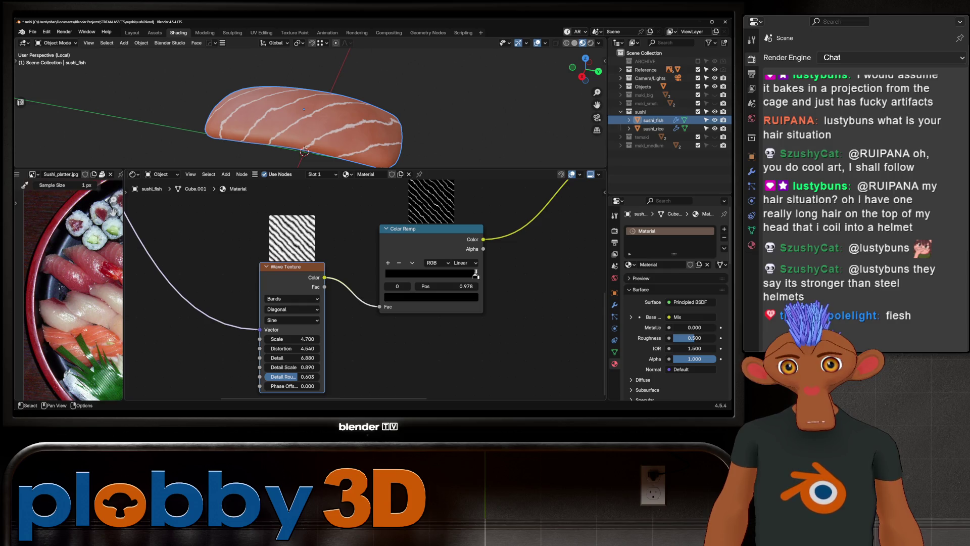
- Relink the stripe ramp into the Mix Factor so it blends the two salmon tones, then review the fish
{"action": "mouse_move", "coordinate": [475, 274]}
{"action": "middle_mouse_down"}
{"action": "mouse_move", "coordinate": [387, 349]}
{"action": "mouse_move", "coordinate": [298, 343]}
{"action": "mouse_move", "coordinate": [261, 395]}
{"action": "middle_mouse_up"}
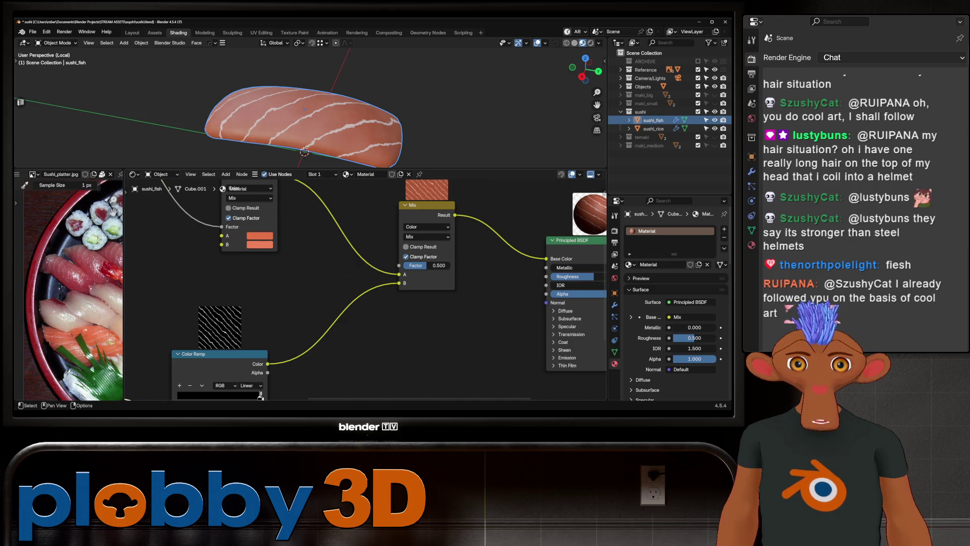
{"action": "key", "text": "ctrl+z"}
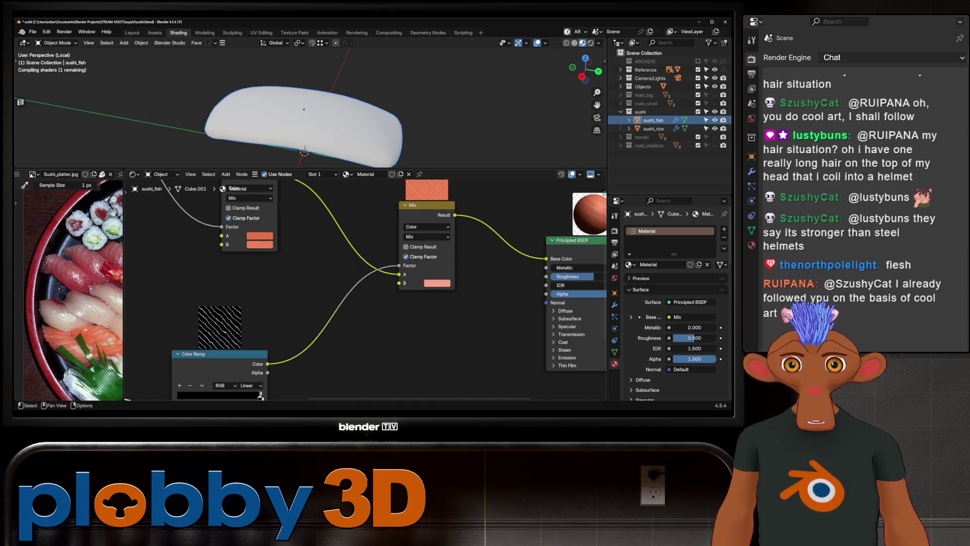
{"action": "mouse_move", "coordinate": [303, 114]}
{"action": "middle_mouse_down"}
{"action": "mouse_move", "coordinate": [304, 130]}
{"action": "mouse_move", "coordinate": [318, 130]}
{"action": "mouse_move", "coordinate": [312, 160]}
{"action": "middle_mouse_up"}
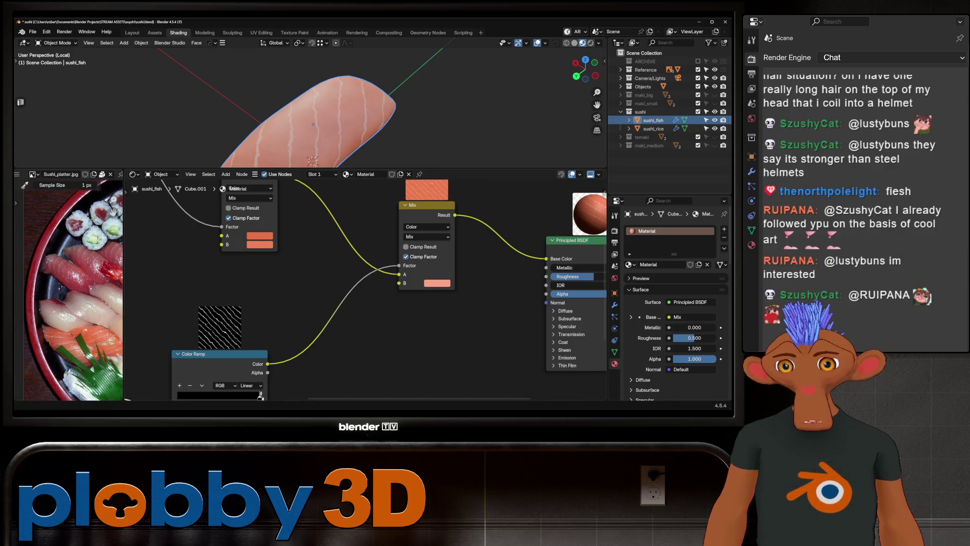
{"action": "scroll", "coordinate": [310, 114], "scroll_direction": "down", "scroll_amount": 3}
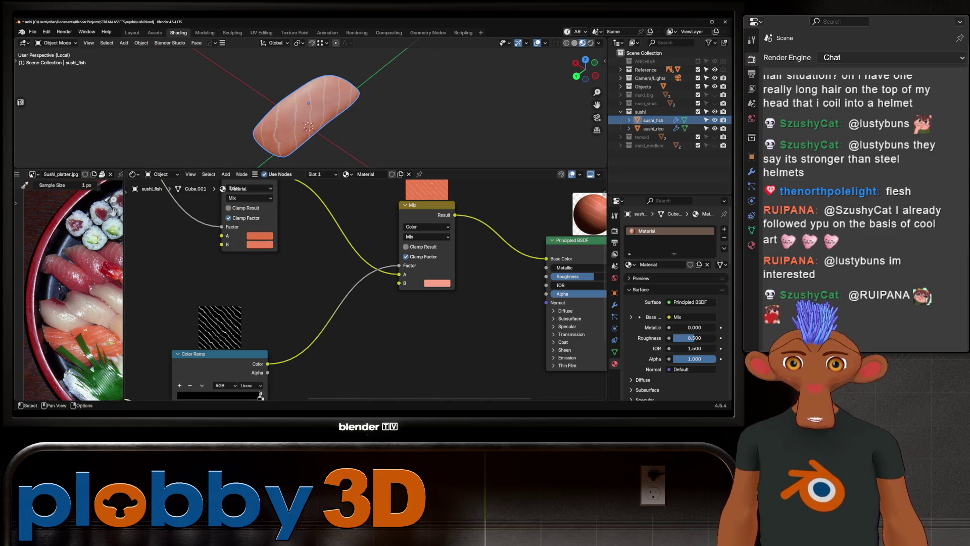
{"action": "middle_click_drag", "start_coordinate": [259, 307], "coordinate": [247, 387]}
{"action": "scroll", "coordinate": [364, 303], "scroll_direction": "down", "scroll_amount": 2}
{"action": "scroll", "coordinate": [364, 303], "scroll_direction": "down", "scroll_amount": 2}
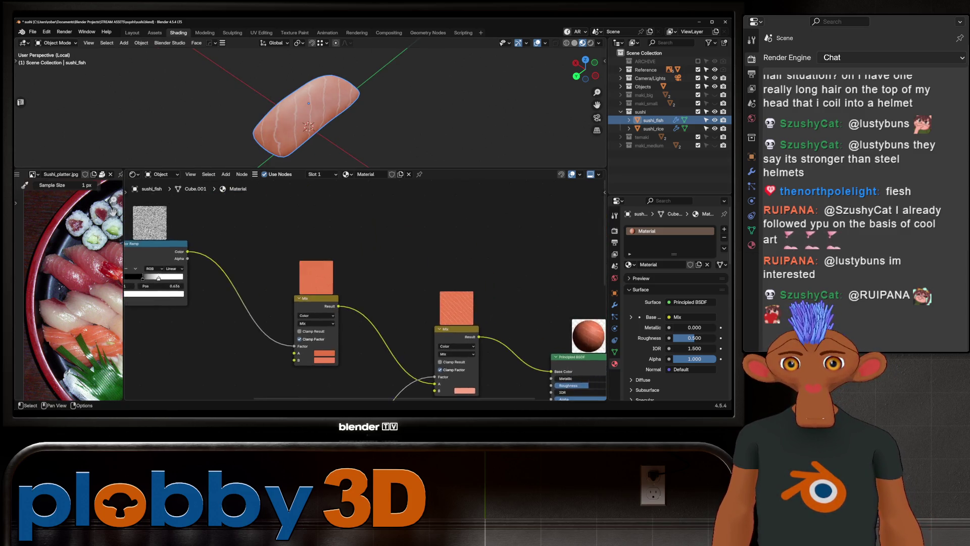
{"action": "scroll", "coordinate": [365, 303], "scroll_direction": "up", "scroll_amount": 1}
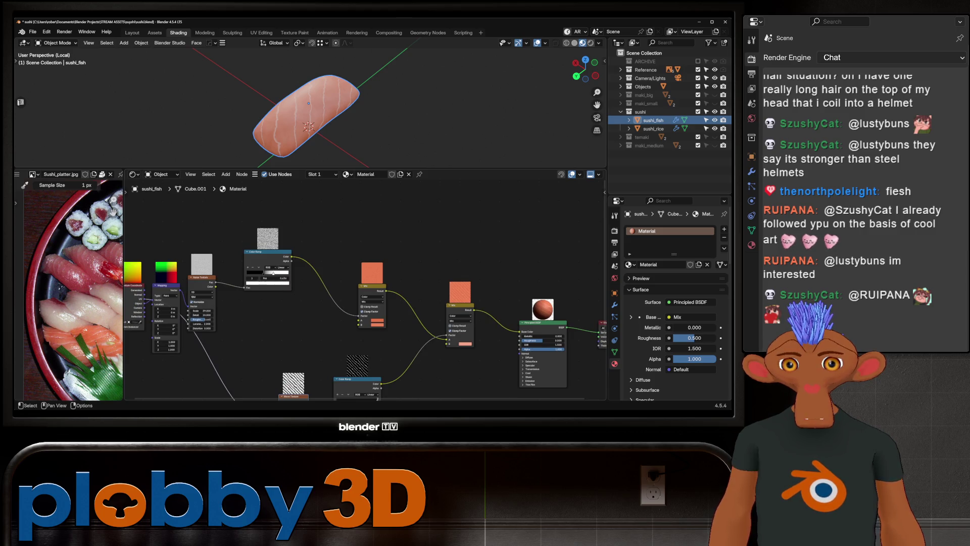
- Box-select the Principled BSDF and Output nodes and move them up and right
{"action": "middle_click_drag", "start_coordinate": [364, 304], "coordinate": [277, 303]}
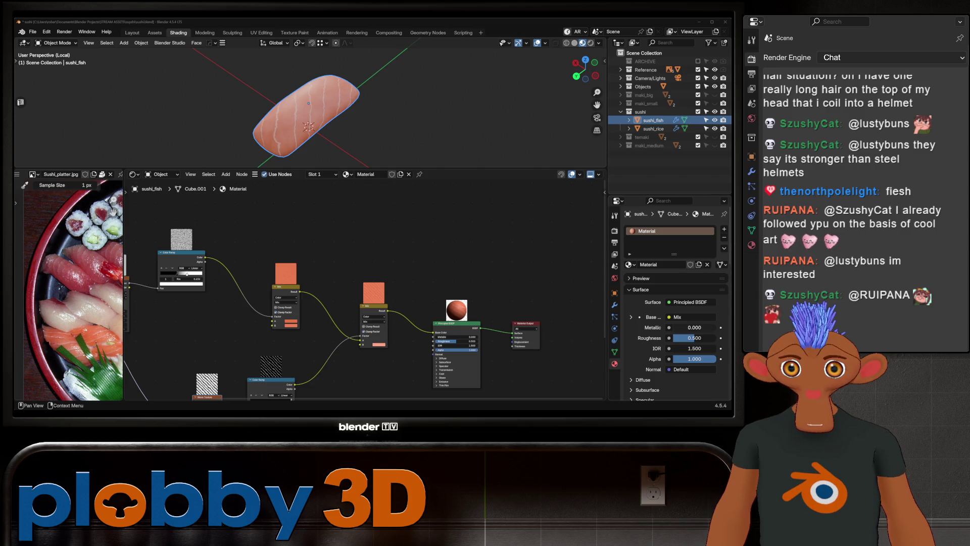
{"action": "scroll", "coordinate": [366, 261], "scroll_direction": "down", "scroll_amount": 1}
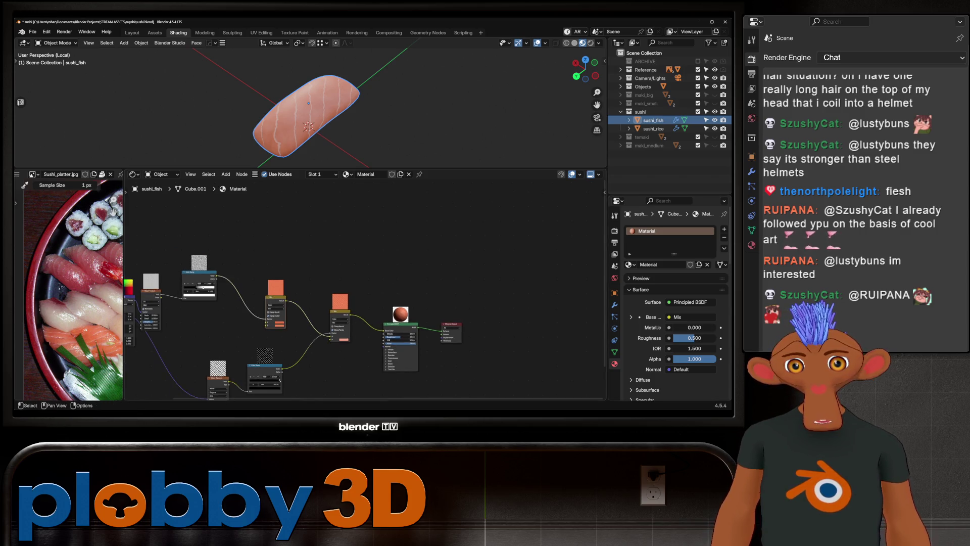
{"action": "scroll", "coordinate": [366, 261], "scroll_direction": "down", "scroll_amount": 1}
{"action": "scroll", "coordinate": [312, 364], "scroll_direction": "up", "scroll_amount": 1}
{"action": "key", "text": "b"}
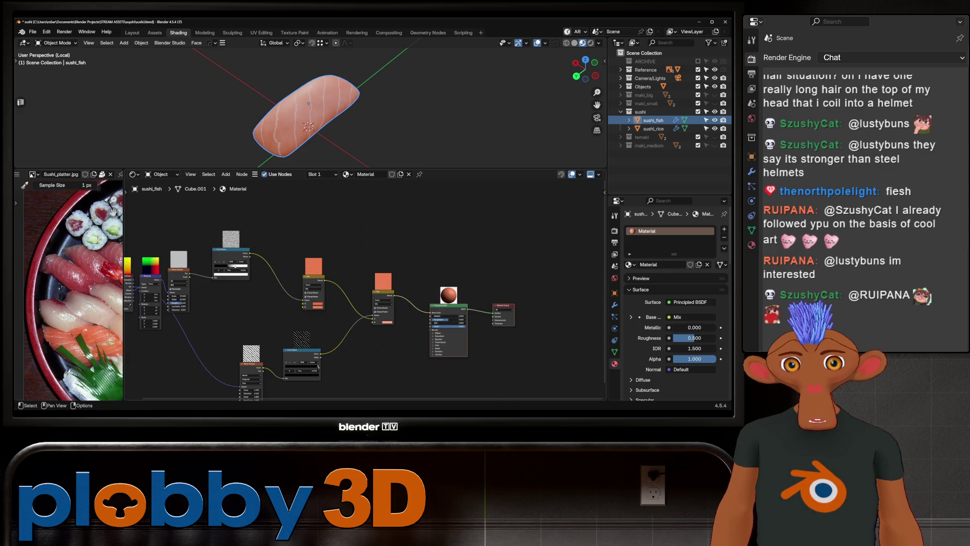
{"action": "left_click_drag", "start_coordinate": [432, 249], "coordinate": [528, 398]}
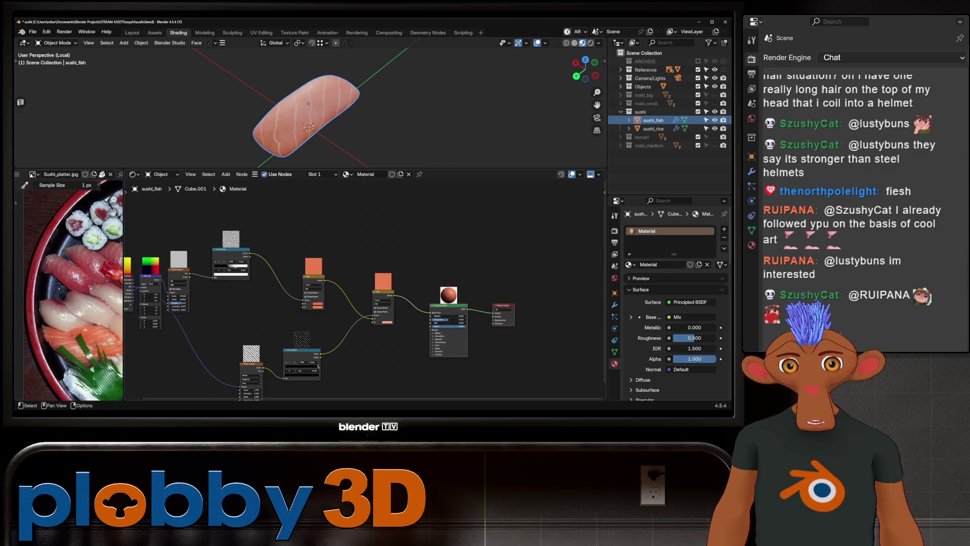
{"action": "left_click_drag", "start_coordinate": [450, 307], "coordinate": [486, 244]}
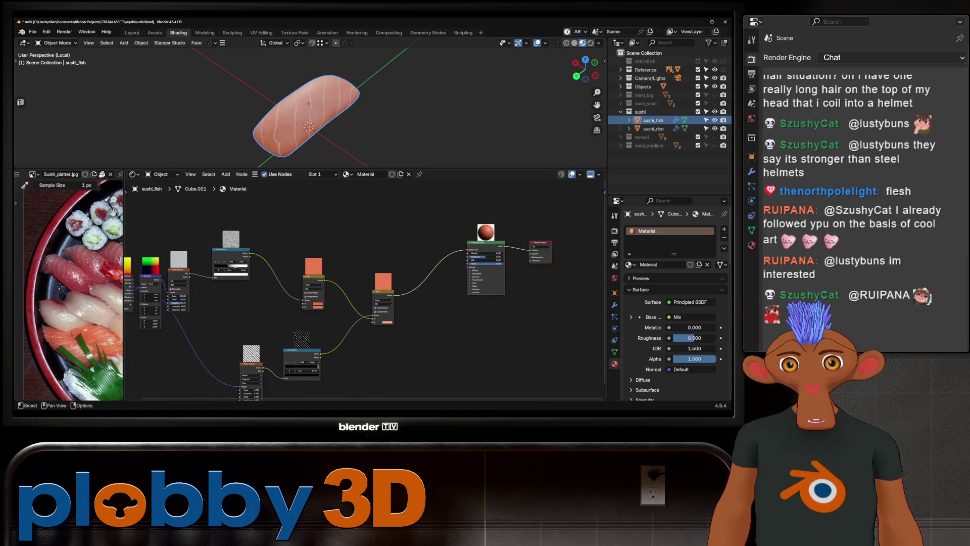
- Add a Color Ramp off the noise ramp with dark-grey and mid-grey stops
{"action": "left_click_drag", "start_coordinate": [189, 270], "coordinate": [193, 271]}
{"action": "left_click", "coordinate": [344, 207]}
{"action": "left_click", "coordinate": [365, 220]}
{"action": "scroll", "coordinate": [353, 228], "scroll_direction": "up", "scroll_amount": 3}
{"action": "left_click", "coordinate": [363, 224]}
{"action": "left_click", "coordinate": [363, 223]}
{"action": "left_click_drag", "start_coordinate": [360, 202], "coordinate": [364, 203]}
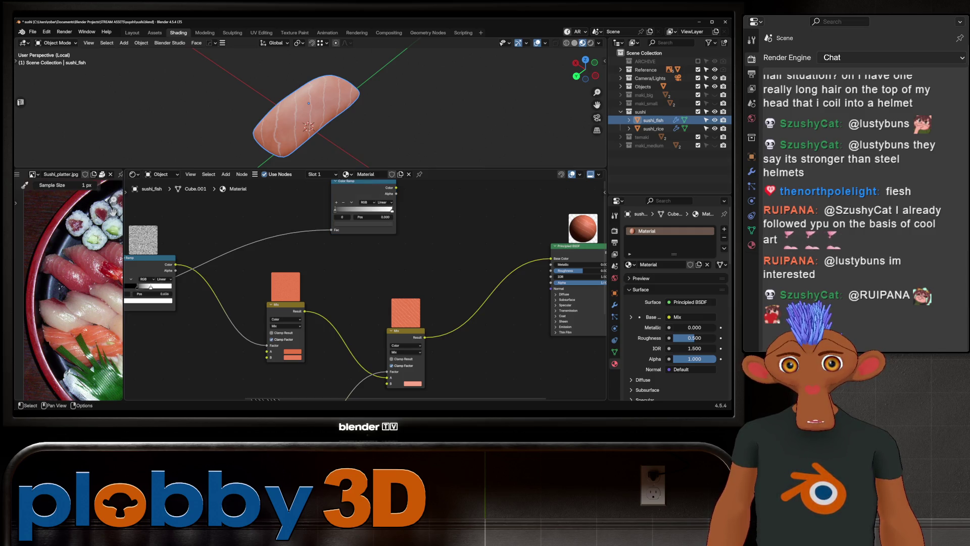
{"action": "left_click", "coordinate": [389, 224]}
{"action": "left_click_drag", "start_coordinate": [383, 203], "coordinate": [355, 210]}
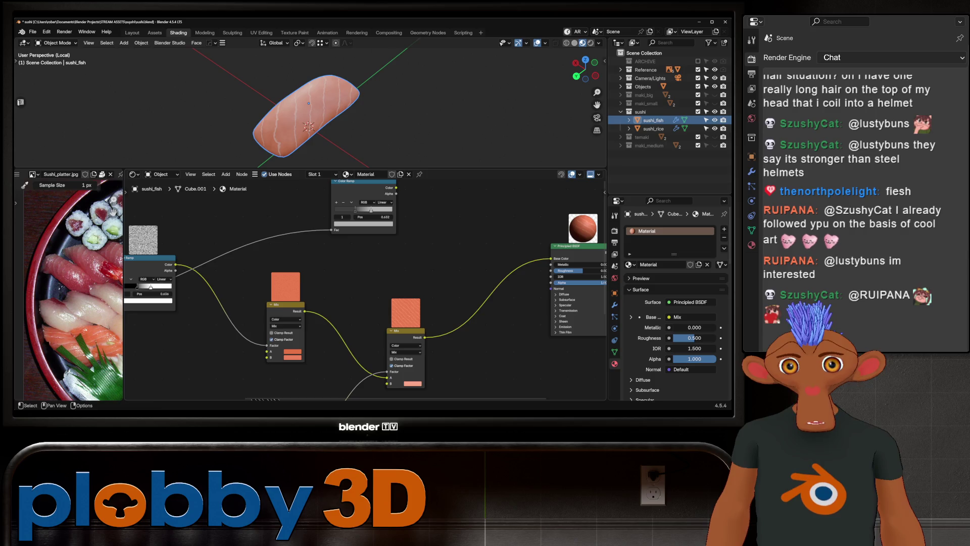
- Connect the new grey ramp to the shader's Roughness and check the sheen on the fish
{"action": "middle_click_drag", "start_coordinate": [356, 244], "coordinate": [335, 246]}
{"action": "left_click_drag", "start_coordinate": [374, 189], "coordinate": [531, 273]}
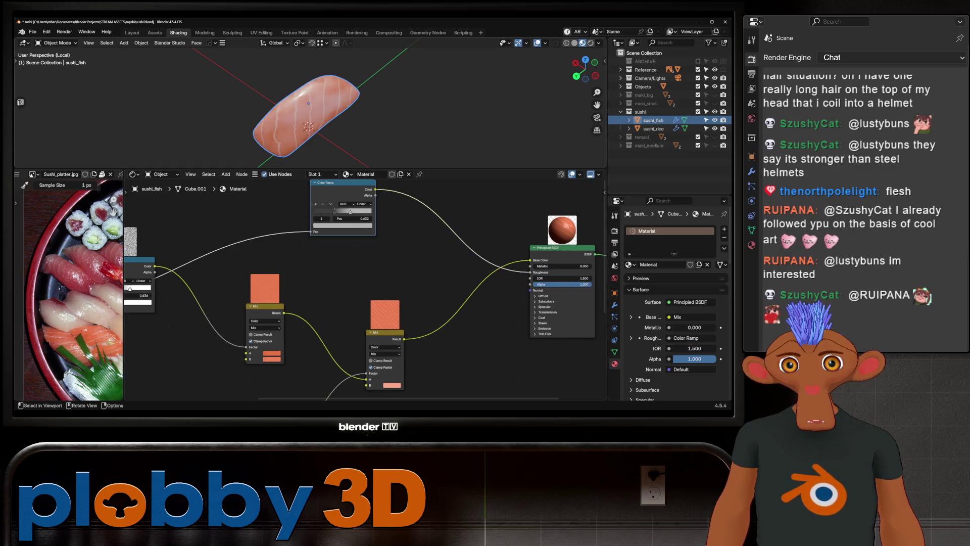
{"action": "middle_click_drag", "start_coordinate": [319, 114], "coordinate": [349, 107]}
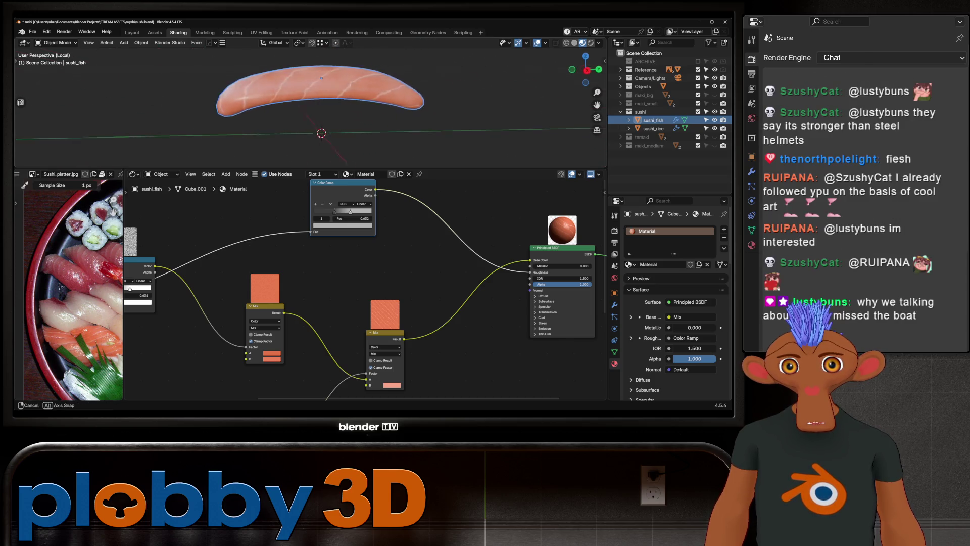
{"action": "middle_click_drag", "start_coordinate": [349, 107], "coordinate": [318, 113]}
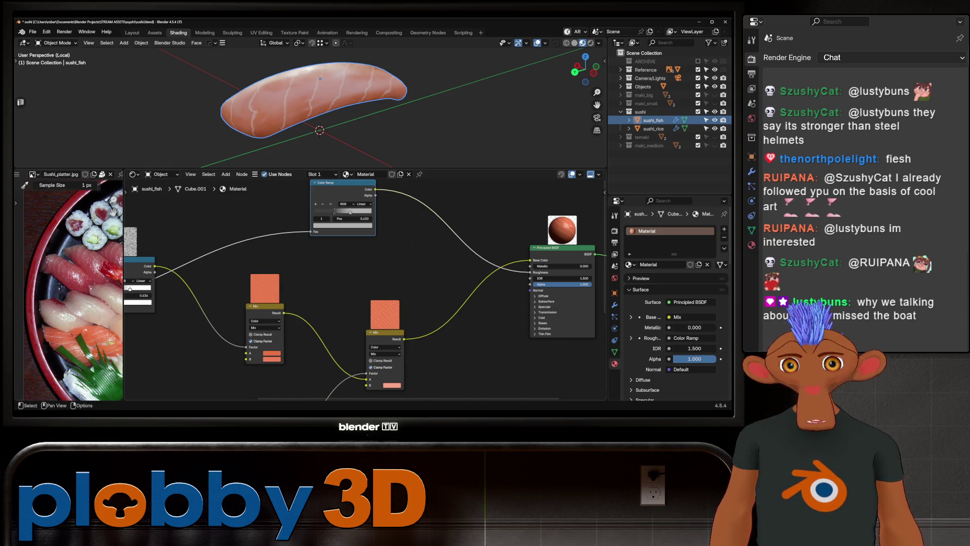
{"action": "mouse_move", "coordinate": [319, 100]}
{"action": "middle_mouse_down"}
{"action": "mouse_move", "coordinate": [356, 84]}
{"action": "mouse_move", "coordinate": [318, 129]}
{"action": "middle_mouse_up"}
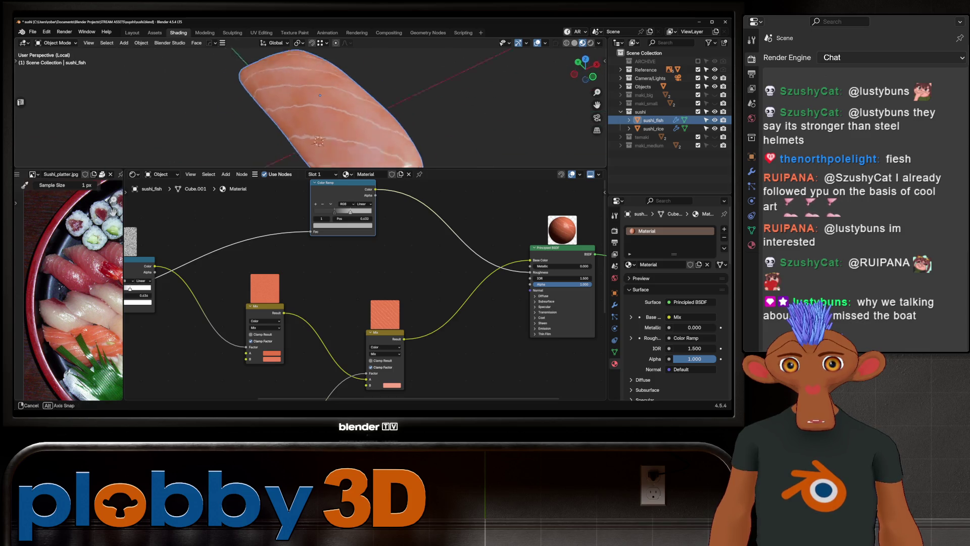
{"action": "scroll", "coordinate": [303, 106], "scroll_direction": "up", "scroll_amount": 3}
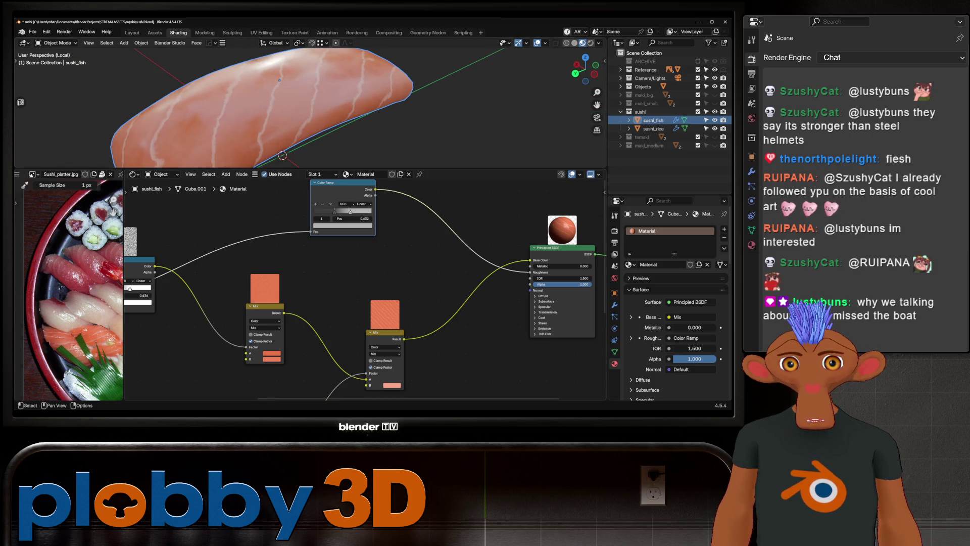
{"action": "scroll", "coordinate": [401, 292], "scroll_direction": "down", "scroll_amount": 2}
{"action": "scroll", "coordinate": [341, 289], "scroll_direction": "down", "scroll_amount": 2}
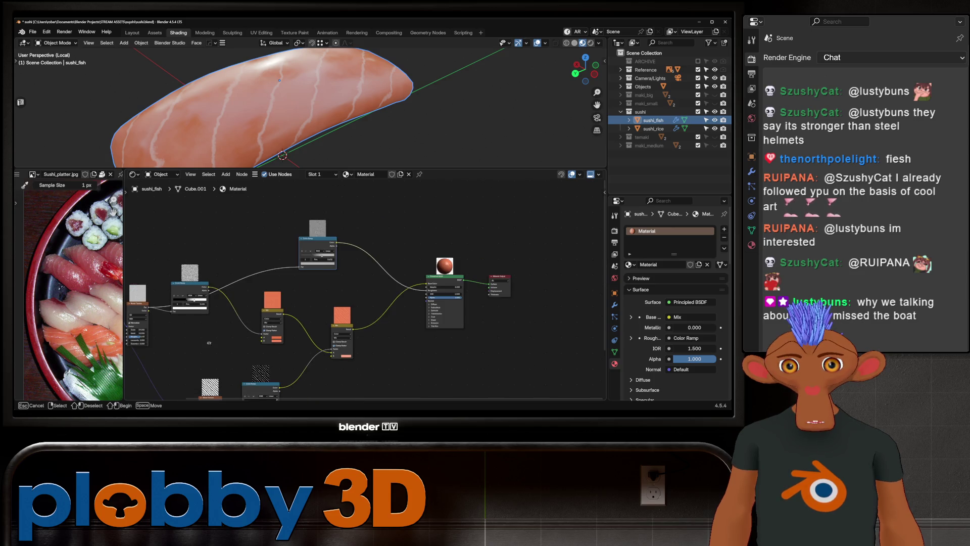
{"action": "middle_click_drag", "start_coordinate": [275, 399], "coordinate": [308, 361]}
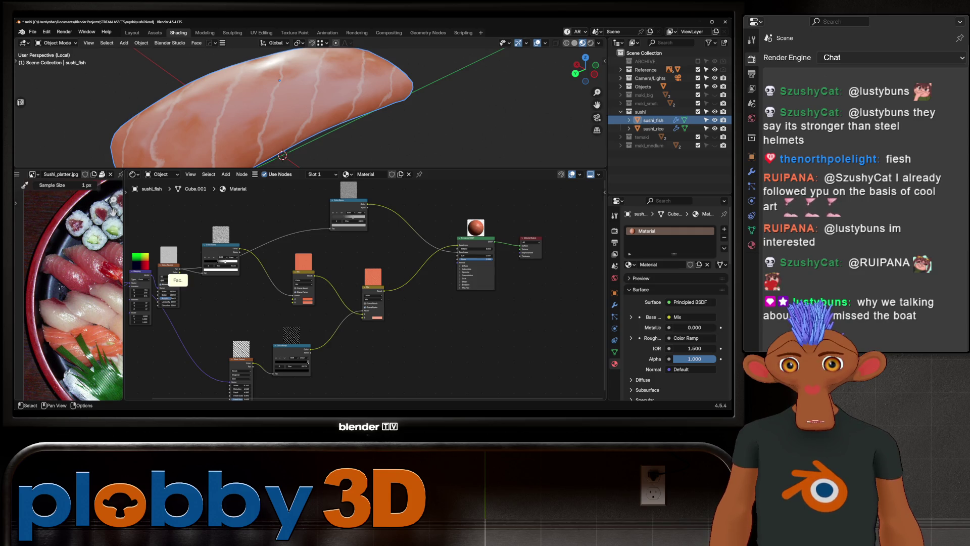
{"action": "left_click_drag", "start_coordinate": [308, 362], "coordinate": [449, 310]}
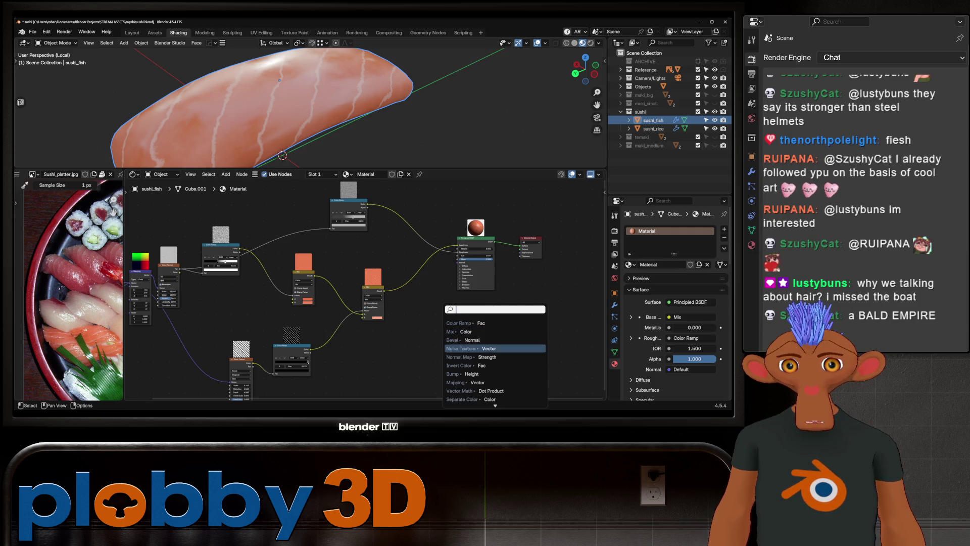
- Add a Bump node fed by the Color Ramp and wire its Normal into the Principled BSDF
{"action": "left_click", "coordinate": [464, 374]}
{"action": "left_click", "coordinate": [425, 341]}
{"action": "scroll", "coordinate": [429, 345], "scroll_direction": "up", "scroll_amount": 2}
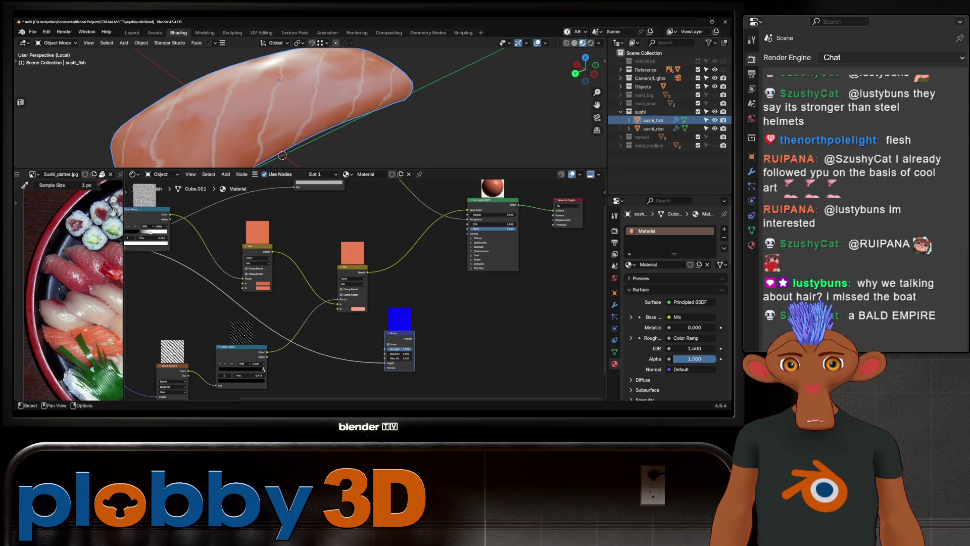
{"action": "mouse_move", "coordinate": [415, 332]}
{"action": "left_mouse_down"}
{"action": "mouse_move", "coordinate": [459, 275]}
{"action": "mouse_move", "coordinate": [467, 230]}
{"action": "left_mouse_up"}
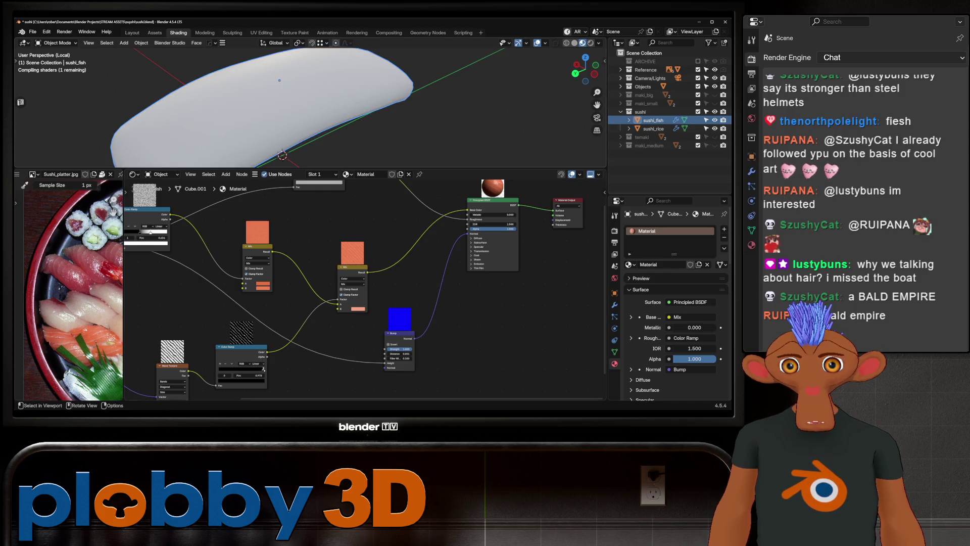
{"action": "middle_click_drag", "start_coordinate": [282, 155], "coordinate": [317, 126]}
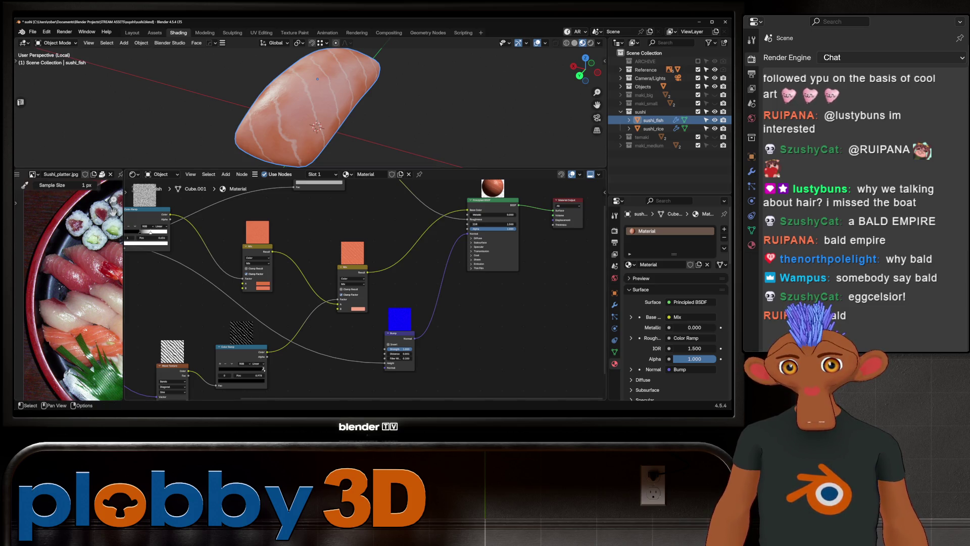
{"action": "scroll", "coordinate": [311, 106], "scroll_direction": "down", "scroll_amount": 3}
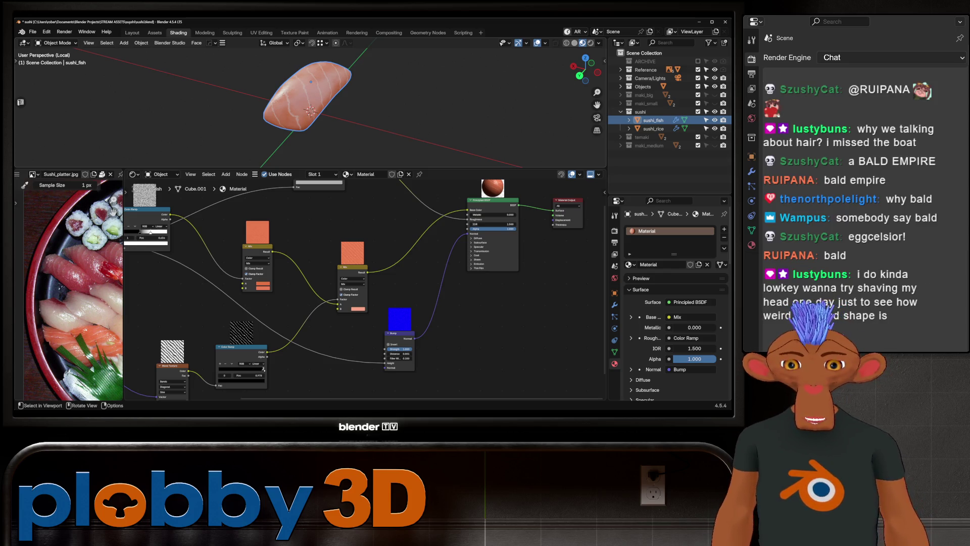
- Frame the salmon and leave local view so the rice block reappears beneath it
{"action": "middle_click_drag", "start_coordinate": [310, 106], "coordinate": [326, 83]}
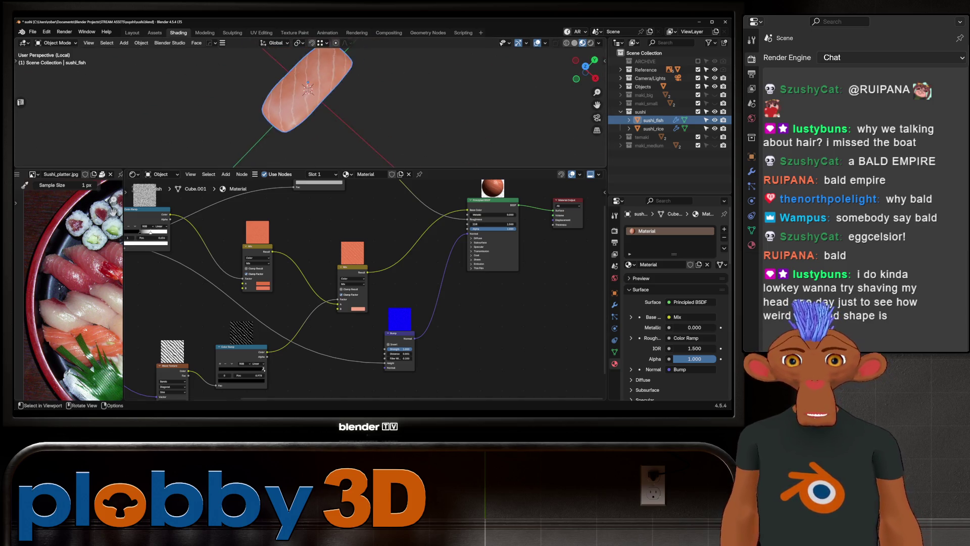
{"action": "mouse_move", "coordinate": [326, 84]}
{"action": "middle_mouse_down"}
{"action": "mouse_move", "coordinate": [280, 71]}
{"action": "mouse_move", "coordinate": [296, 82]}
{"action": "middle_mouse_up"}
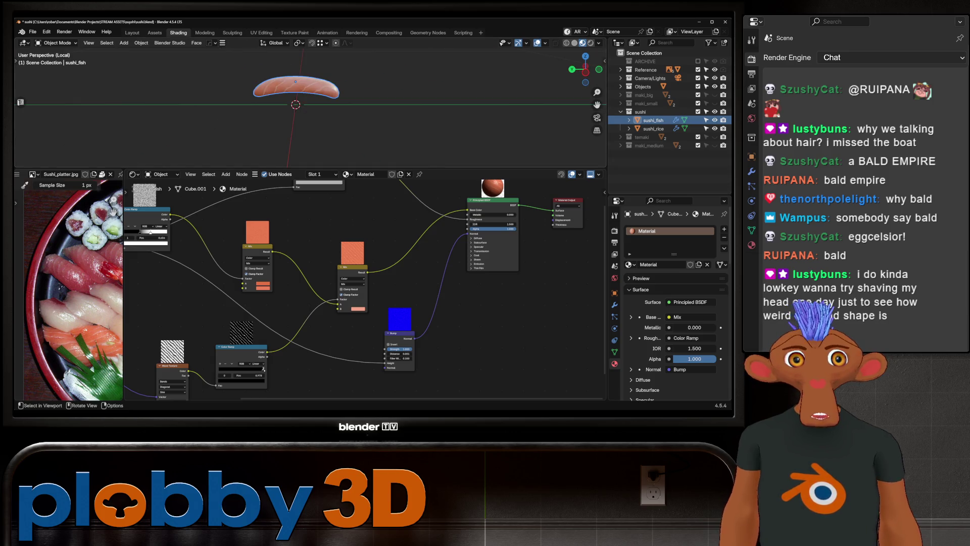
{"action": "key", "text": "KP_Decimal"}
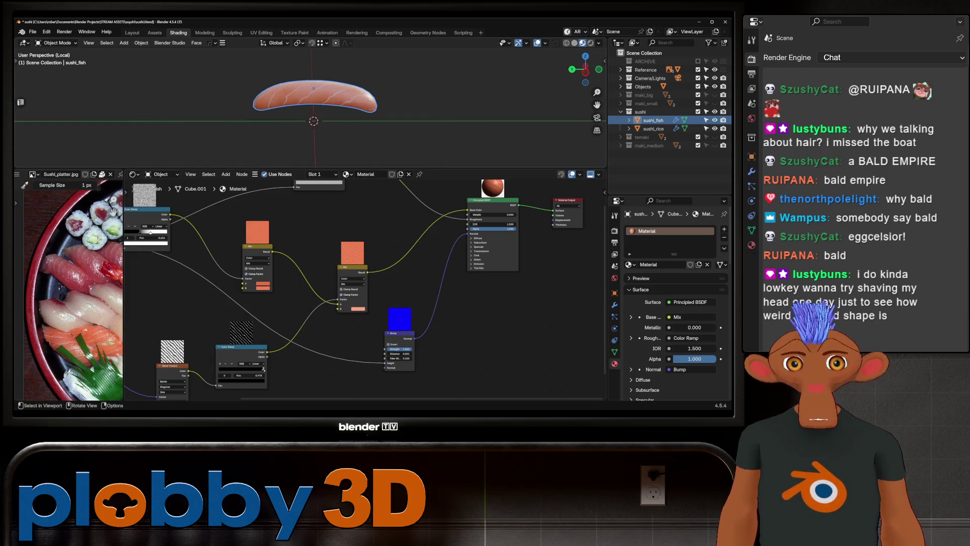
{"action": "key", "text": "KP_Divide"}
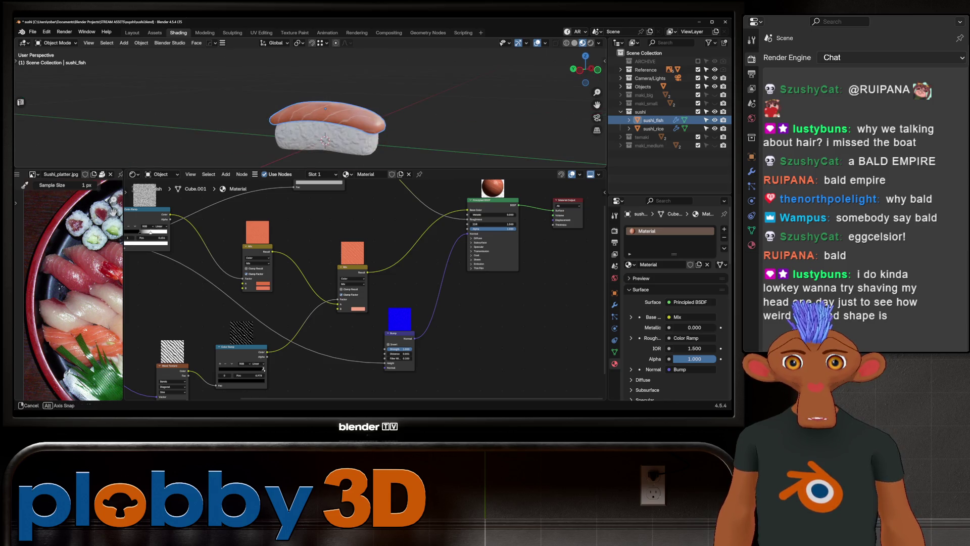
- Select the rice from a low side view to show its material nodes, ready to add a node
{"action": "middle_click_drag", "start_coordinate": [326, 114], "coordinate": [314, 131]}
{"action": "scroll", "coordinate": [317, 121], "scroll_direction": "up", "scroll_amount": 2}
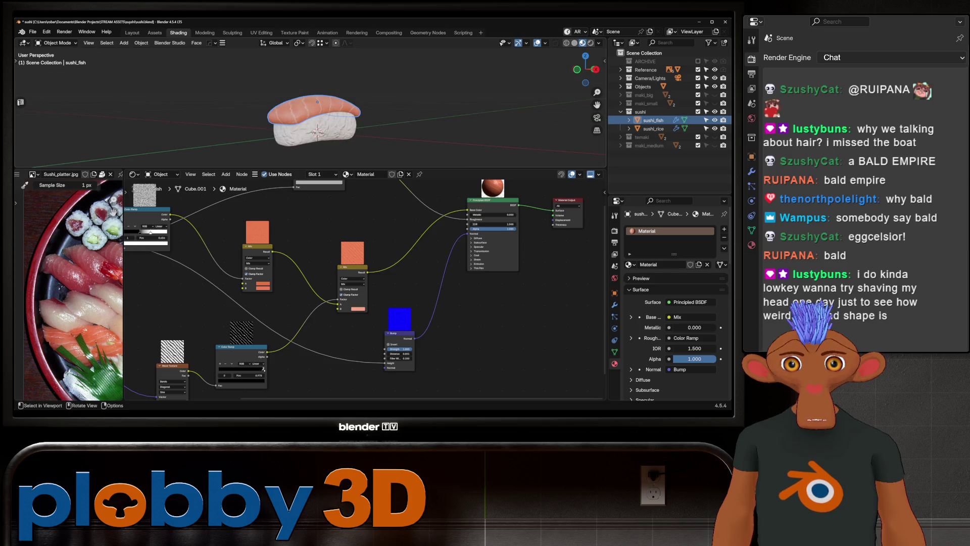
{"action": "left_click", "coordinate": [315, 132]}
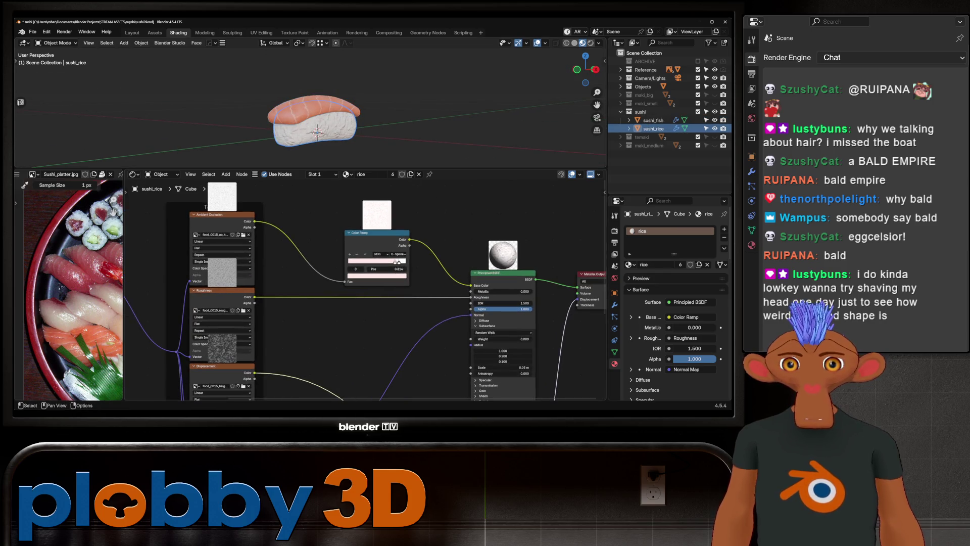
{"action": "key", "text": "shift+a"}
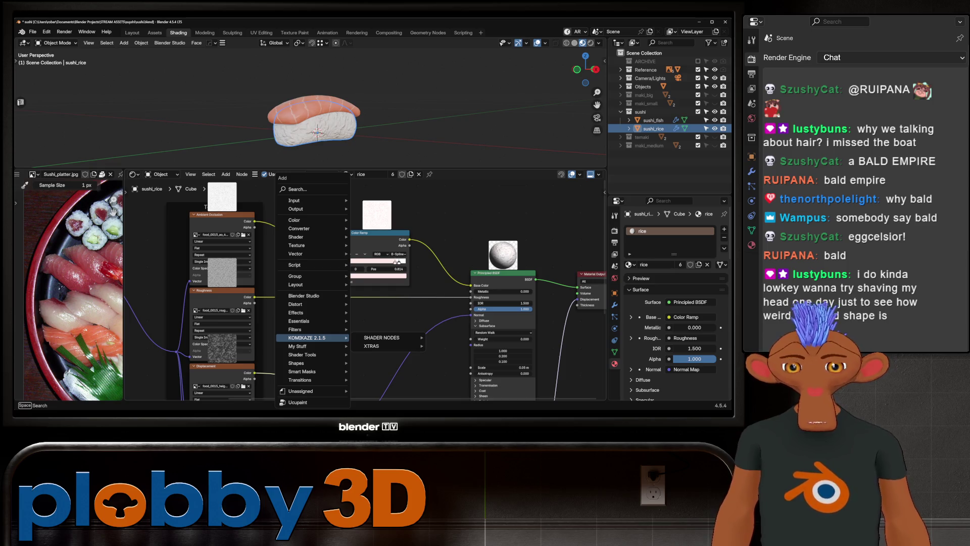
{"action": "type", "text": "color"}
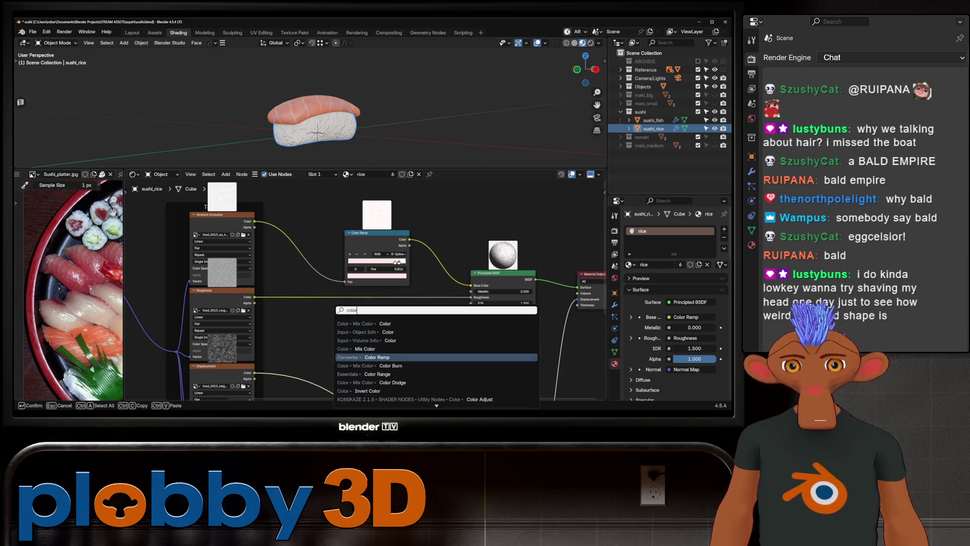
- Drop a Color Ramp onto the rice's roughness link and move its dark stop to 0.311
{"action": "left_click", "coordinate": [364, 357]}
{"action": "left_click", "coordinate": [327, 314]}
{"action": "left_click_drag", "start_coordinate": [326, 295], "coordinate": [333, 304]}
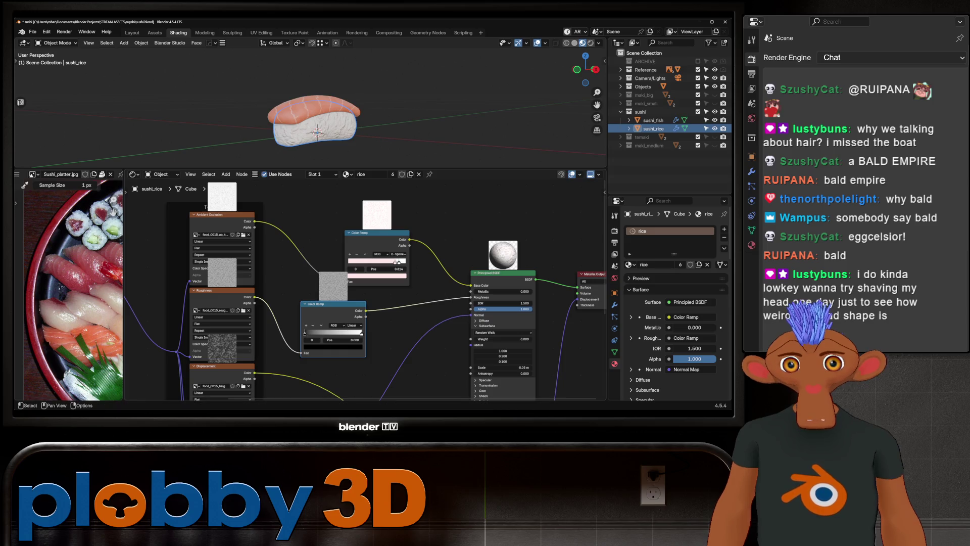
{"action": "scroll", "coordinate": [326, 114], "scroll_direction": "up", "scroll_amount": 5}
{"action": "left_click_drag", "start_coordinate": [305, 334], "coordinate": [328, 335]}
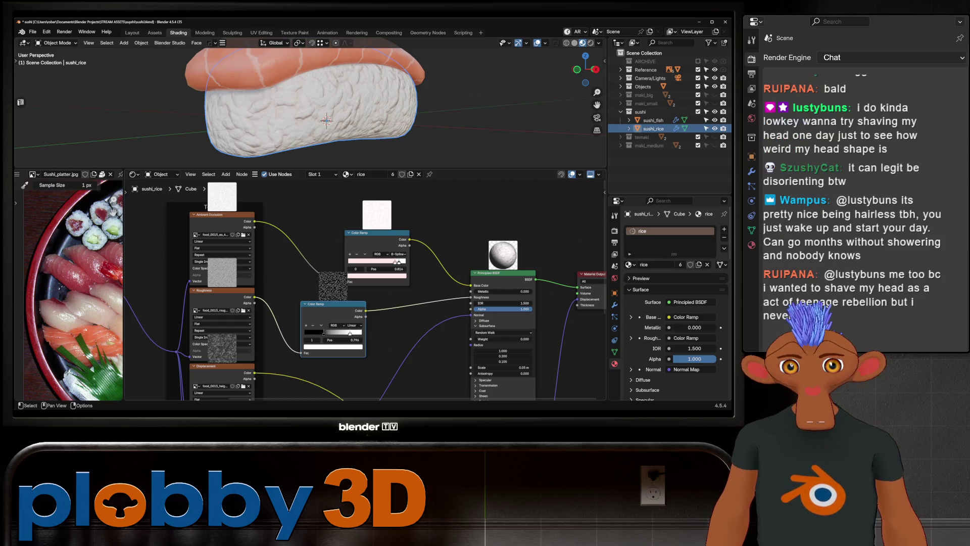
- Set the ramp stop colour to about 0.350 grey and inspect the whole sushi deselected
{"action": "left_click", "coordinate": [334, 346]}
{"action": "mouse_move", "coordinate": [330, 325]}
{"action": "left_mouse_down"}
{"action": "mouse_move", "coordinate": [343, 325]}
{"action": "mouse_move", "coordinate": [326, 325]}
{"action": "left_mouse_up"}
{"action": "left_click", "coordinate": [333, 346]}
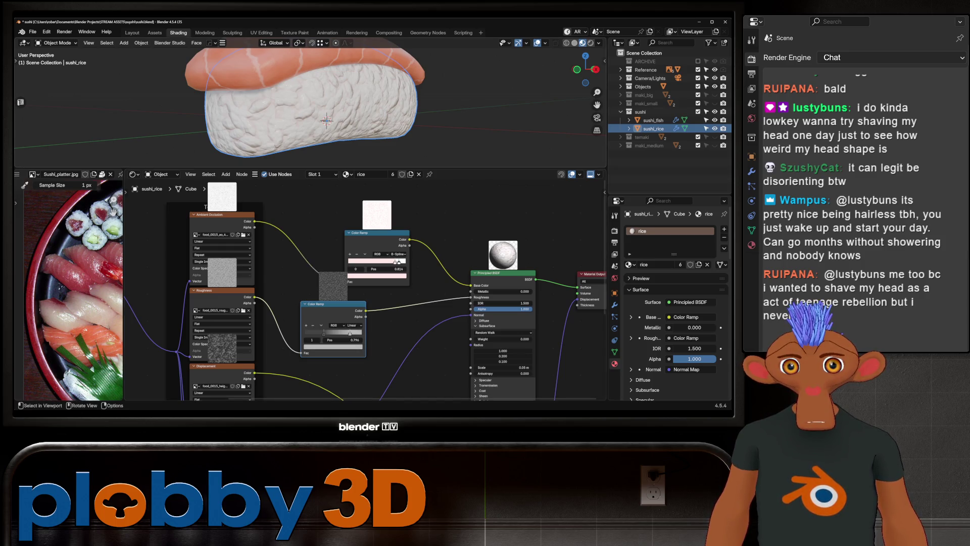
{"action": "key", "text": "alt+a"}
{"action": "scroll", "coordinate": [325, 120], "scroll_direction": "down", "scroll_amount": 6}
{"action": "mouse_move", "coordinate": [327, 119]}
{"action": "middle_mouse_down"}
{"action": "mouse_move", "coordinate": [289, 121]}
{"action": "mouse_move", "coordinate": [326, 114]}
{"action": "middle_mouse_up"}
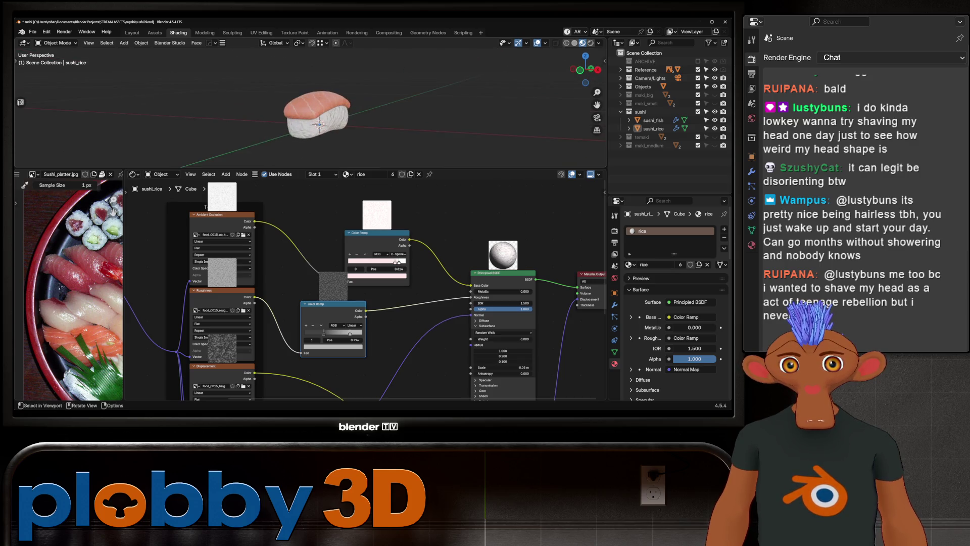
{"action": "scroll", "coordinate": [317, 110], "scroll_direction": "up", "scroll_amount": 3}
{"action": "scroll", "coordinate": [316, 110], "scroll_direction": "up", "scroll_amount": 2}
{"action": "mouse_move", "coordinate": [316, 109]}
{"action": "middle_mouse_down"}
{"action": "mouse_move", "coordinate": [334, 121]}
{"action": "mouse_move", "coordinate": [364, 92]}
{"action": "mouse_move", "coordinate": [334, 107]}
{"action": "middle_mouse_up"}
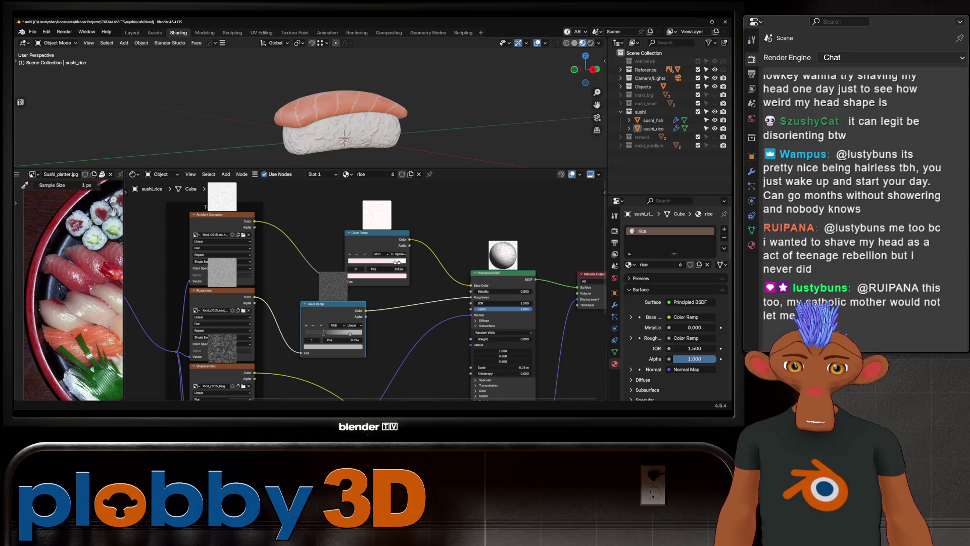
- Switch over to the Warudo editor
{"action": "key", "text": "alt+Tab"}
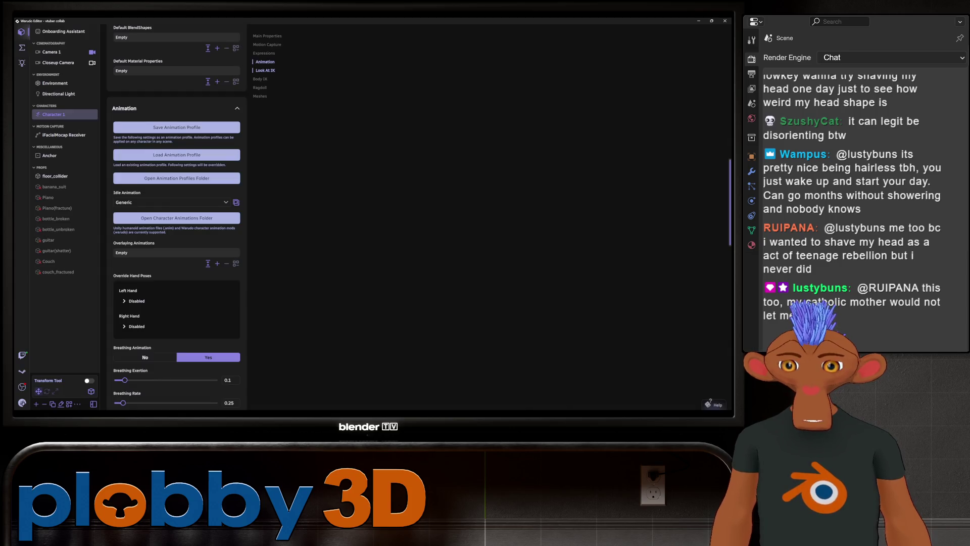
- In the sax blueprint, add a String Equal node fed by the chat Message
{"action": "left_click", "coordinate": [22, 47]}
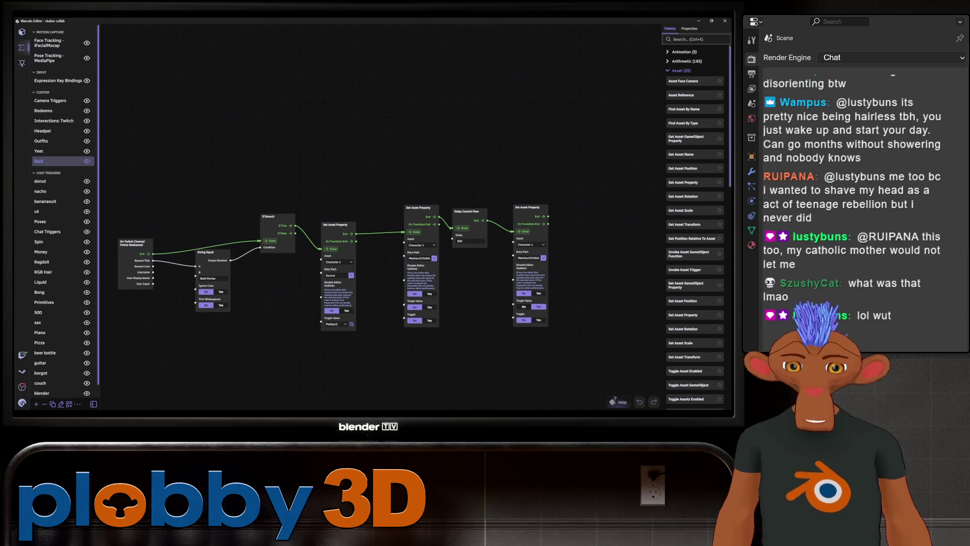
{"action": "scroll", "coordinate": [60, 212], "scroll_direction": "down", "scroll_amount": 1}
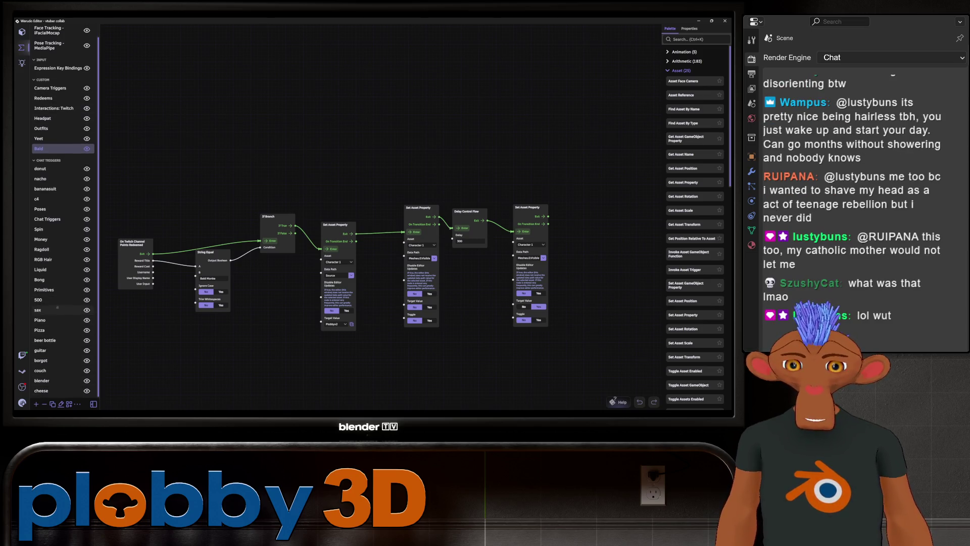
{"action": "left_click", "coordinate": [57, 309]}
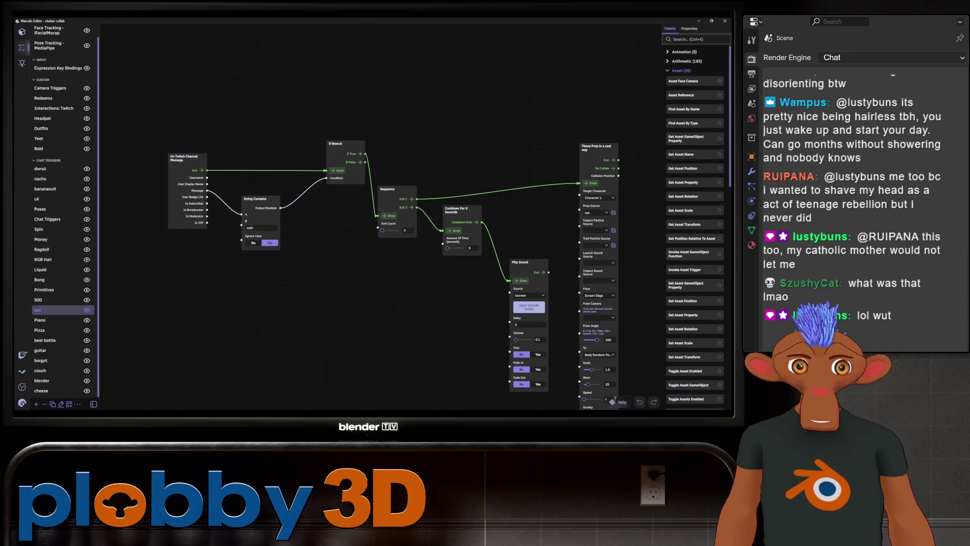
{"action": "key", "text": "ctrl+k"}
{"action": "type", "text": "s"}
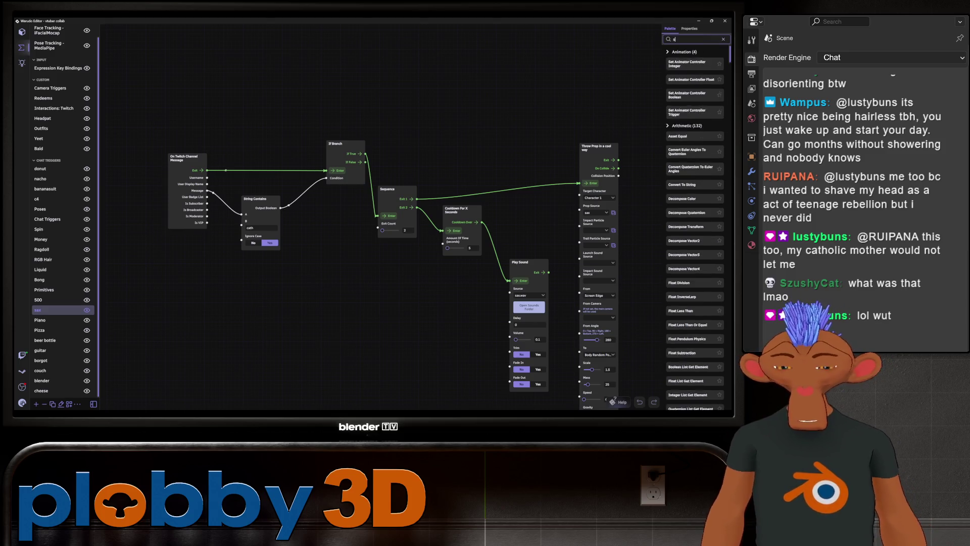
{"action": "type", "text": "tring eq"}
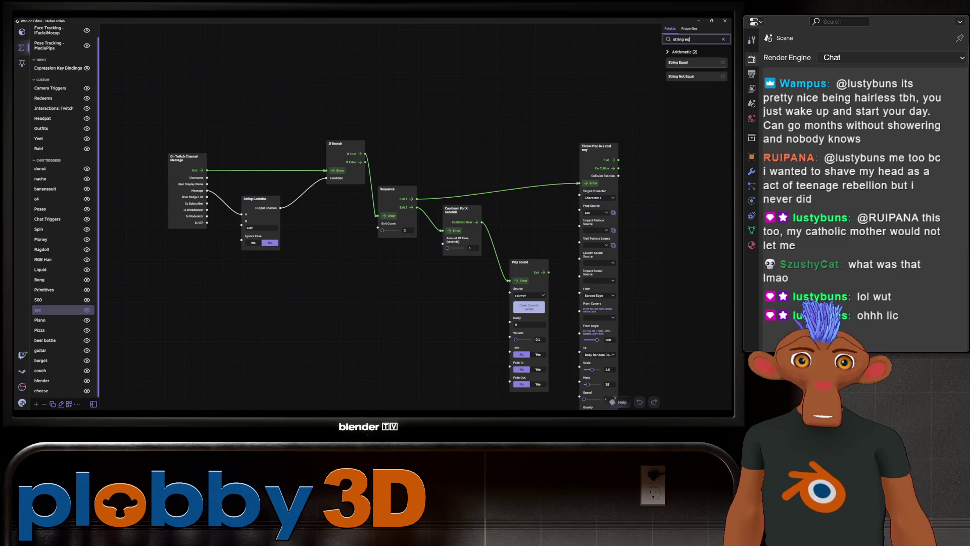
{"action": "left_click_drag", "start_coordinate": [682, 62], "coordinate": [303, 300]}
{"action": "scroll", "coordinate": [304, 318], "scroll_direction": "up", "scroll_amount": 1}
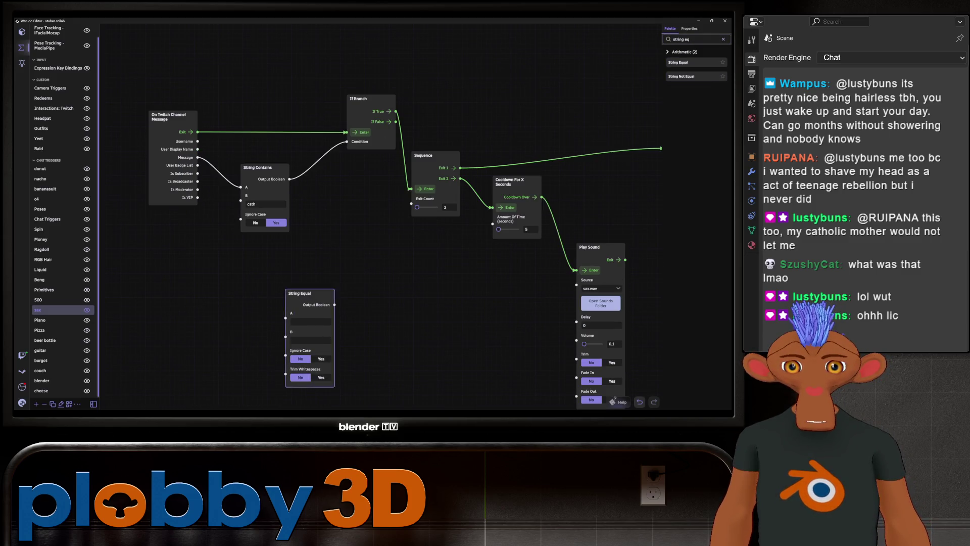
{"action": "left_click_drag", "start_coordinate": [197, 157], "coordinate": [287, 313]}
- Paste 'cath' into B, replace String Contains with String Equal feeding If Branch Condition, Ignore Case Yes
{"action": "left_click", "coordinate": [314, 340]}
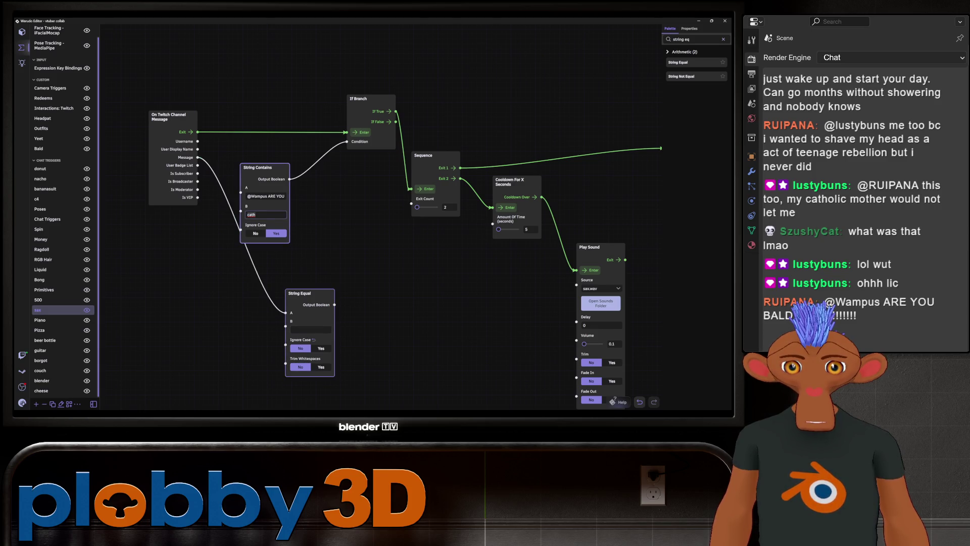
{"action": "left_click", "coordinate": [311, 328]}
{"action": "type", "text": "cath"}
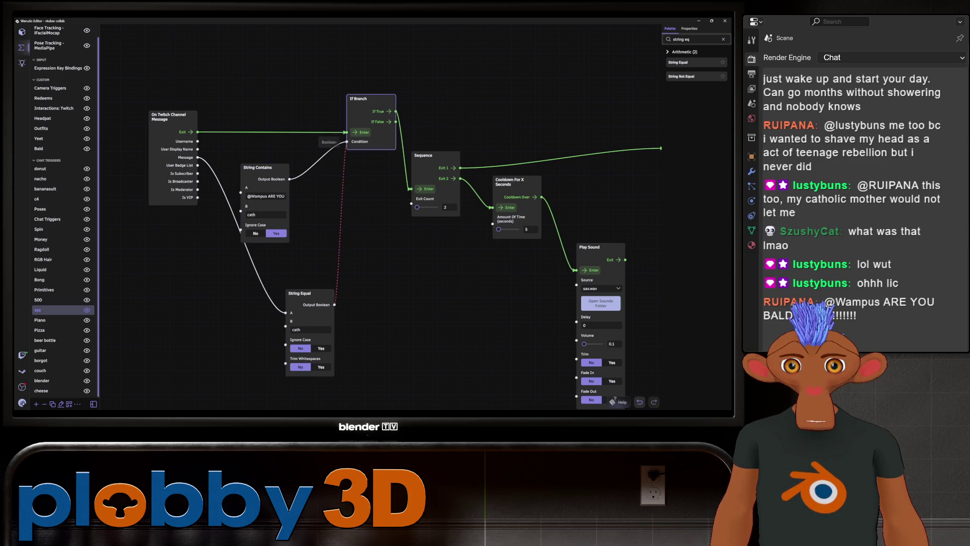
{"action": "key", "text": "Delete"}
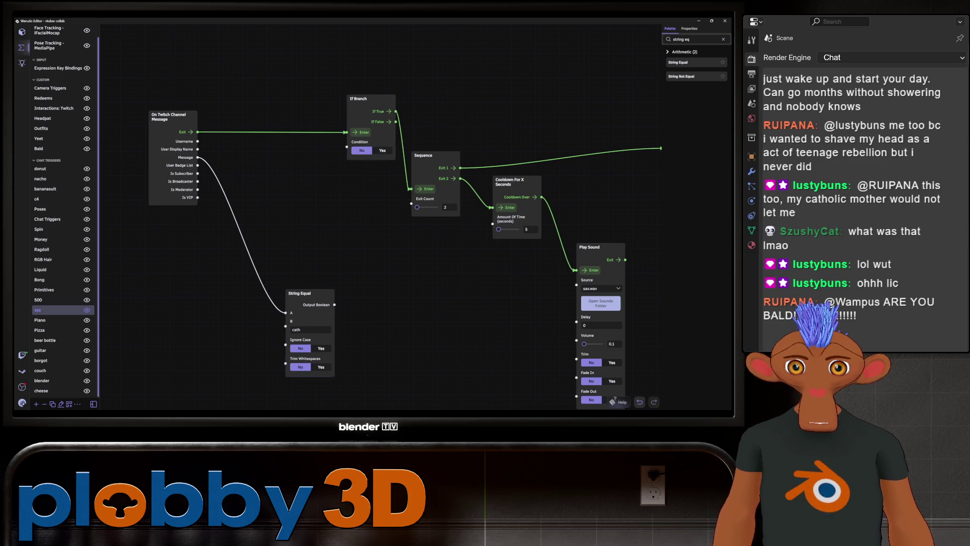
{"action": "left_click_drag", "start_coordinate": [335, 304], "coordinate": [348, 141]}
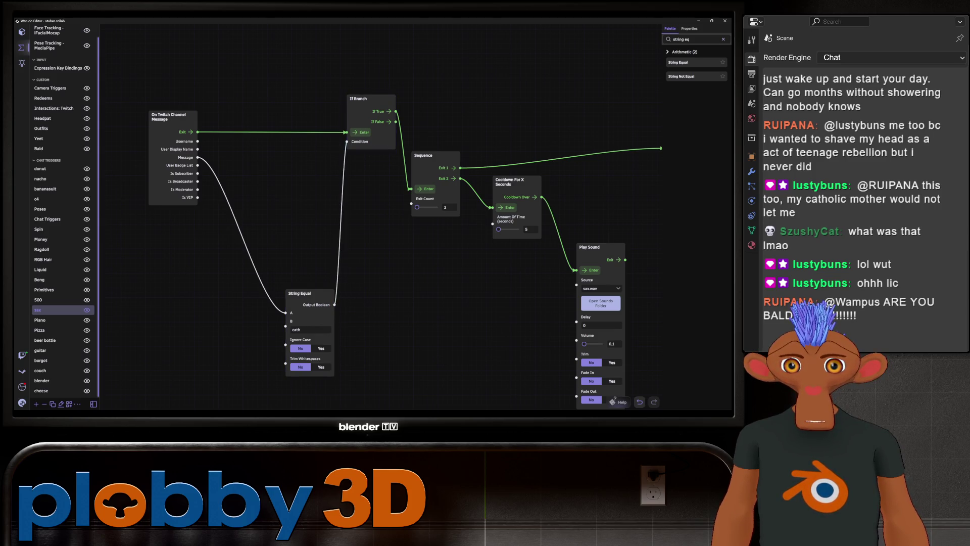
{"action": "left_click_drag", "start_coordinate": [299, 294], "coordinate": [271, 201]}
{"action": "left_click", "coordinate": [292, 255]}
{"action": "scroll", "coordinate": [376, 216], "scroll_direction": "up", "scroll_amount": 1}
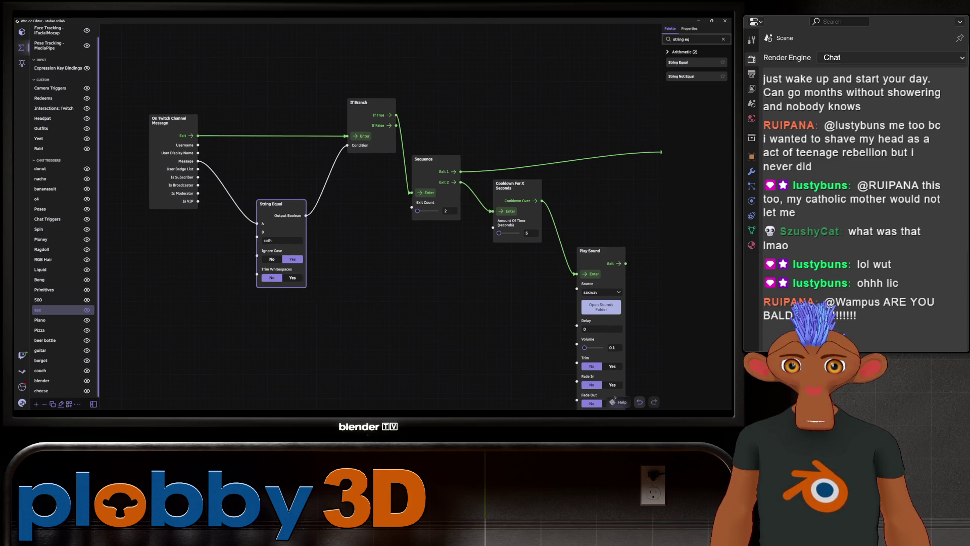
{"action": "scroll", "coordinate": [405, 255], "scroll_direction": "up", "scroll_amount": 3}
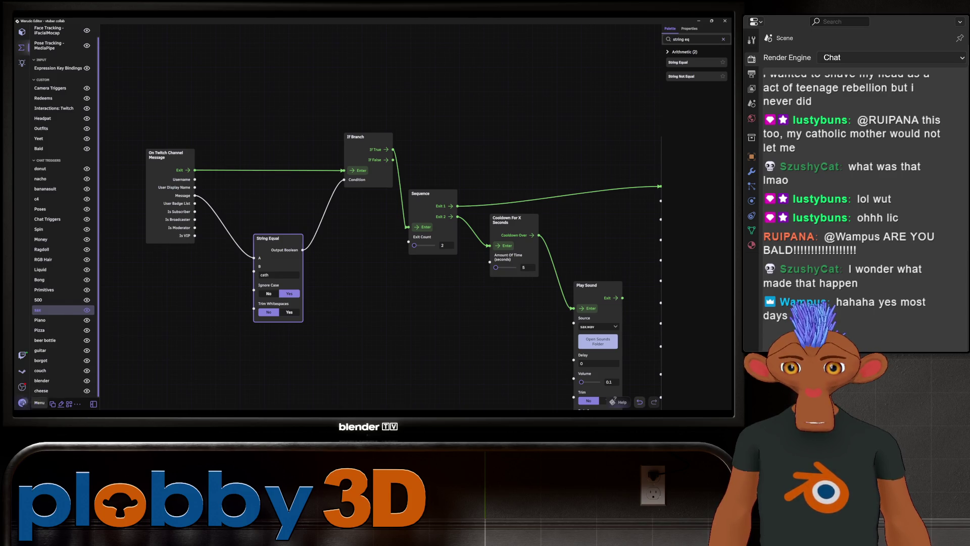
- Save the scene from the scene file menu and go to the Workshop catalogue
{"action": "left_click", "coordinate": [22, 402]}
{"action": "left_click", "coordinate": [37, 268]}
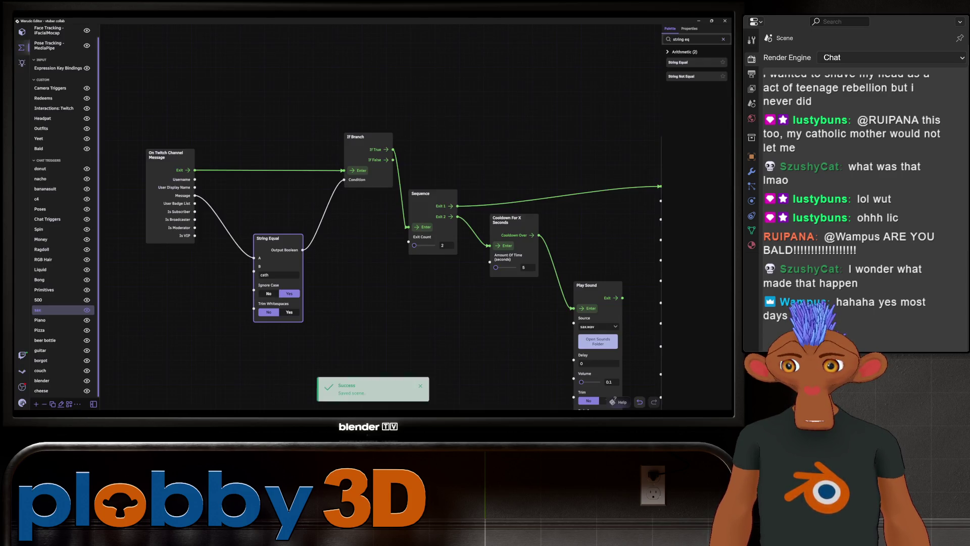
{"action": "left_click", "coordinate": [22, 62]}
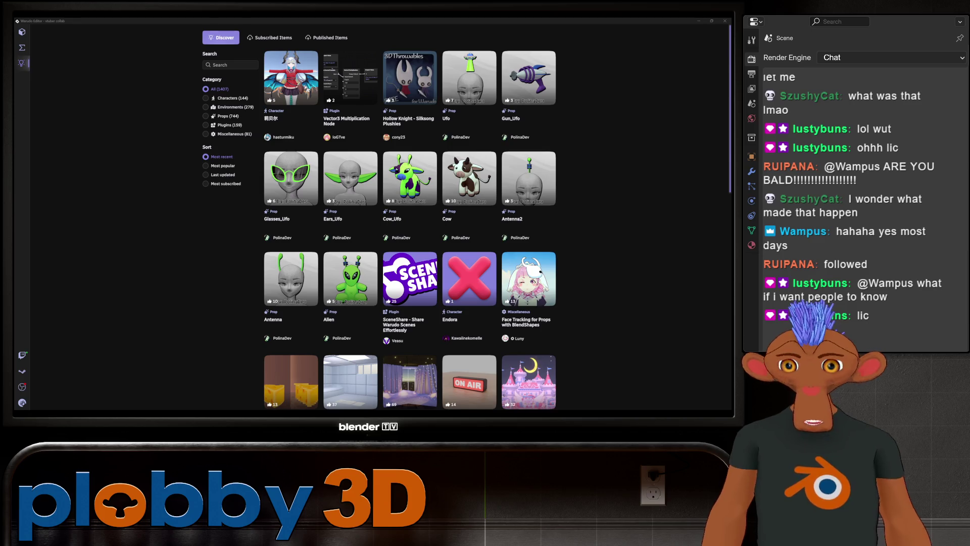
{"action": "scroll", "coordinate": [409, 220], "scroll_direction": "down", "scroll_amount": 1}
{"action": "scroll", "coordinate": [410, 220], "scroll_direction": "down", "scroll_amount": 3}
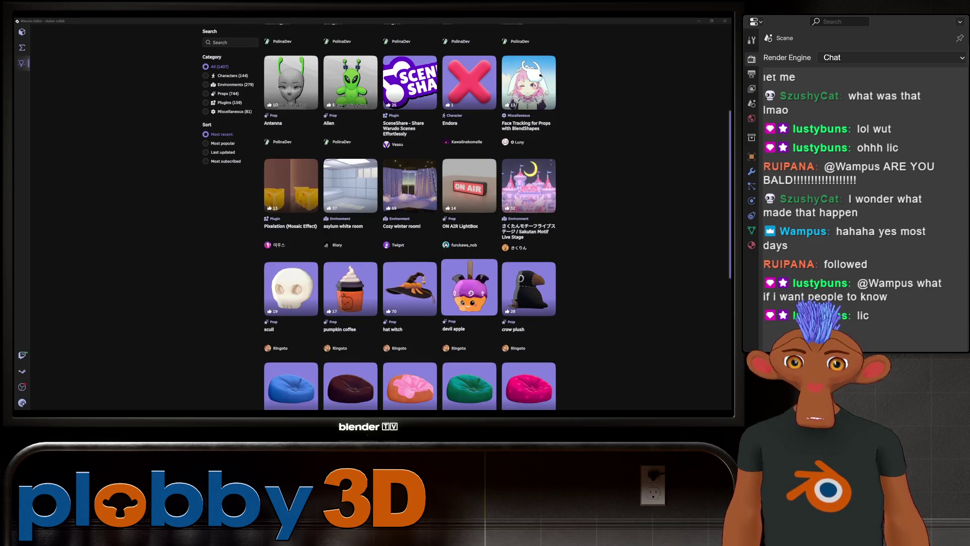
{"action": "scroll", "coordinate": [409, 220], "scroll_direction": "down", "scroll_amount": 3}
{"action": "scroll", "coordinate": [409, 220], "scroll_direction": "up", "scroll_amount": 4}
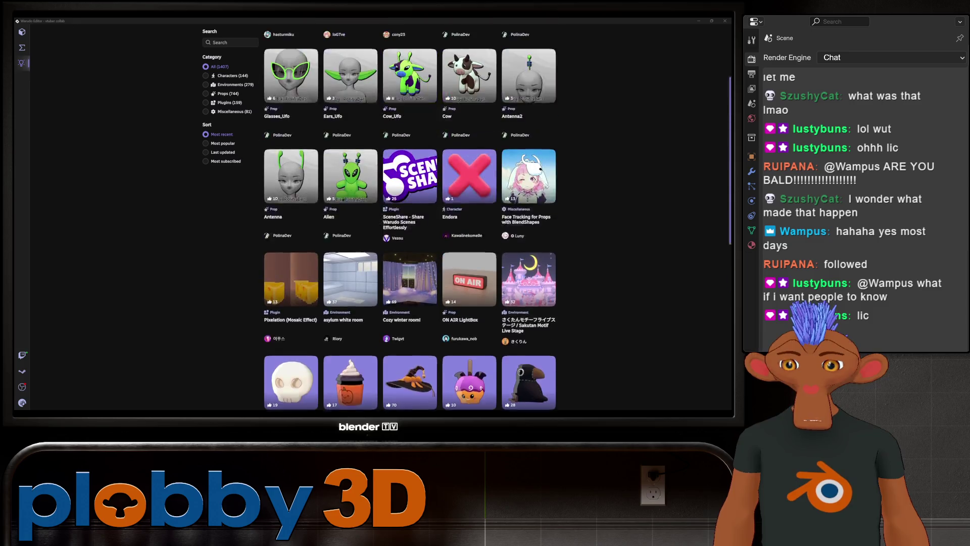
{"action": "scroll", "coordinate": [410, 220], "scroll_direction": "up", "scroll_amount": 2}
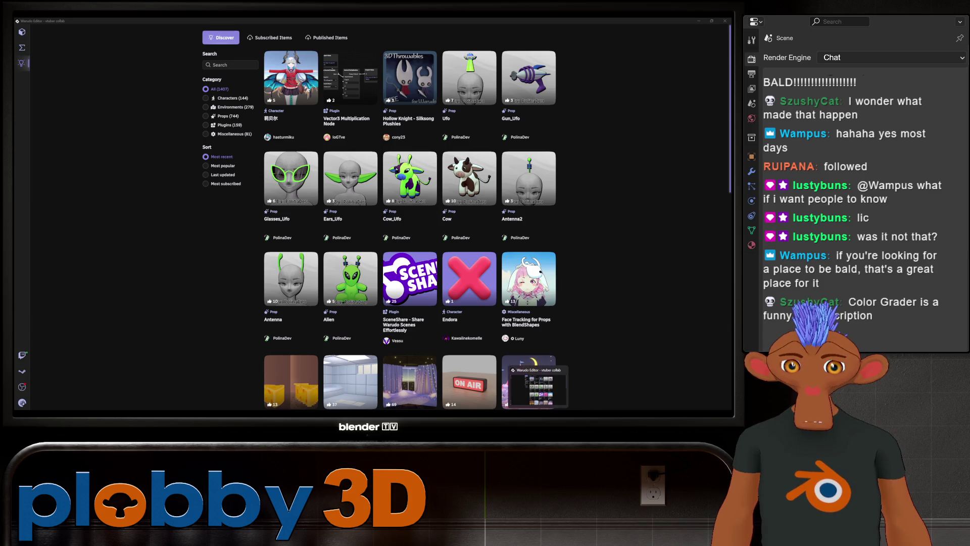
- Return from Warudo to the Blender sushi project and orbit around the sushi
{"action": "key", "text": "alt+Tab"}
{"action": "mouse_move", "coordinate": [341, 99]}
{"action": "middle_mouse_down"}
{"action": "mouse_move", "coordinate": [394, 92]}
{"action": "mouse_move", "coordinate": [379, 106]}
{"action": "mouse_move", "coordinate": [364, 83]}
{"action": "middle_mouse_up"}
{"action": "scroll", "coordinate": [379, 107], "scroll_direction": "up", "scroll_amount": 4}
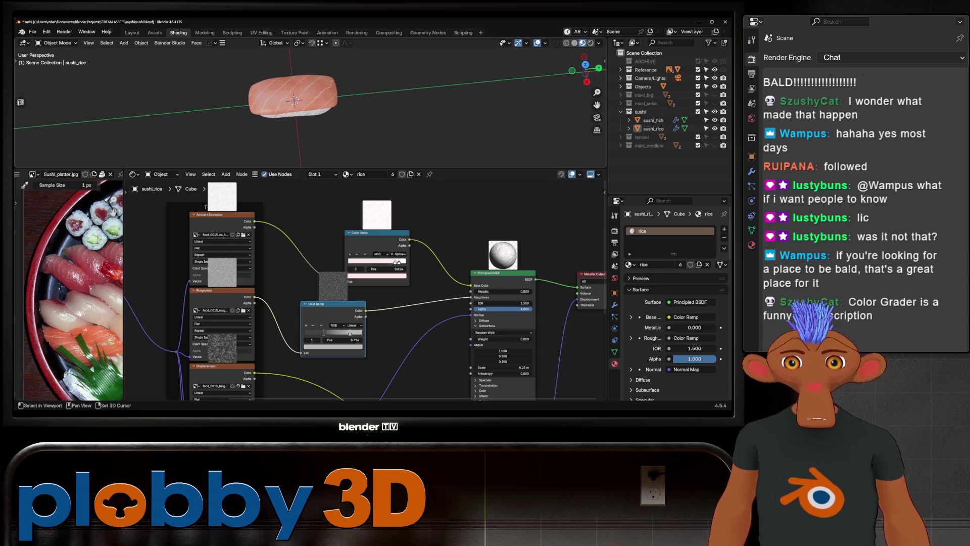
{"action": "scroll", "coordinate": [303, 106], "scroll_direction": "up", "scroll_amount": 3}
- Edit the salmon mesh and select the face rows across its top and ends
{"action": "middle_click_drag", "start_coordinate": [303, 107], "coordinate": [323, 138]}
{"action": "key", "text": "Tab"}
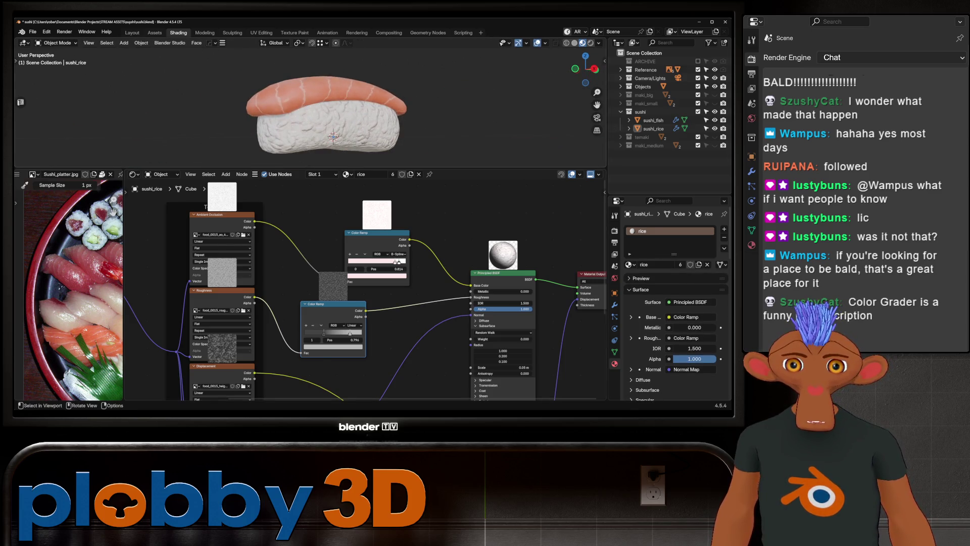
{"action": "key", "text": "alt+q"}
{"action": "left_click", "coordinate": [262, 105], "text": "alt"}
{"action": "mouse_move", "coordinate": [326, 106]}
{"action": "middle_mouse_down"}
{"action": "mouse_move", "coordinate": [280, 107]}
{"action": "mouse_move", "coordinate": [349, 98]}
{"action": "mouse_move", "coordinate": [304, 114]}
{"action": "mouse_move", "coordinate": [294, 135]}
{"action": "middle_mouse_up"}
{"action": "left_click", "coordinate": [258, 89]}
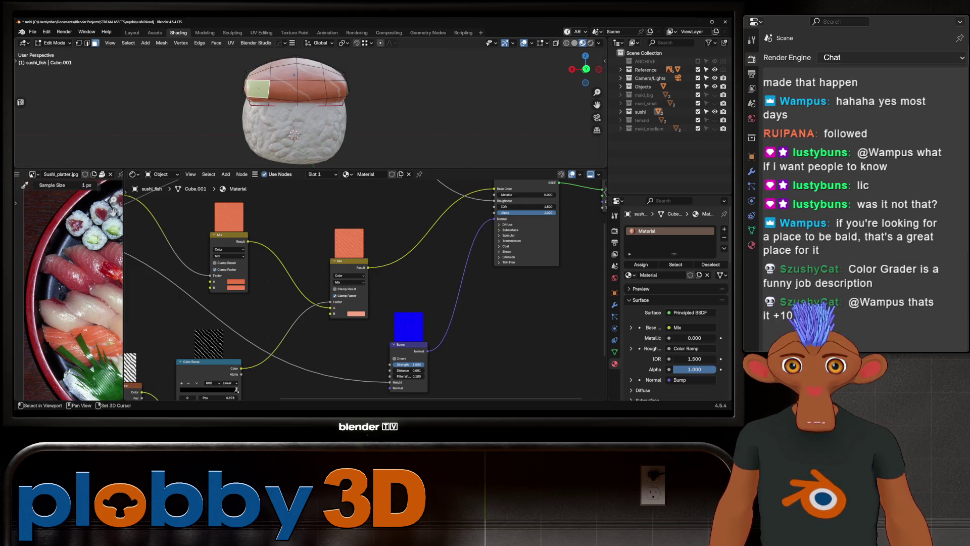
{"action": "left_click", "coordinate": [336, 89], "text": "ctrl"}
{"action": "left_click", "coordinate": [331, 101], "text": "shift"}
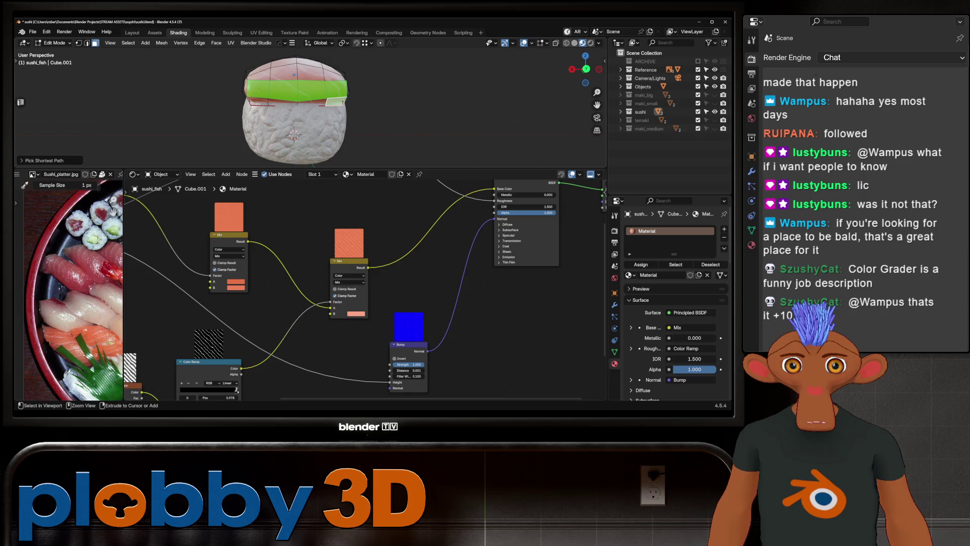
{"action": "middle_click_drag", "start_coordinate": [295, 135], "coordinate": [419, 97]}
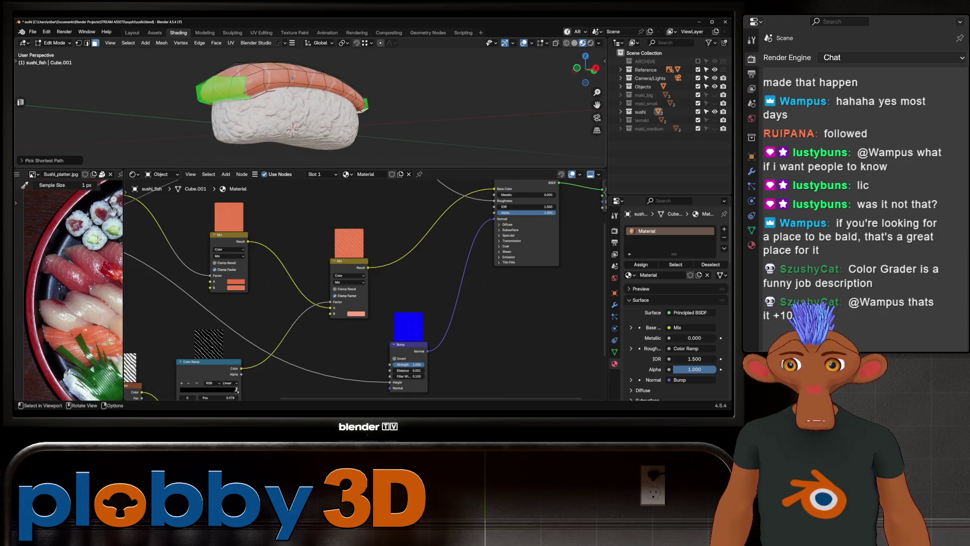
- Scale the end faces along Z with proportional falloff so the salmon's ends taper
{"action": "key", "text": "s"}
{"action": "key", "text": "z"}
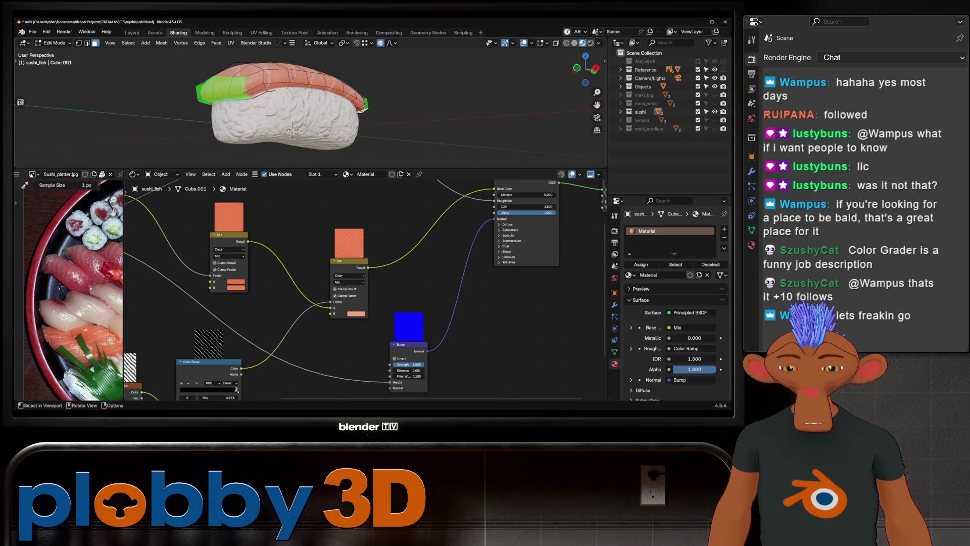
{"action": "key", "text": "o"}
{"action": "left_click", "coordinate": [375, 107]}
{"action": "key", "text": "g"}
{"action": "key", "text": "Return"}
{"action": "mouse_move", "coordinate": [303, 106]}
{"action": "middle_mouse_down"}
{"action": "mouse_move", "coordinate": [341, 98]}
{"action": "mouse_move", "coordinate": [318, 113]}
{"action": "middle_mouse_up"}
{"action": "key", "text": "Tab"}
{"action": "scroll", "coordinate": [291, 106], "scroll_direction": "down", "scroll_amount": 4}
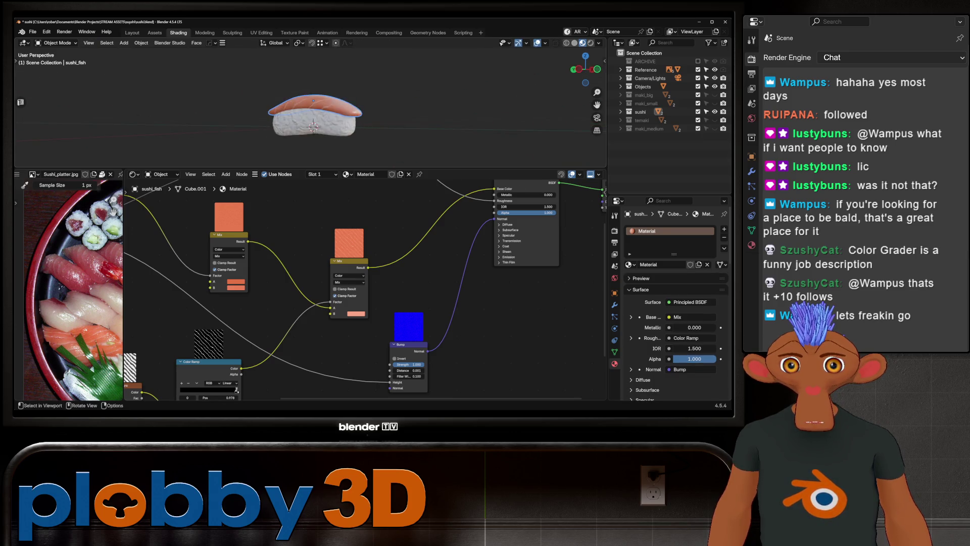
- Smooth the vertices of a strip of faces on the salmon
{"action": "key", "text": "Tab"}
{"action": "scroll", "coordinate": [304, 107], "scroll_direction": "up", "scroll_amount": 4}
{"action": "mouse_move", "coordinate": [303, 107]}
{"action": "middle_mouse_down"}
{"action": "mouse_move", "coordinate": [356, 125]}
{"action": "mouse_move", "coordinate": [318, 121]}
{"action": "mouse_move", "coordinate": [303, 137]}
{"action": "middle_mouse_up"}
{"action": "left_click", "coordinate": [383, 135], "text": "ctrl"}
{"action": "right_click", "coordinate": [394, 125]}
{"action": "left_click", "coordinate": [395, 121]}
{"action": "key", "text": "Tab"}
{"action": "scroll", "coordinate": [304, 145], "scroll_direction": "down", "scroll_amount": 2}
- Rotate the salmon's end faces so the slice tilts and drapes over the rice
{"action": "middle_click_drag", "start_coordinate": [315, 95], "coordinate": [303, 125]}
{"action": "key", "text": "Tab"}
{"action": "key", "text": "r"}
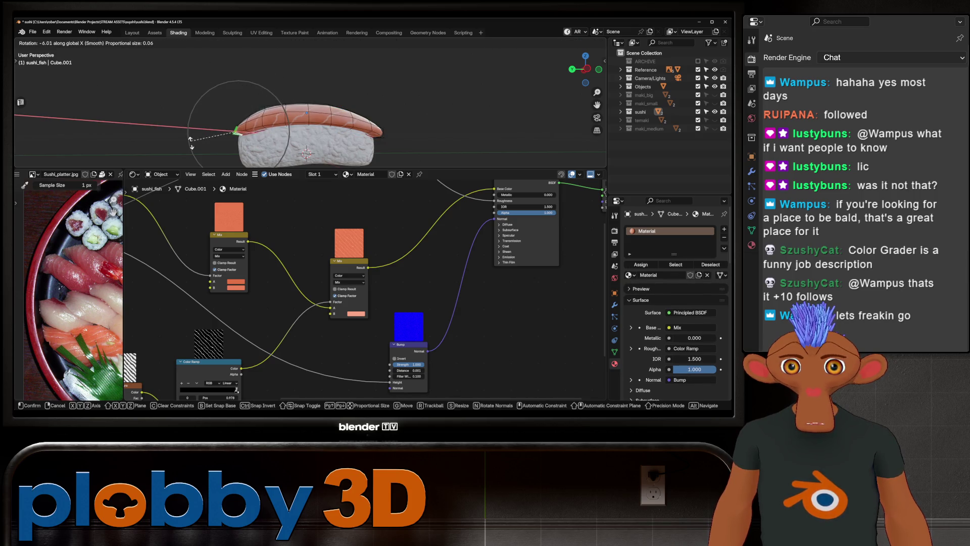
{"action": "left_click", "coordinate": [236, 131]}
{"action": "key", "text": "Tab"}
{"action": "scroll", "coordinate": [333, 136], "scroll_direction": "down", "scroll_amount": 3}
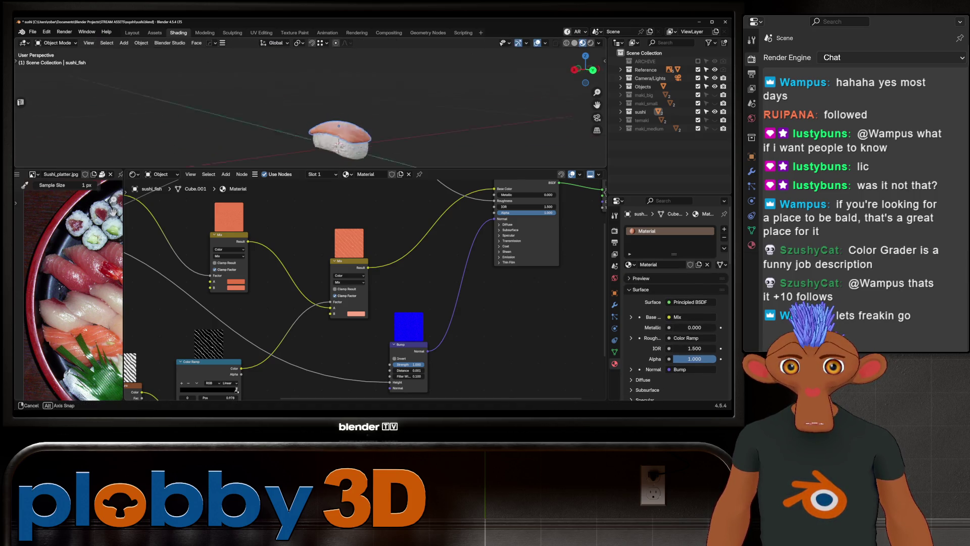
- Expand the sushi collection listing sushi_fish and sushi_rice and switch to the Layout workspace
{"action": "left_click", "coordinate": [621, 111]}
{"action": "mouse_move", "coordinate": [333, 113]}
{"action": "middle_mouse_down"}
{"action": "mouse_move", "coordinate": [334, 141]}
{"action": "mouse_move", "coordinate": [334, 114]}
{"action": "mouse_move", "coordinate": [356, 122]}
{"action": "middle_mouse_up"}
{"action": "scroll", "coordinate": [333, 114], "scroll_direction": "up", "scroll_amount": 3}
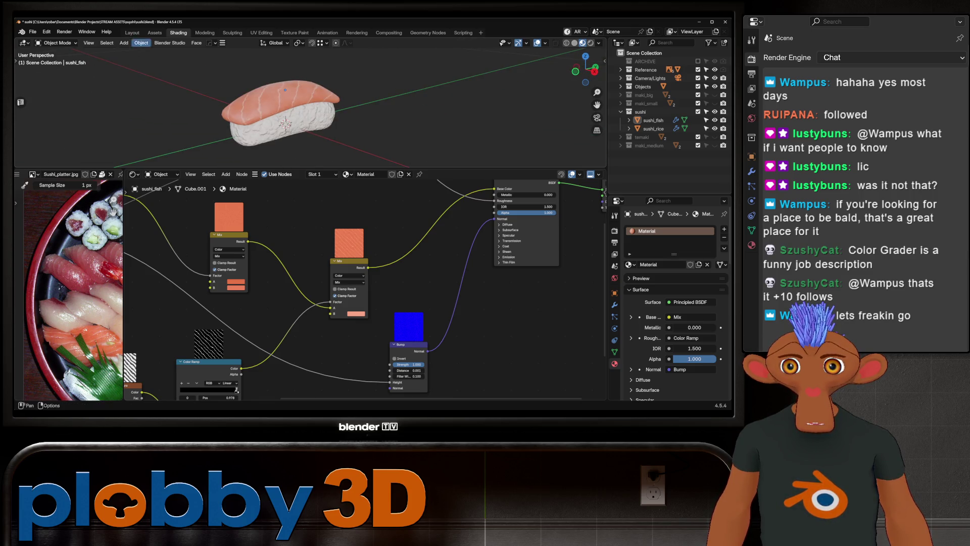
{"action": "left_click", "coordinate": [133, 32]}
{"action": "middle_click_drag", "start_coordinate": [303, 189], "coordinate": [273, 243]}
- Rename the sushi_fish object to sushi_fish_salmon
{"action": "left_click", "coordinate": [265, 243]}
{"action": "double_click", "coordinate": [654, 118]}
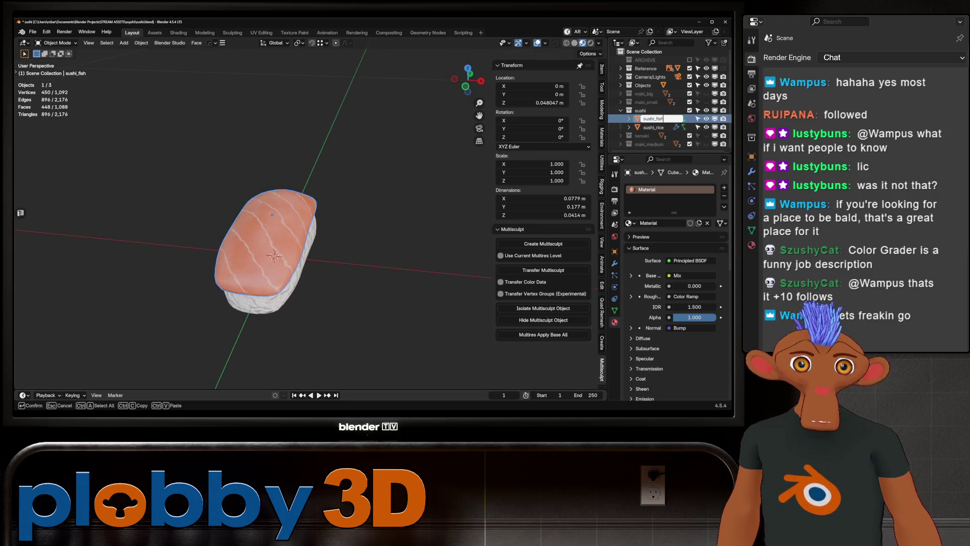
{"action": "key", "text": "BackSpace"}
{"action": "key", "text": "BackSpace"}
{"action": "key", "text": "BackSpace"}
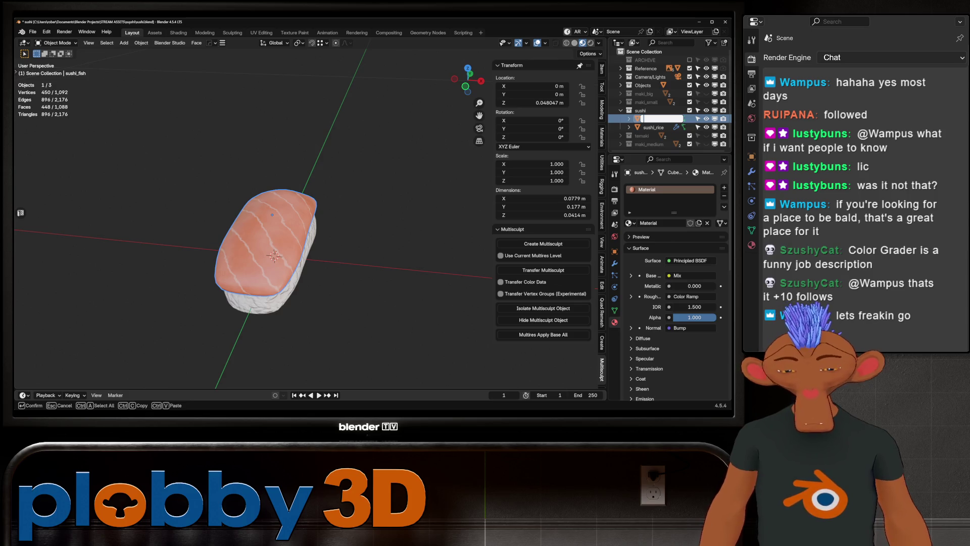
{"action": "type", "text": "sushi_fish_"}
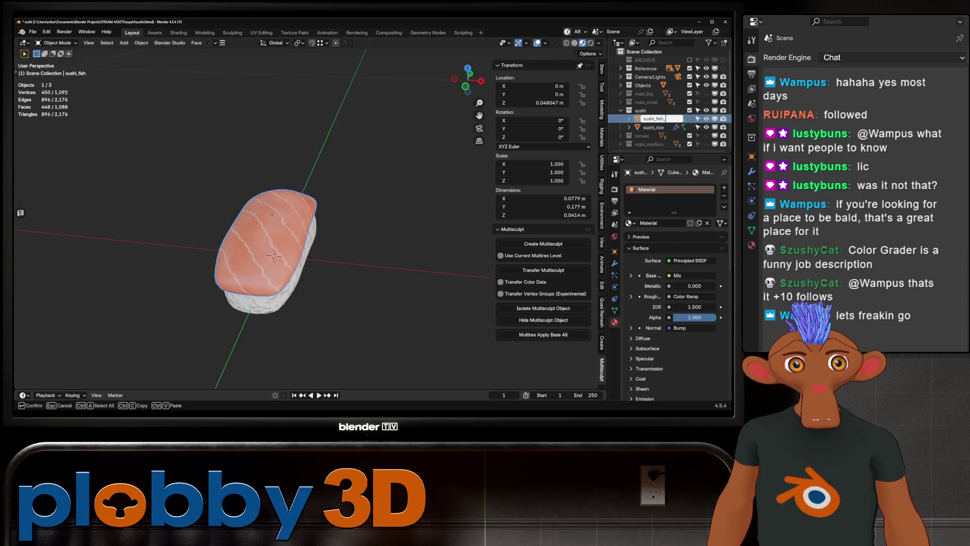
{"action": "type", "text": "salmon"}
{"action": "key", "text": "Return"}
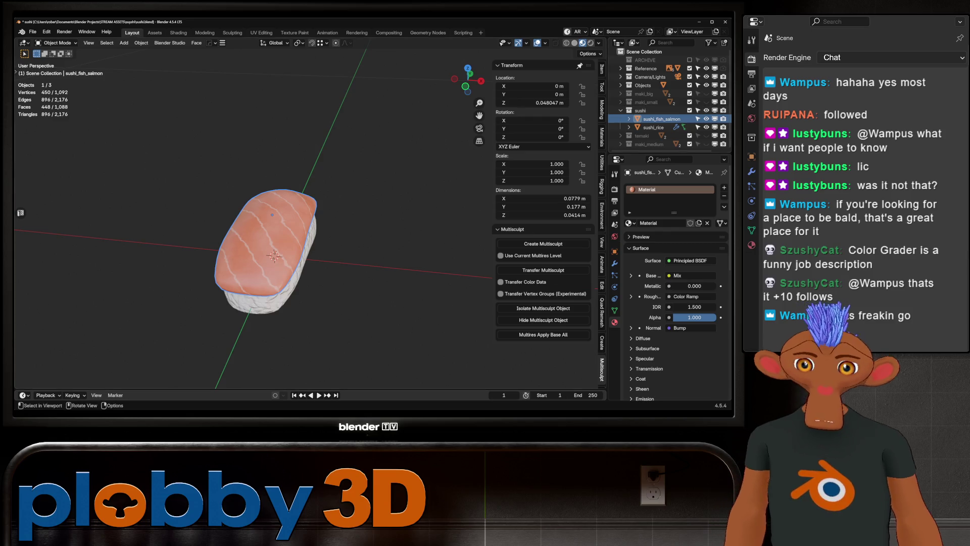
- Duplicate it in place as sushi_fish_tuna and hide the original salmon object
{"action": "key", "text": "shift+d"}
{"action": "key", "text": "Escape"}
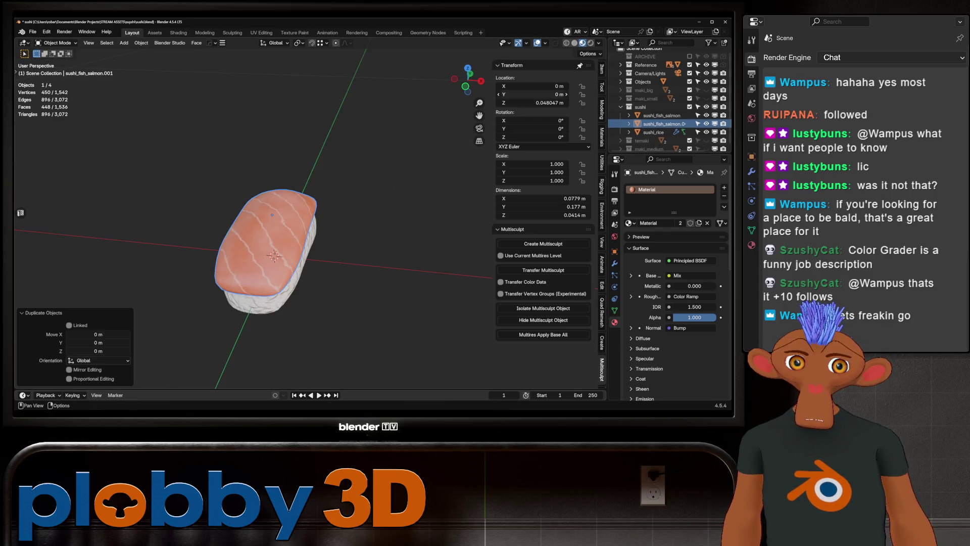
{"action": "left_click", "coordinate": [706, 115]}
{"action": "double_click", "coordinate": [663, 123]}
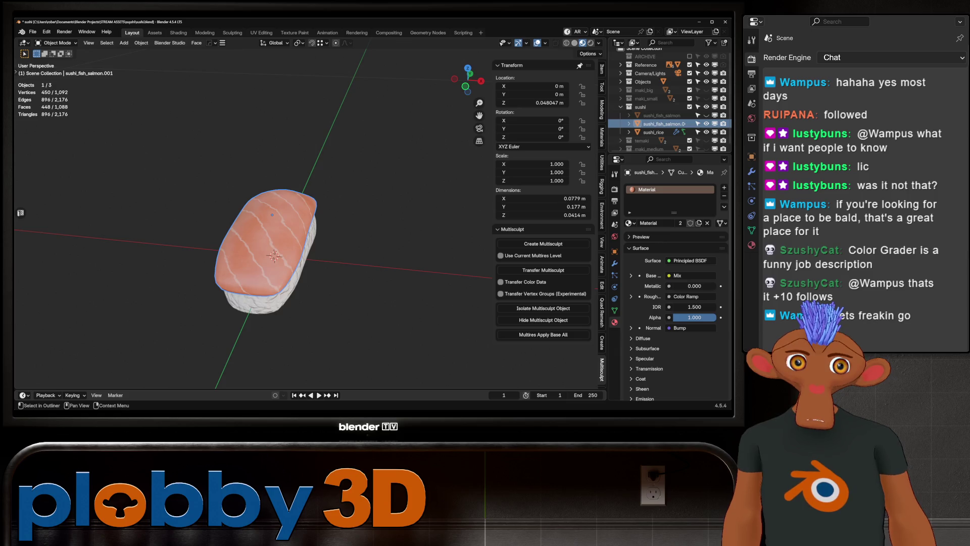
{"action": "key", "text": "Left"}
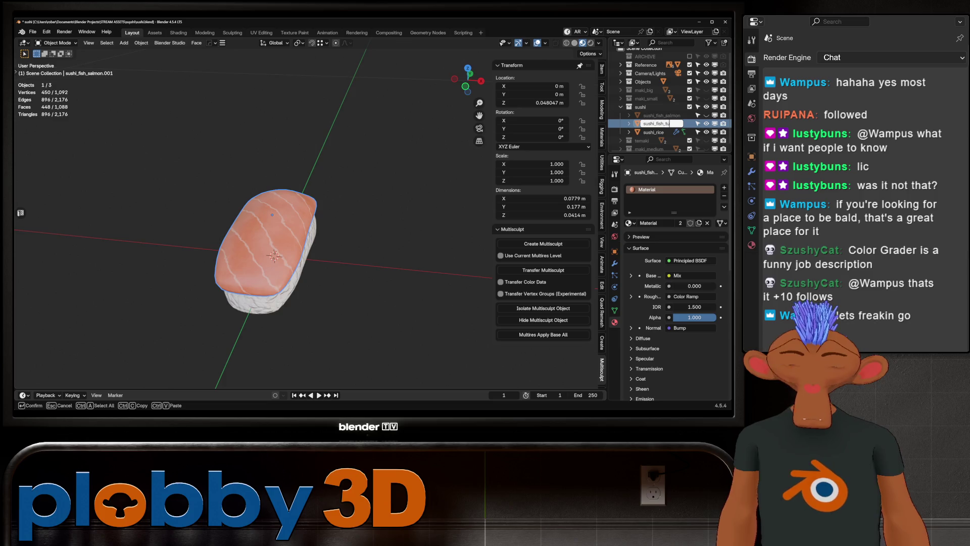
{"action": "type", "text": "na"}
{"action": "key", "text": "Return"}
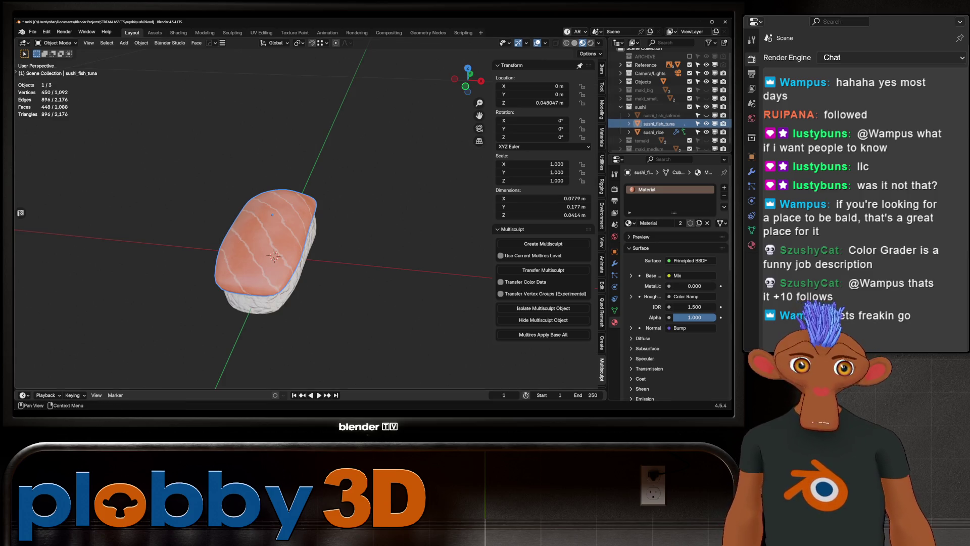
- Name the original material salmon, rename the copy tuna, removing a stray slot, and go to Shading
{"action": "double_click", "coordinate": [646, 188]}
{"action": "type", "text": "lmon"}
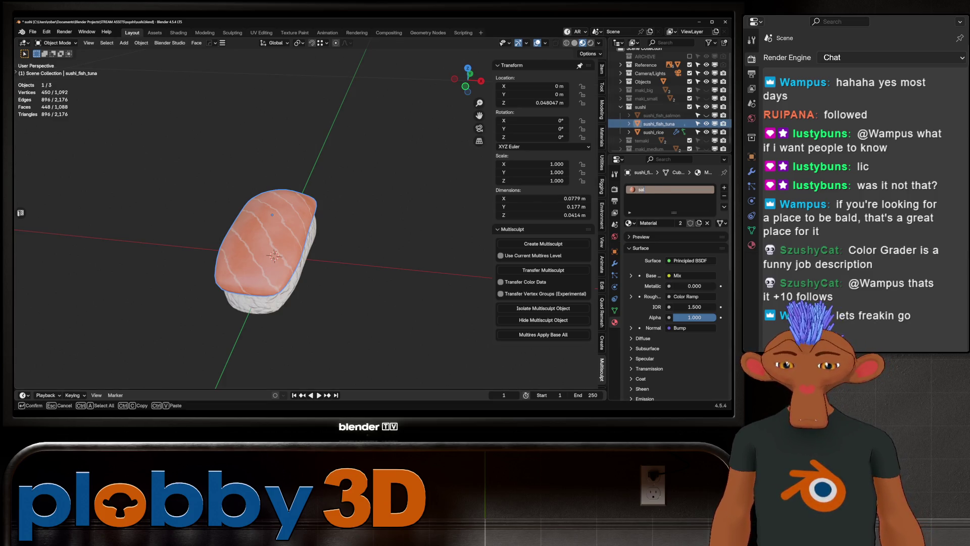
{"action": "key", "text": "Return"}
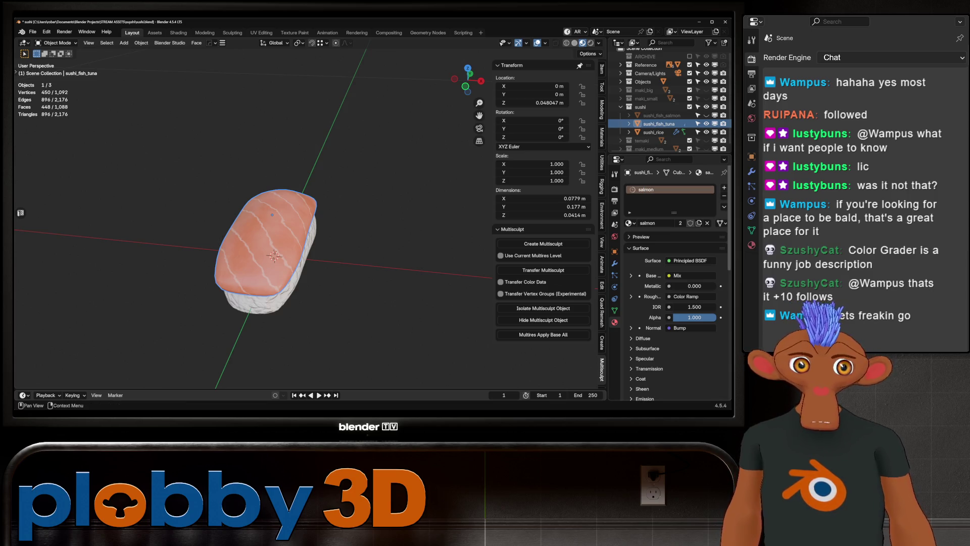
{"action": "left_click", "coordinate": [724, 187]}
{"action": "key", "text": "ctrl+z"}
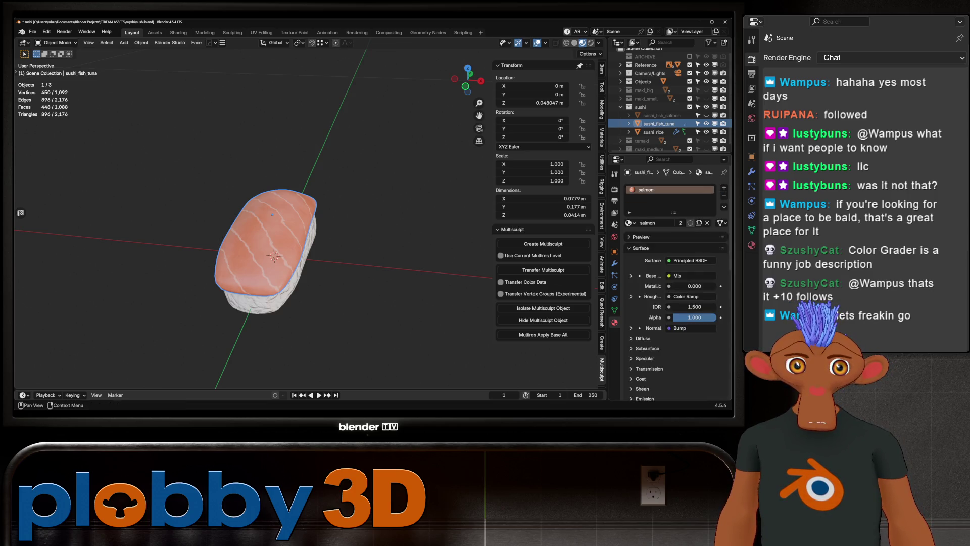
{"action": "double_click", "coordinate": [650, 189]}
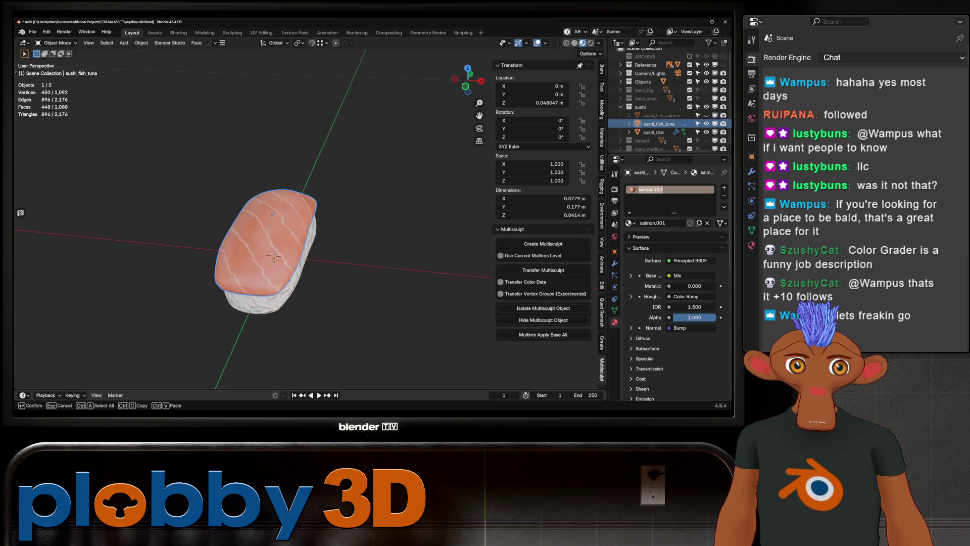
{"action": "type", "text": "tuna"}
{"action": "key", "text": "Return"}
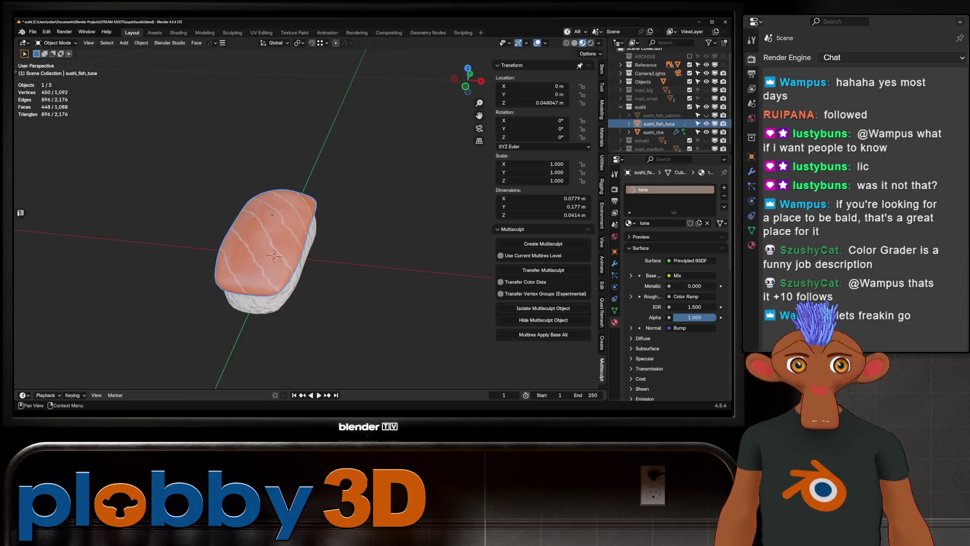
{"action": "key", "text": "shift+h"}
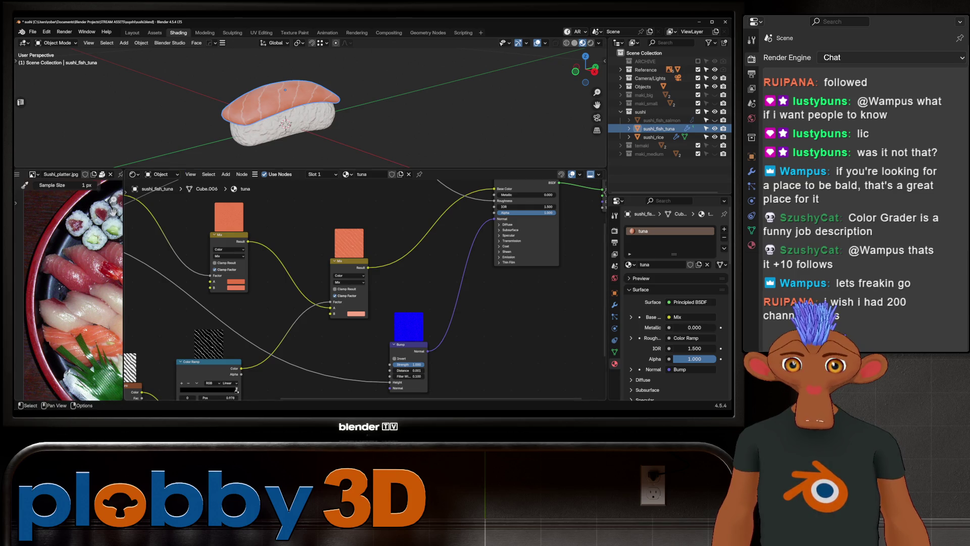
{"action": "scroll", "coordinate": [237, 386], "scroll_direction": "up", "scroll_amount": 1}
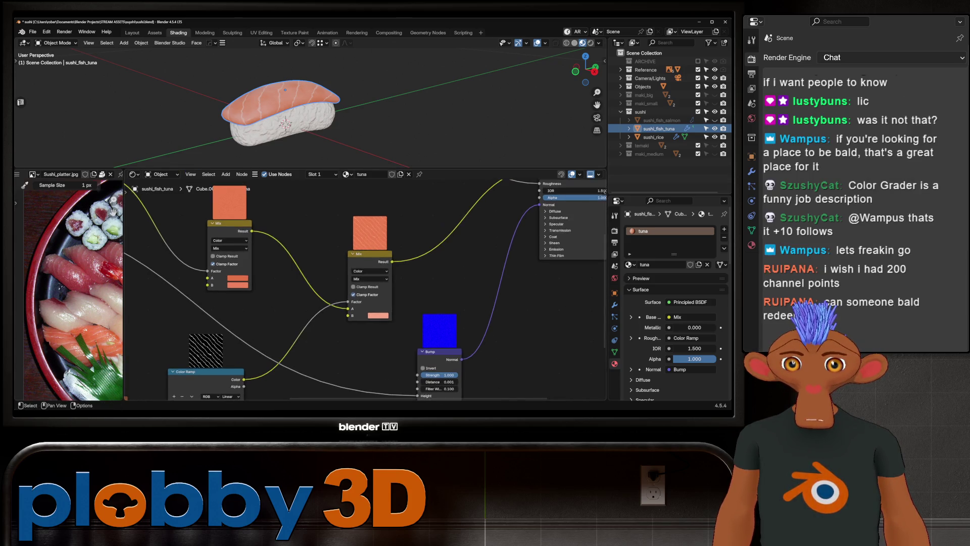
- Sample dark red, red and pink tuna tones from the reference photo into the tuna colours
{"action": "middle_click_drag", "start_coordinate": [237, 387], "coordinate": [334, 392]}
{"action": "left_click", "coordinate": [333, 393]}
{"action": "scroll", "coordinate": [113, 201], "scroll_direction": "up", "scroll_amount": 2}
{"action": "mouse_move", "coordinate": [83, 288]}
{"action": "middle_mouse_down"}
{"action": "mouse_move", "coordinate": [55, 292]}
{"action": "mouse_move", "coordinate": [114, 292]}
{"action": "middle_mouse_up"}
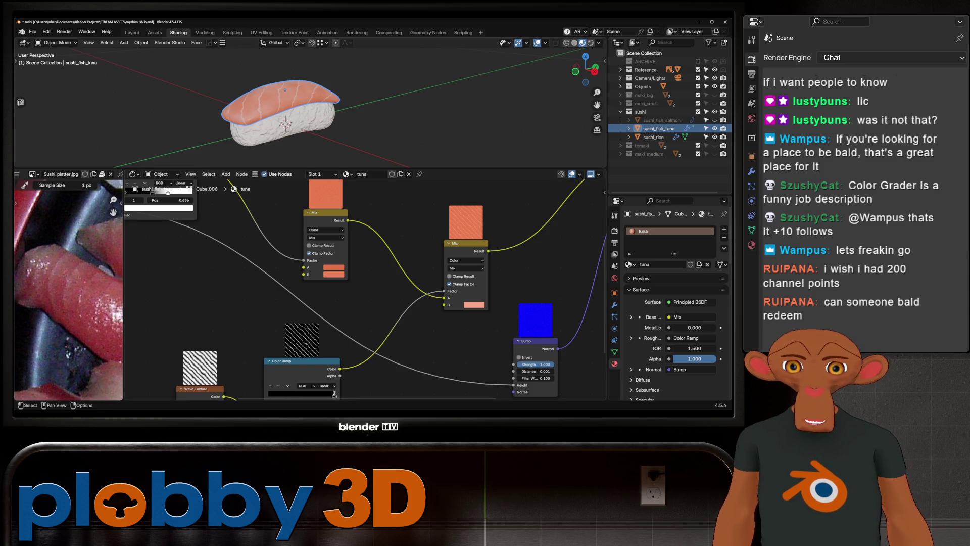
{"action": "left_click", "coordinate": [334, 394]}
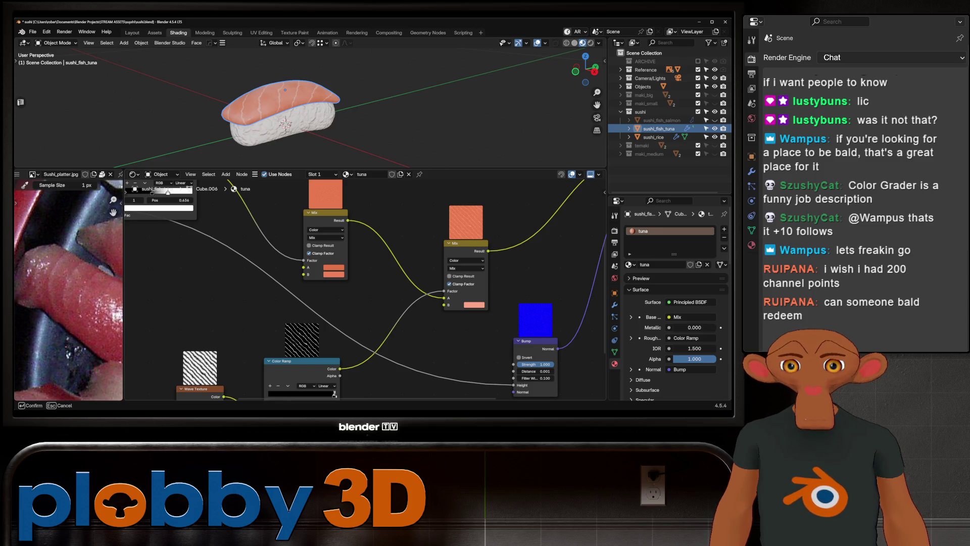
{"action": "left_click", "coordinate": [77, 304]}
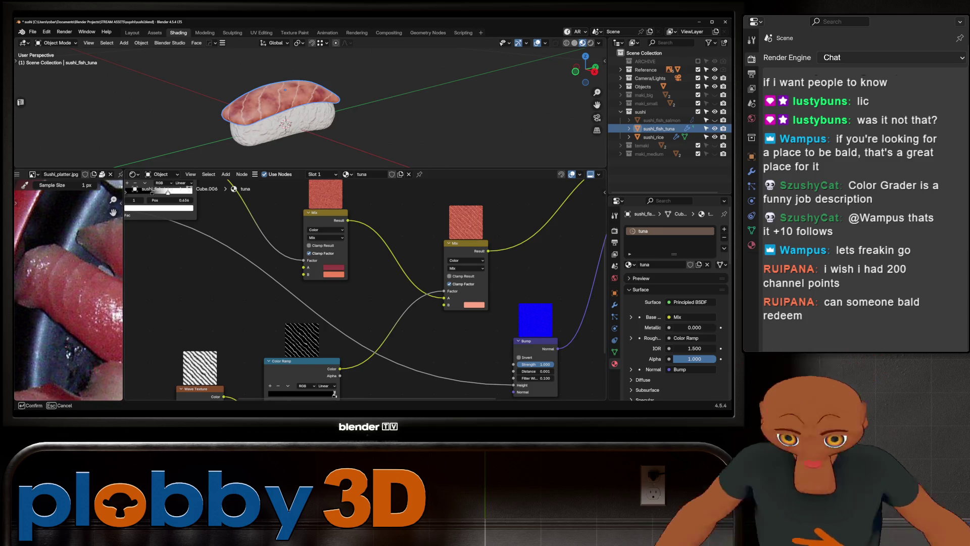
{"action": "left_click", "coordinate": [77, 303]}
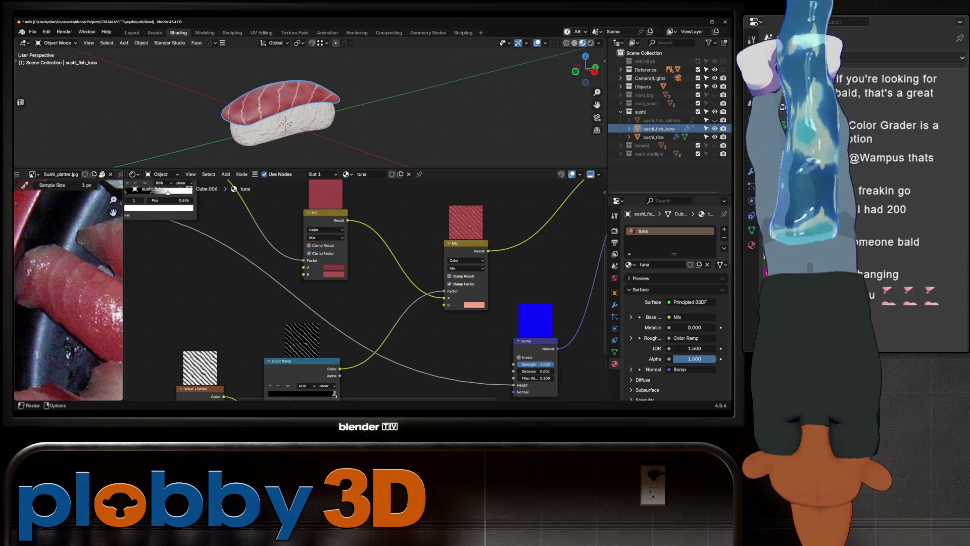
{"action": "scroll", "coordinate": [68, 303], "scroll_direction": "down", "scroll_amount": 2}
{"action": "scroll", "coordinate": [69, 303], "scroll_direction": "down", "scroll_amount": 2}
{"action": "scroll", "coordinate": [152, 296], "scroll_direction": "down", "scroll_amount": 1}
{"action": "scroll", "coordinate": [69, 303], "scroll_direction": "down", "scroll_amount": 1}
{"action": "scroll", "coordinate": [68, 289], "scroll_direction": "up", "scroll_amount": 2}
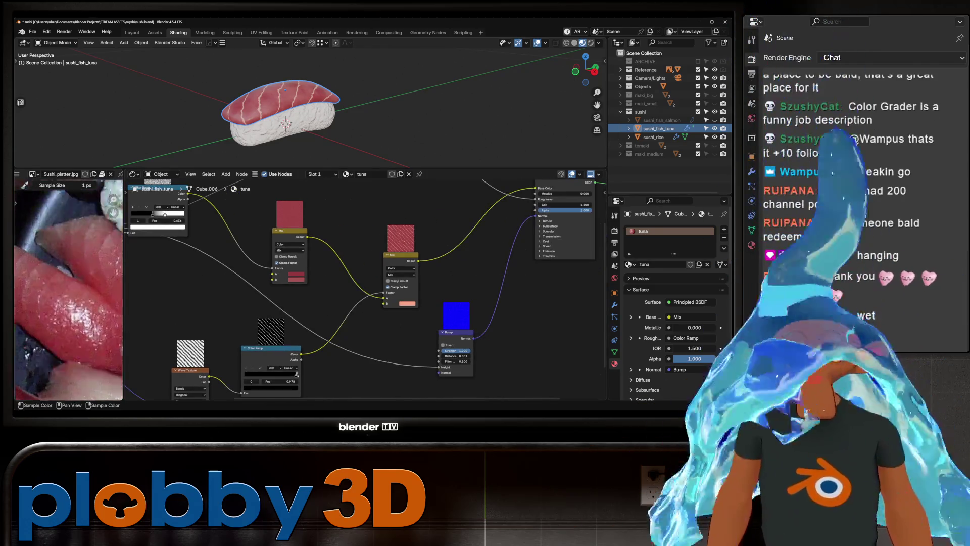
{"action": "scroll", "coordinate": [68, 289], "scroll_direction": "up", "scroll_amount": 2}
{"action": "scroll", "coordinate": [69, 288], "scroll_direction": "up", "scroll_amount": 1}
{"action": "scroll", "coordinate": [69, 288], "scroll_direction": "up", "scroll_amount": 2}
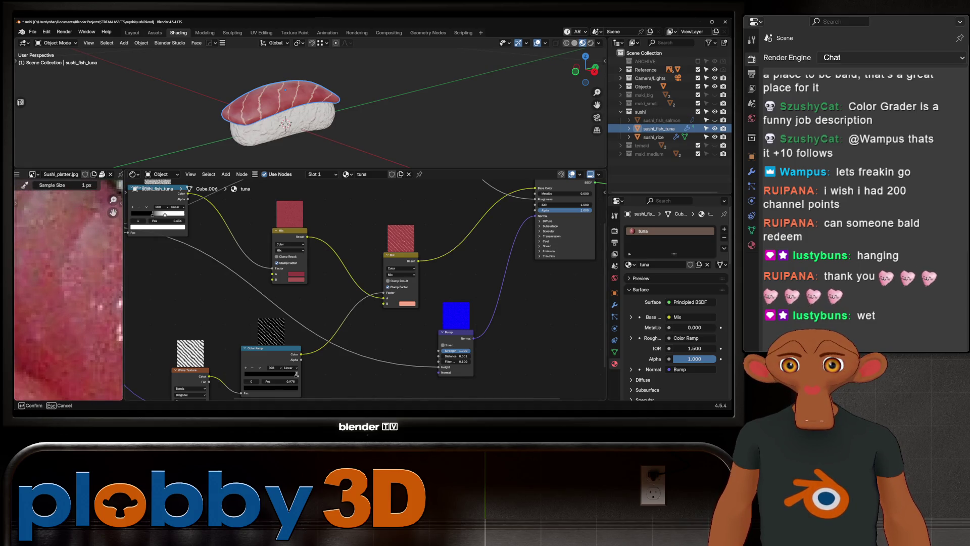
{"action": "left_click", "coordinate": [68, 289]}
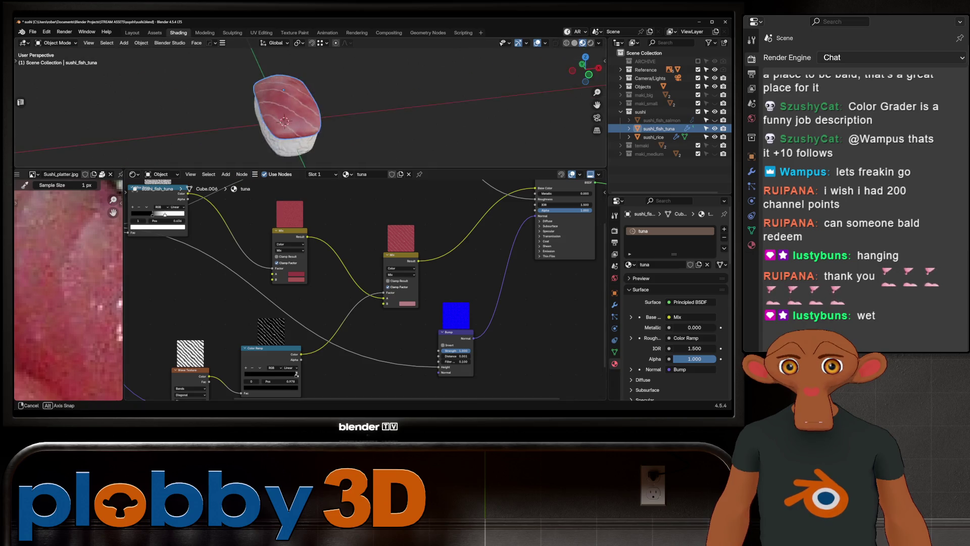
{"action": "middle_click_drag", "start_coordinate": [318, 113], "coordinate": [357, 106]}
{"action": "scroll", "coordinate": [68, 288], "scroll_direction": "down", "scroll_amount": 4}
{"action": "scroll", "coordinate": [68, 289], "scroll_direction": "up", "scroll_amount": 2}
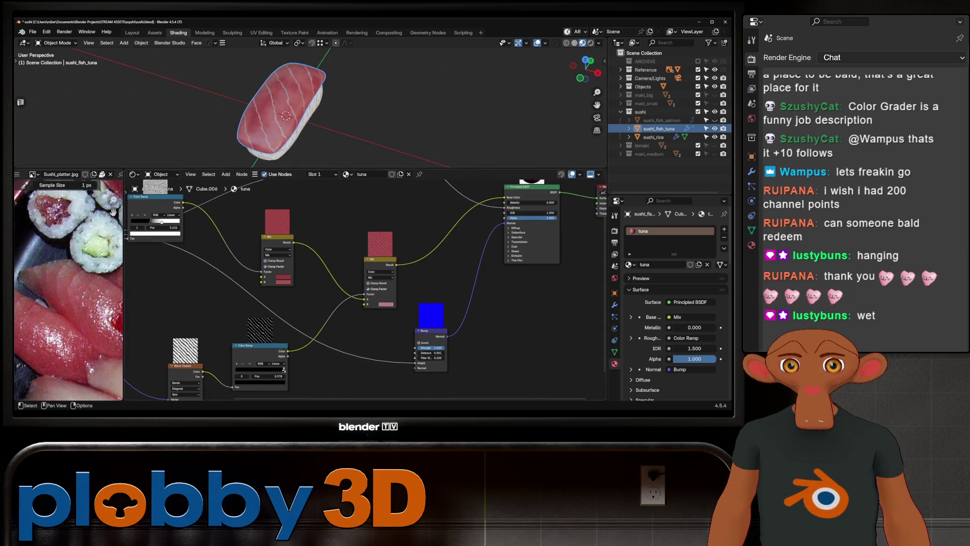
- Switch the Wave Texture to Rings, raise Distortion and set Detail Scale 0.010
{"action": "middle_click_drag", "start_coordinate": [341, 319], "coordinate": [448, 243]}
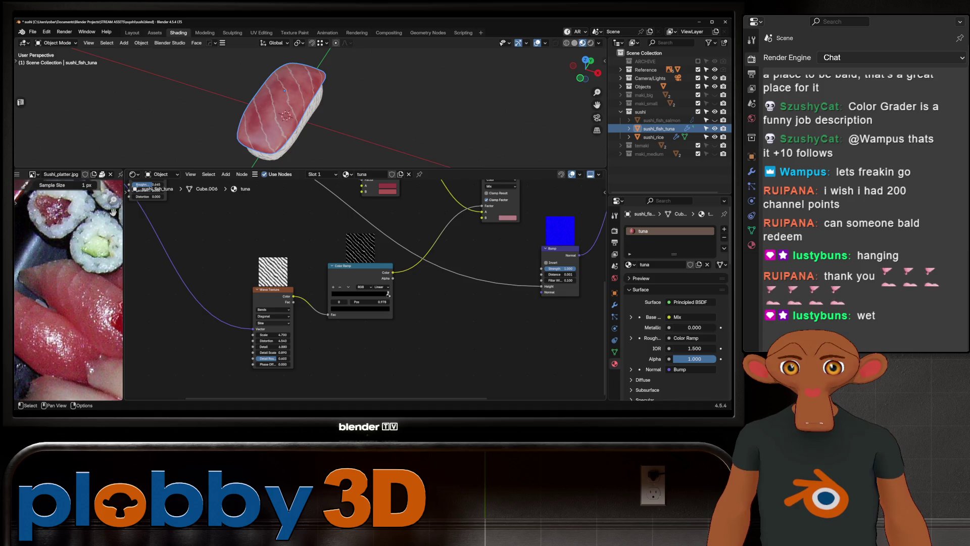
{"action": "left_click", "coordinate": [273, 310]}
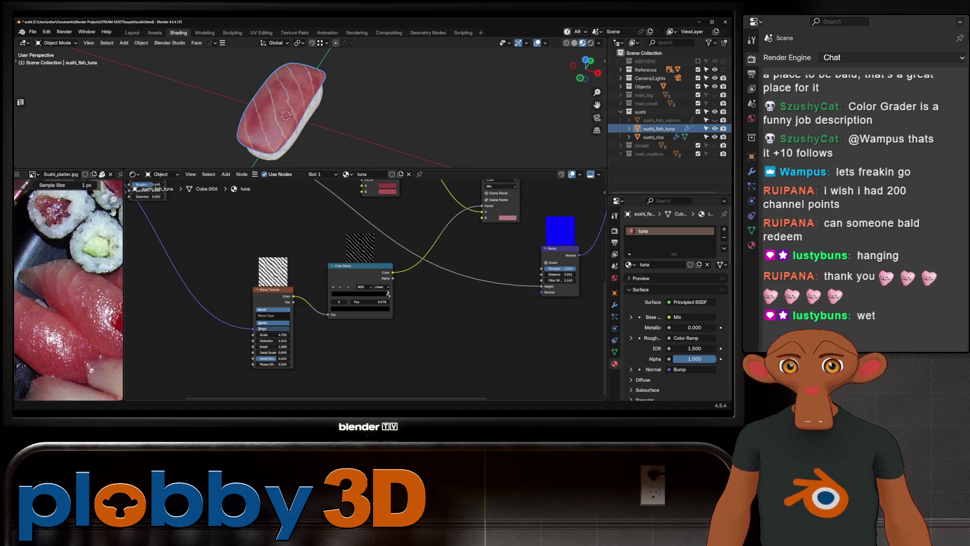
{"action": "left_click", "coordinate": [266, 328]}
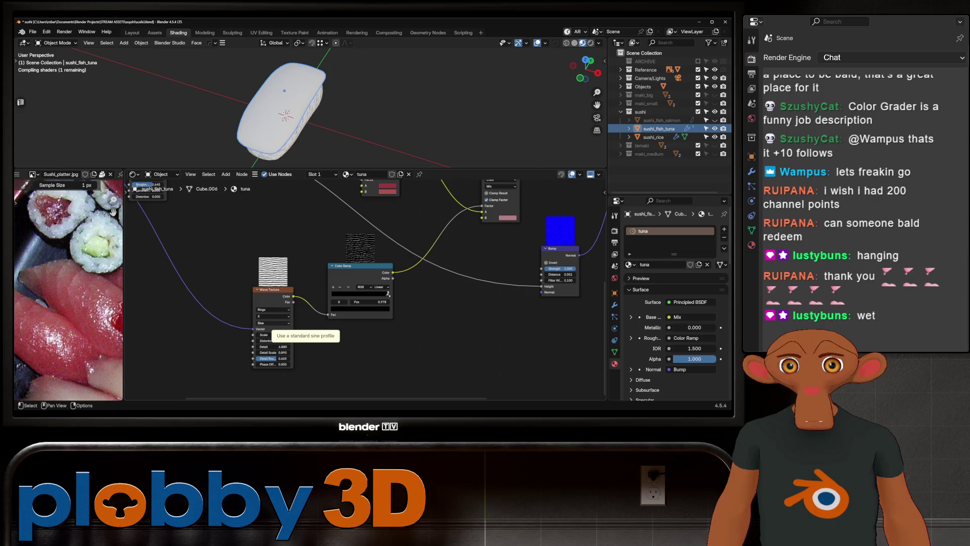
{"action": "mouse_move", "coordinate": [304, 114]}
{"action": "middle_mouse_down"}
{"action": "mouse_move", "coordinate": [334, 114]}
{"action": "mouse_move", "coordinate": [326, 106]}
{"action": "middle_mouse_up"}
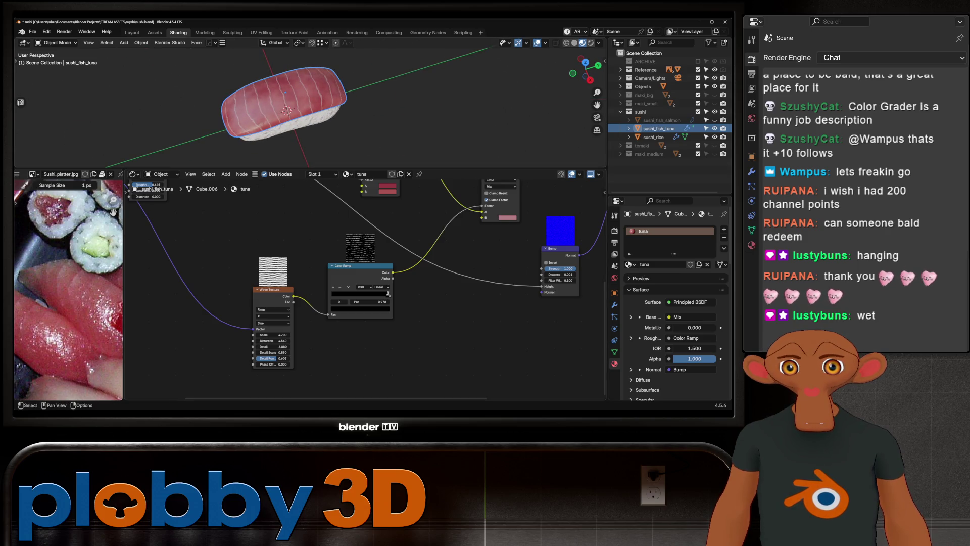
{"action": "left_click_drag", "start_coordinate": [273, 340], "coordinate": [277, 340]}
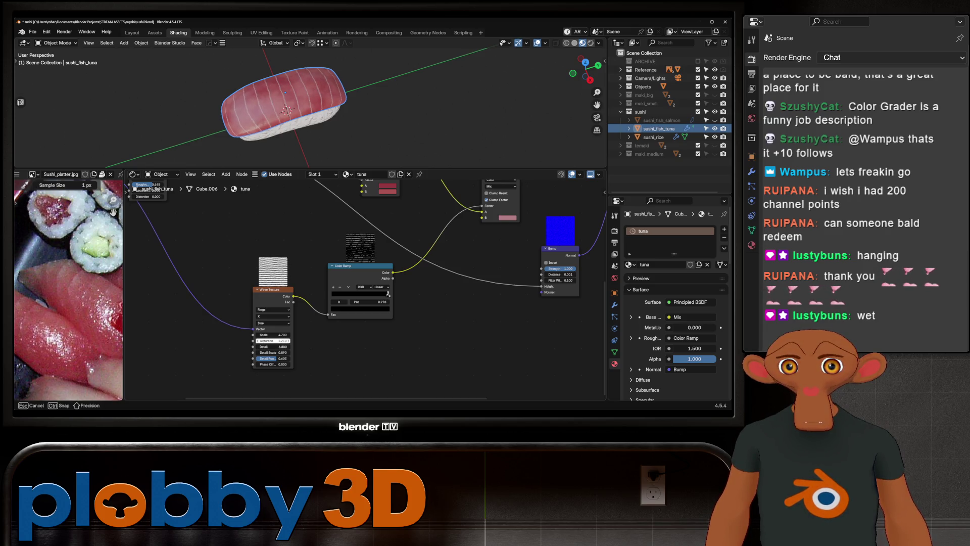
{"action": "mouse_move", "coordinate": [274, 352]}
{"action": "left_mouse_down"}
{"action": "mouse_move", "coordinate": [251, 353]}
{"action": "mouse_move", "coordinate": [273, 353]}
{"action": "left_mouse_up"}
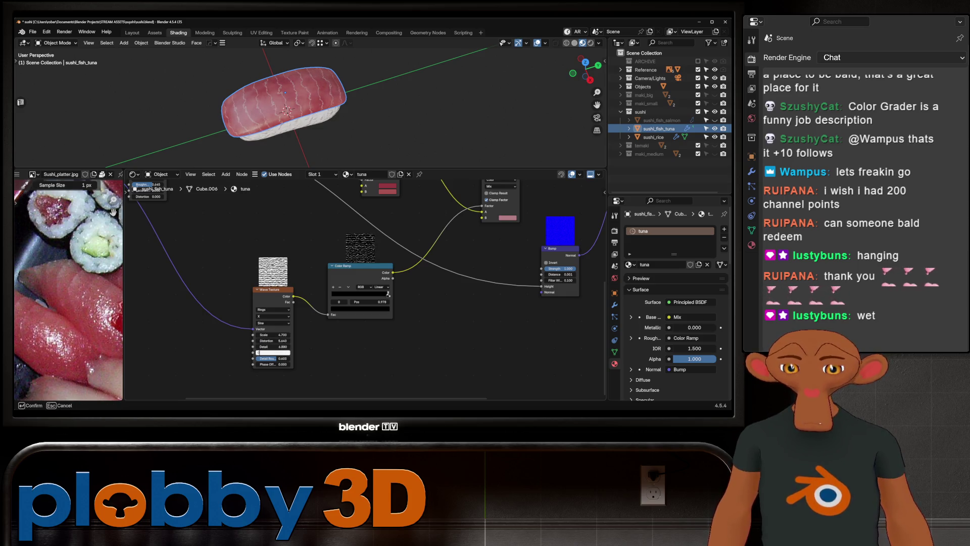
{"action": "left_click", "coordinate": [273, 352]}
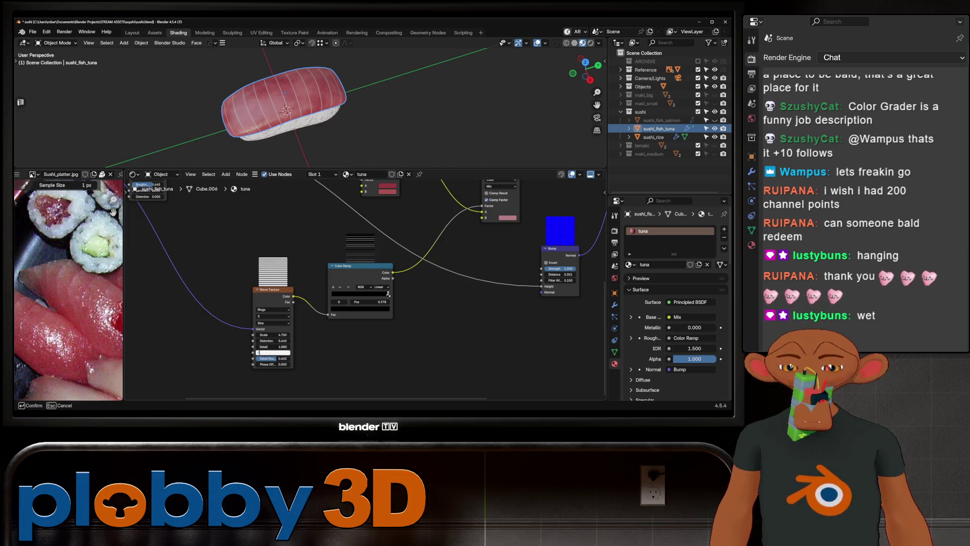
{"action": "type", "text": "0.01"}
{"action": "key", "text": "Return"}
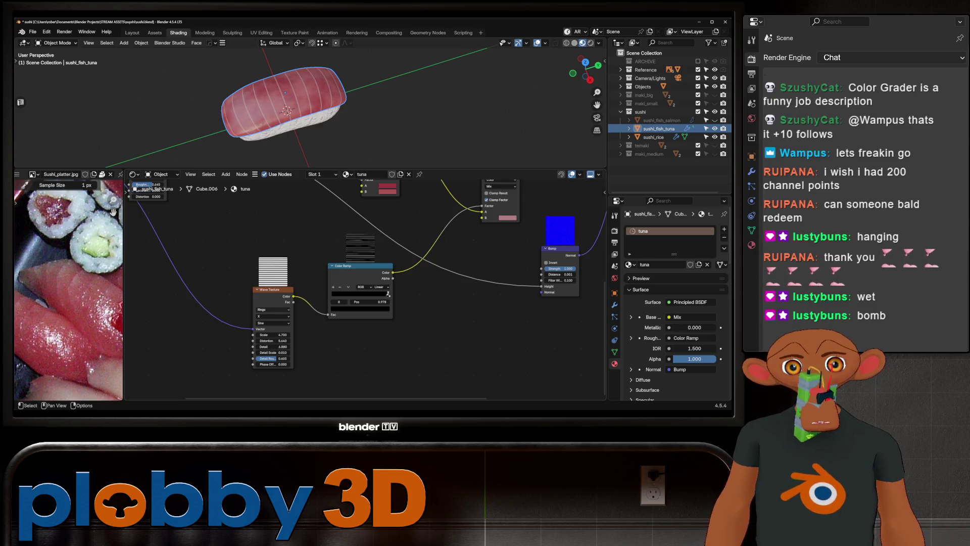
- Try Detail Scale 0.1 then 0.200 and retune Detail Roughness and Distortion
{"action": "left_click", "coordinate": [273, 353]}
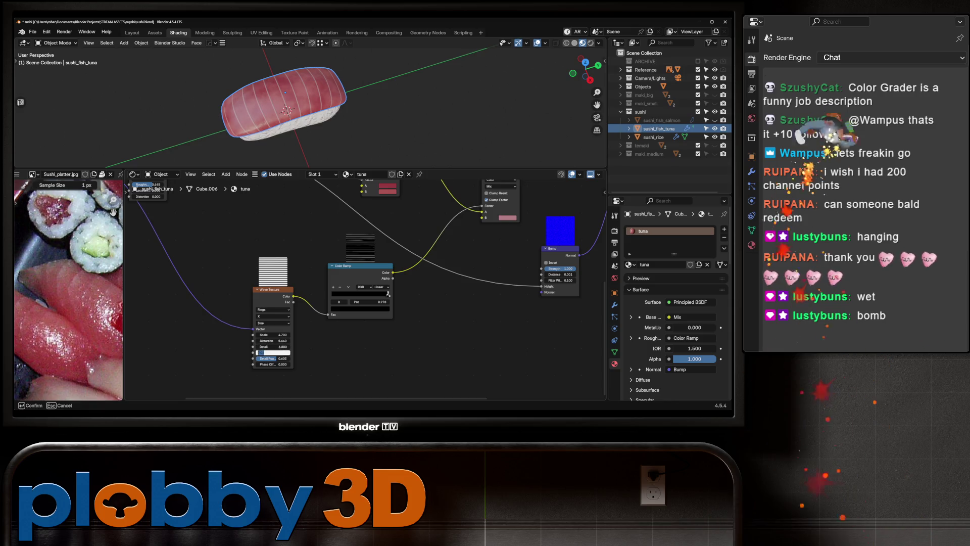
{"action": "key", "text": "Return"}
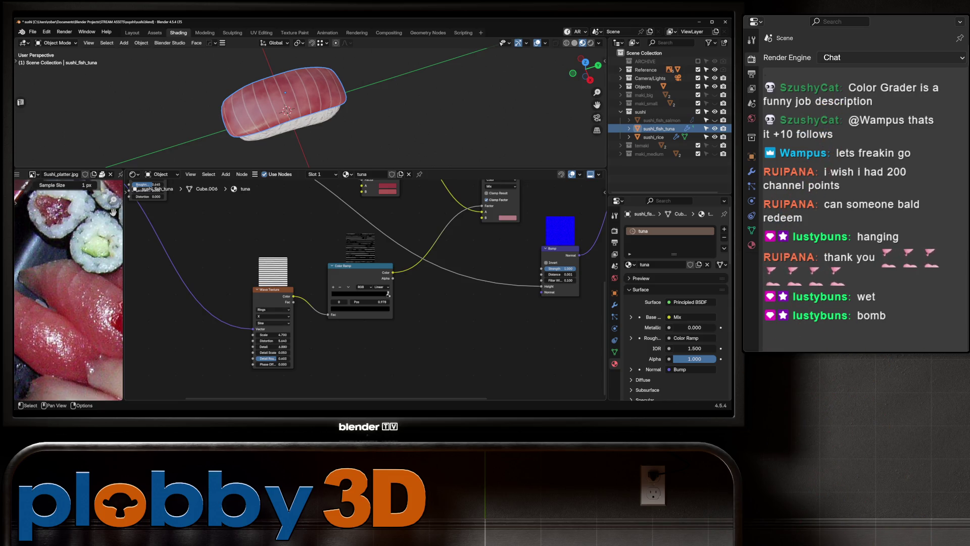
{"action": "left_click", "coordinate": [273, 352]}
{"action": "type", "text": "0.1"}
{"action": "key", "text": "Return"}
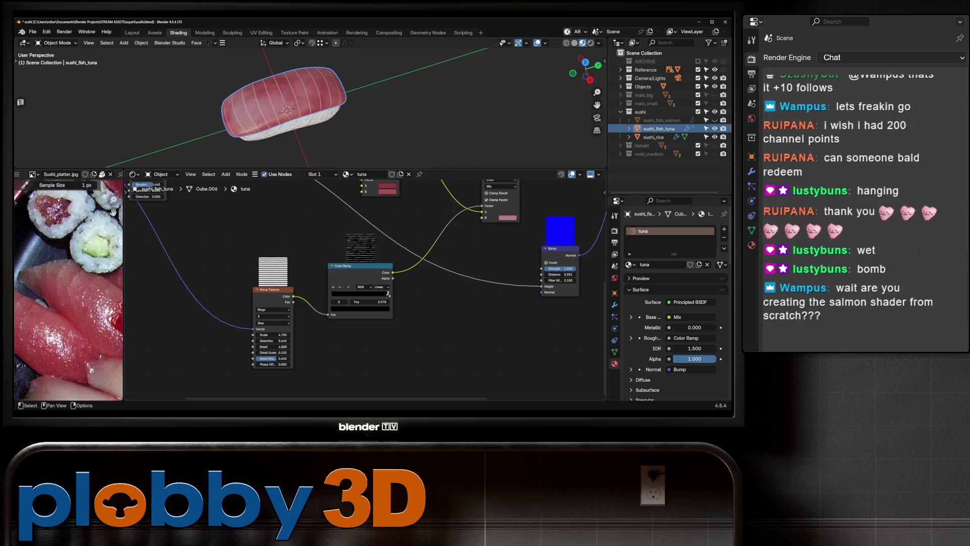
{"action": "left_click", "coordinate": [272, 353]}
{"action": "key", "text": "Return"}
{"action": "left_click_drag", "start_coordinate": [272, 358], "coordinate": [274, 358]}
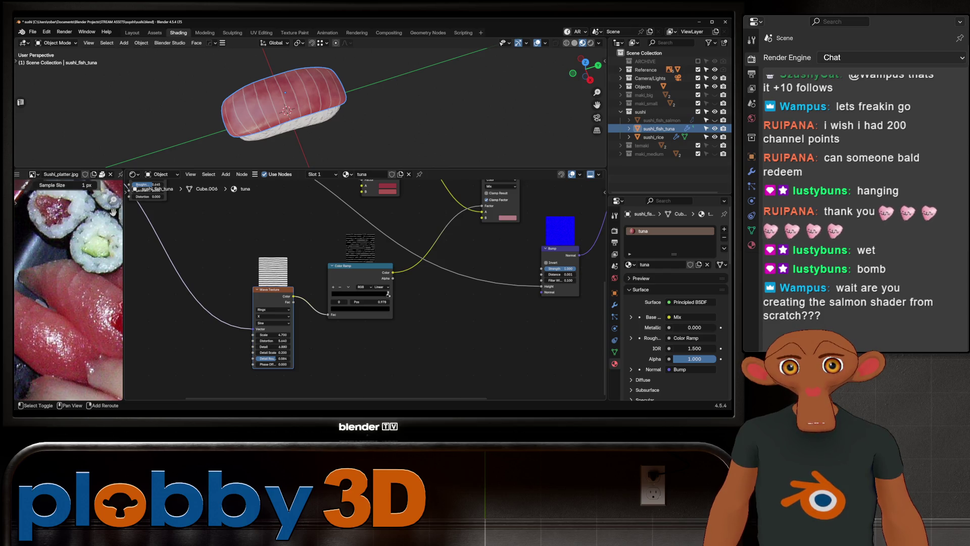
{"action": "left_click_drag", "start_coordinate": [273, 341], "coordinate": [278, 341]}
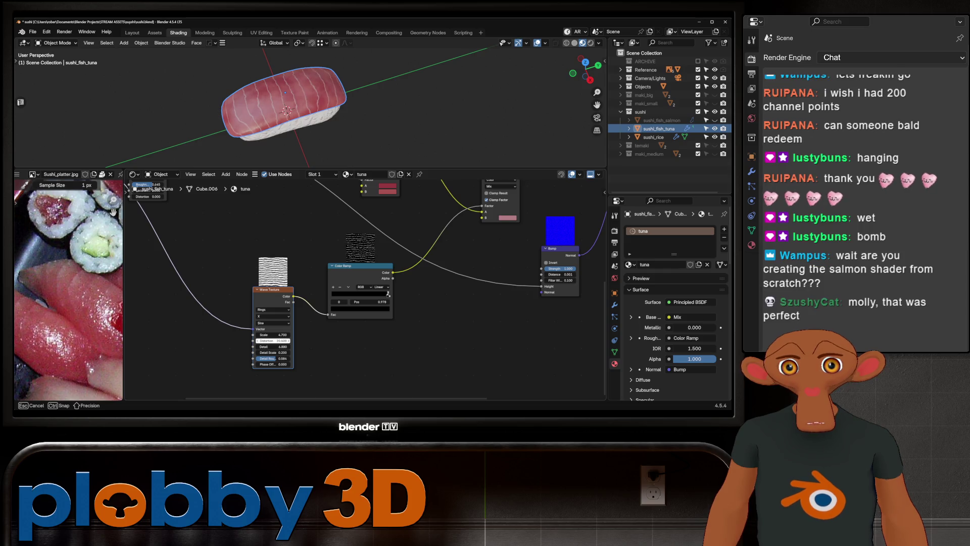
{"action": "left_click_drag", "start_coordinate": [277, 340], "coordinate": [279, 341]}
- Return the wave to Bands and try X and other band directions, then check the profile choices
{"action": "left_click", "coordinate": [274, 310]}
{"action": "left_click", "coordinate": [273, 322]}
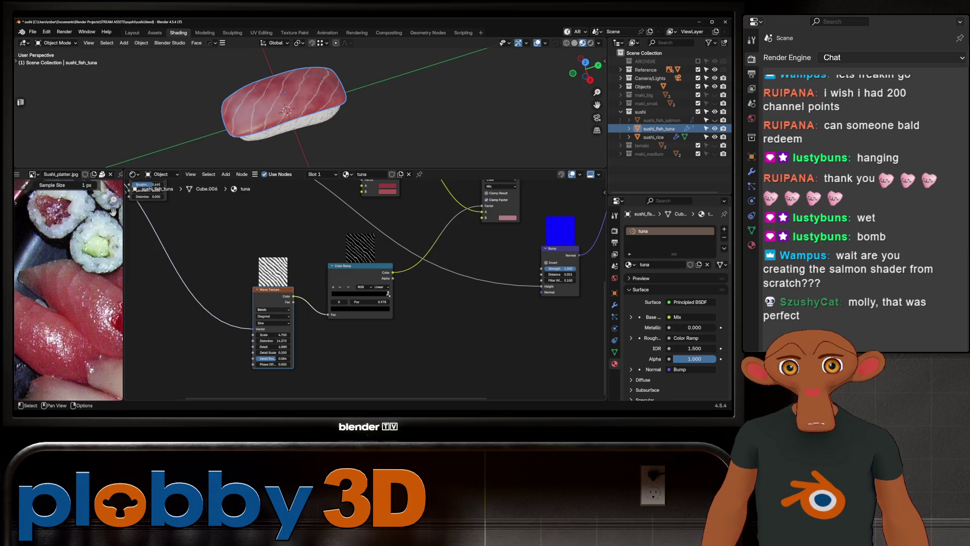
{"action": "left_click", "coordinate": [273, 316]}
{"action": "left_click", "coordinate": [270, 329]}
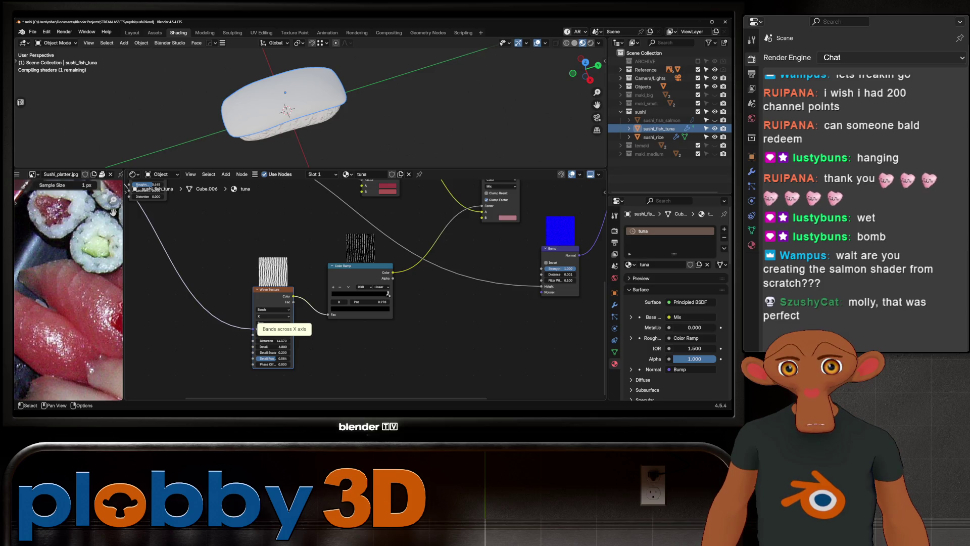
{"action": "left_click", "coordinate": [273, 316]}
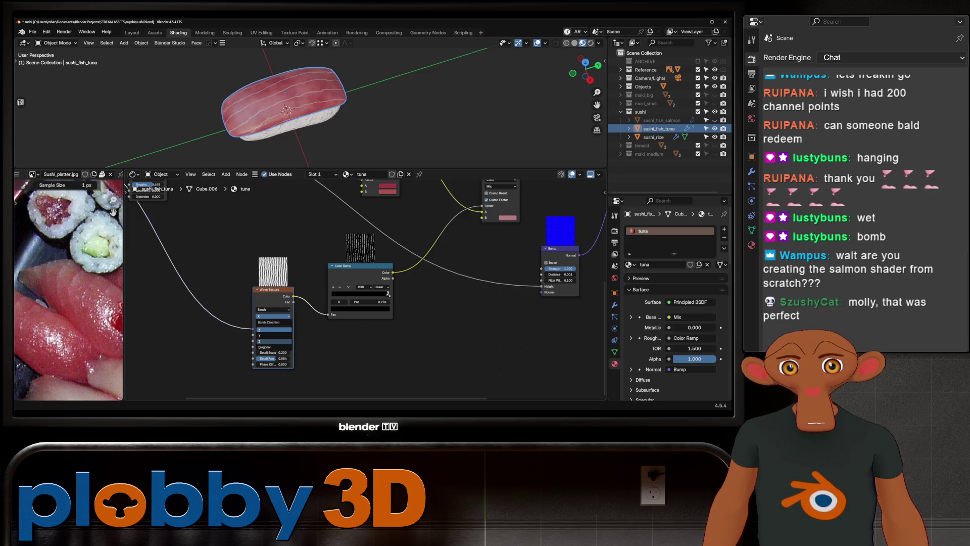
{"action": "left_click", "coordinate": [265, 341]}
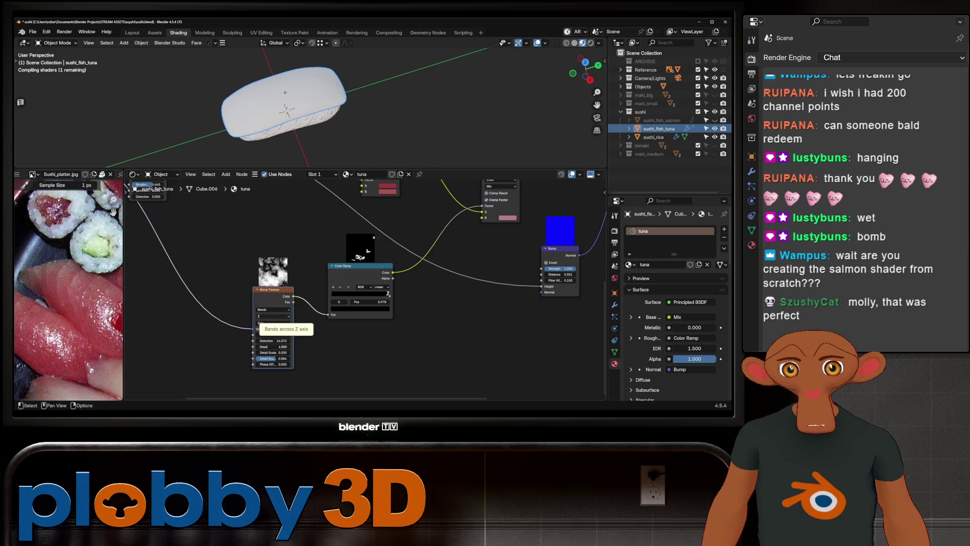
{"action": "left_click", "coordinate": [269, 316]}
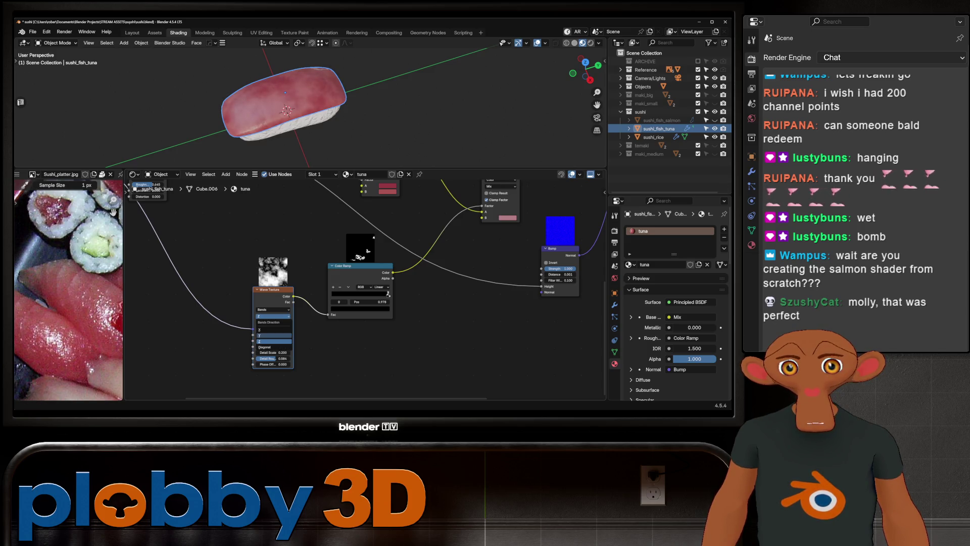
{"action": "left_click", "coordinate": [265, 334]}
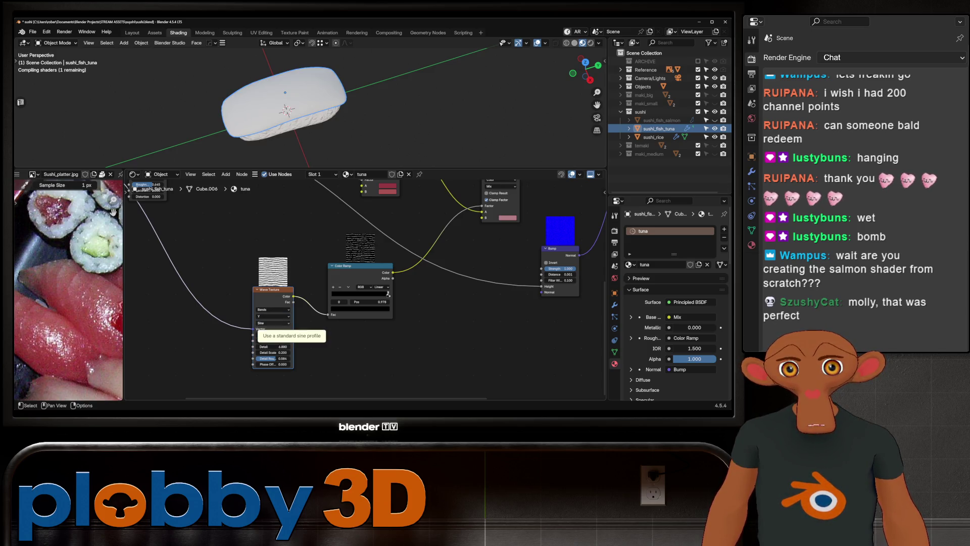
{"action": "left_click", "coordinate": [265, 324]}
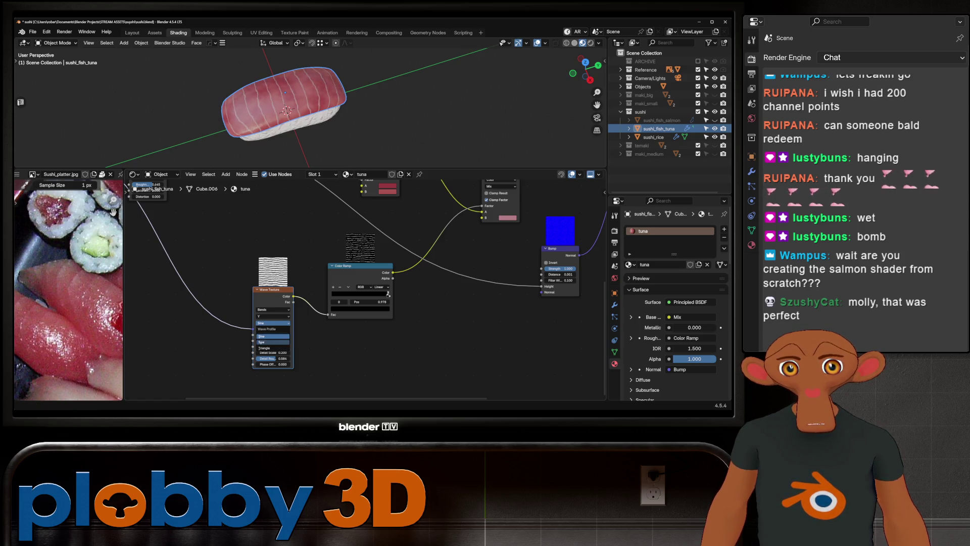
{"action": "scroll", "coordinate": [357, 356], "scroll_direction": "down", "scroll_amount": 2}
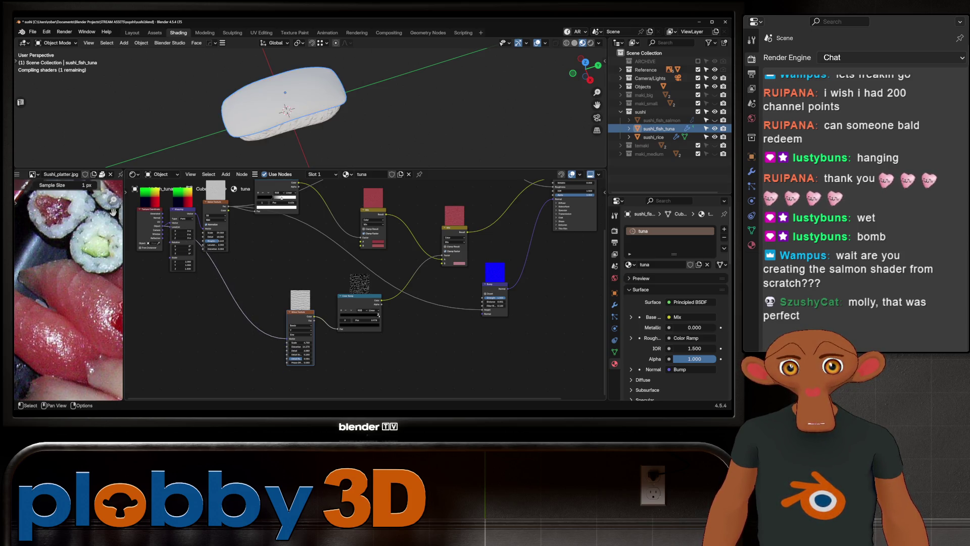
- Apply a new band direction and wave scale to the tuna stripes and view the nigiri end-on
{"action": "left_click", "coordinate": [302, 329]}
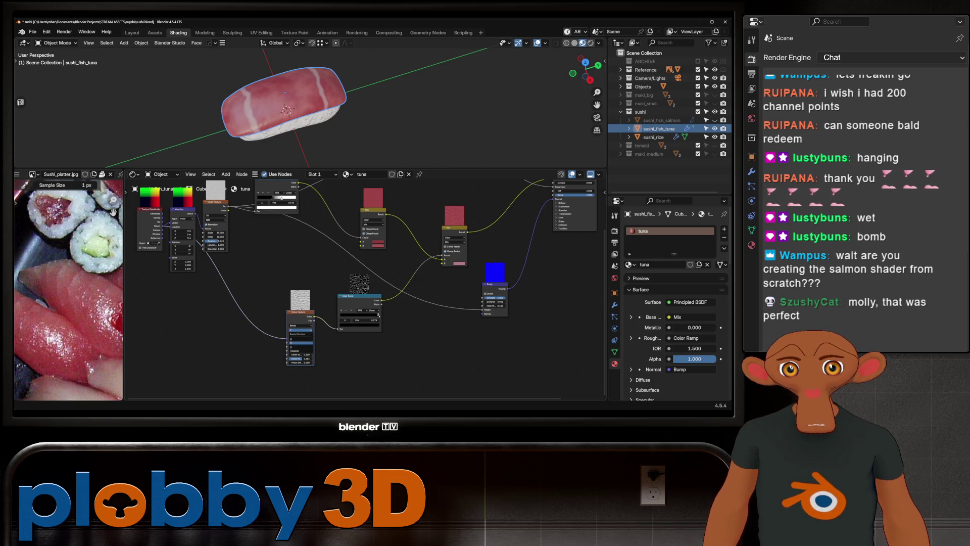
{"action": "left_click", "coordinate": [302, 343]}
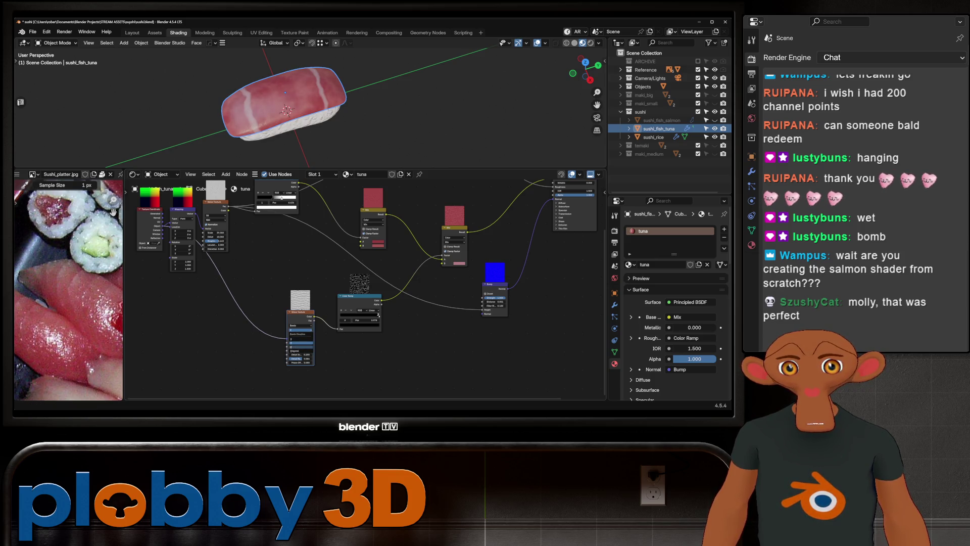
{"action": "left_click", "coordinate": [301, 338]}
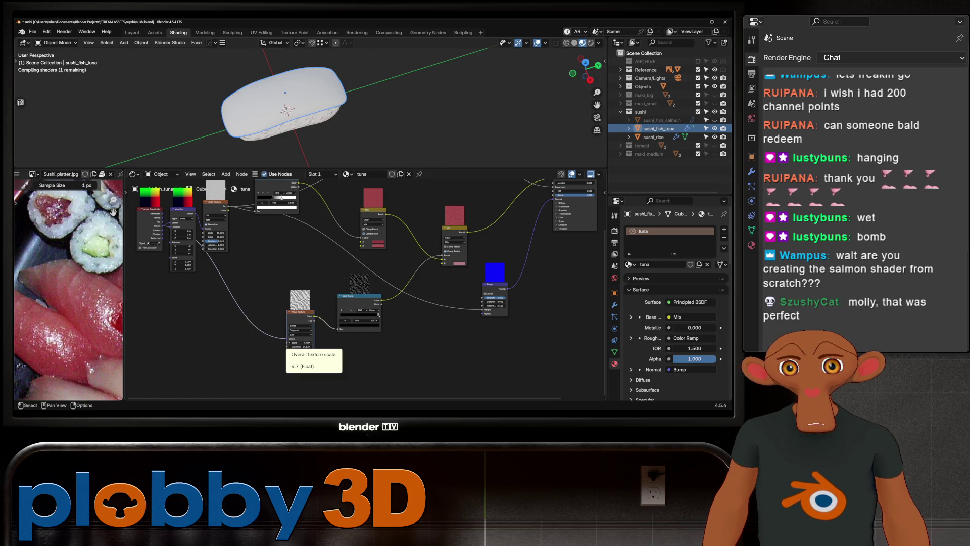
{"action": "left_click_drag", "start_coordinate": [301, 341], "coordinate": [334, 341]}
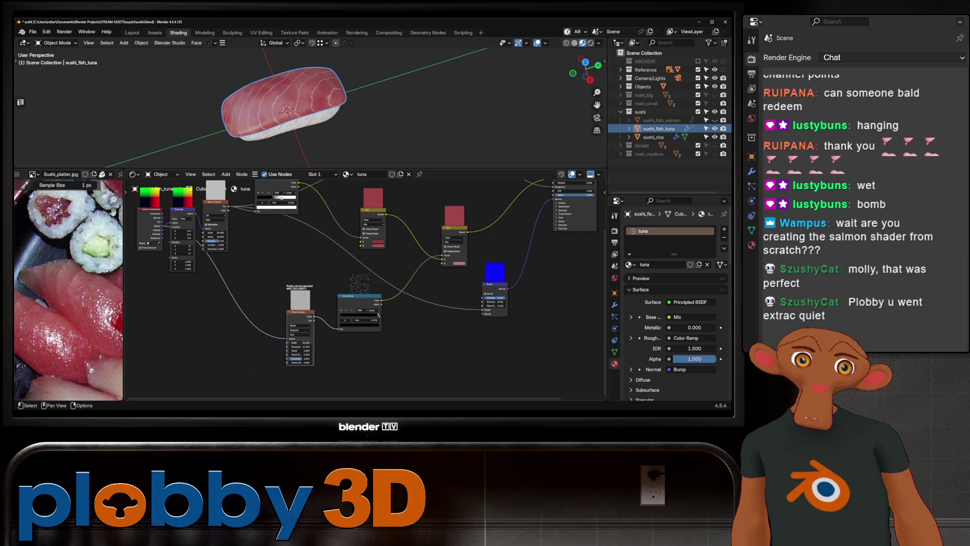
{"action": "mouse_move", "coordinate": [342, 114]}
{"action": "middle_mouse_down"}
{"action": "mouse_move", "coordinate": [394, 114]}
{"action": "mouse_move", "coordinate": [356, 114]}
{"action": "middle_mouse_up"}
{"action": "scroll", "coordinate": [356, 114], "scroll_direction": "up", "scroll_amount": 5}
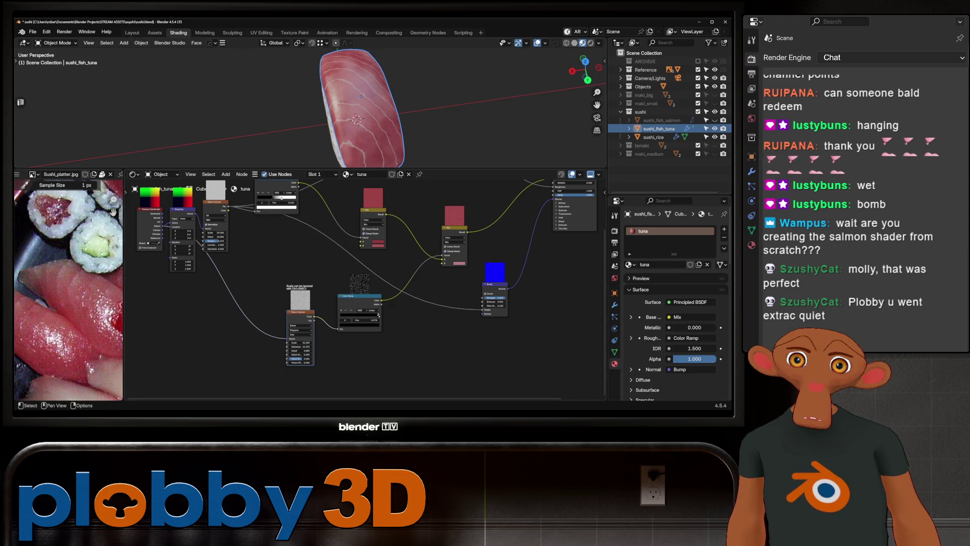
- Move the tuna color ramp's white stop left to Pos 0.966 and check it from the side
{"action": "middle_click_drag", "start_coordinate": [364, 250], "coordinate": [363, 292]}
{"action": "scroll", "coordinate": [377, 356], "scroll_direction": "up", "scroll_amount": 1}
{"action": "scroll", "coordinate": [375, 353], "scroll_direction": "up", "scroll_amount": 1}
{"action": "scroll", "coordinate": [372, 350], "scroll_direction": "up", "scroll_amount": 2}
{"action": "scroll", "coordinate": [367, 344], "scroll_direction": "up", "scroll_amount": 4}
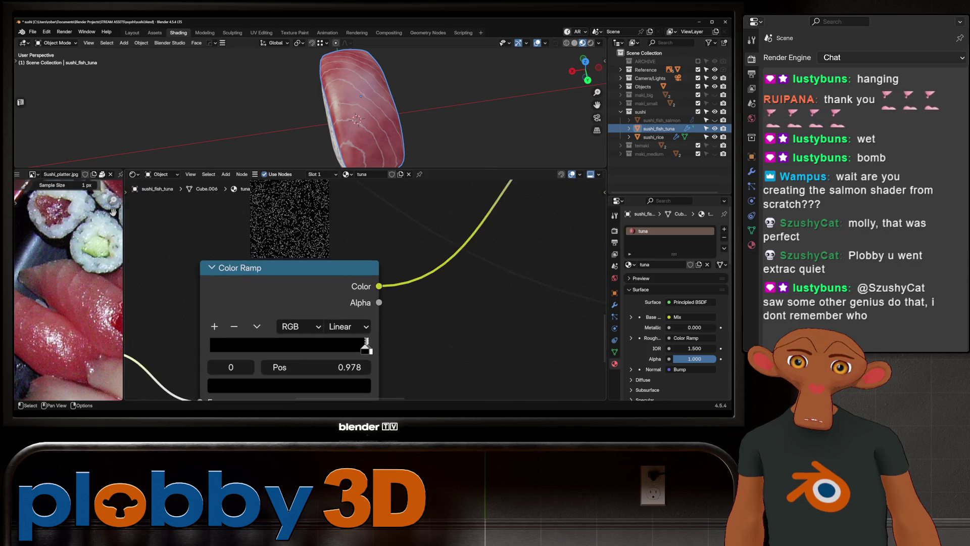
{"action": "scroll", "coordinate": [365, 345], "scroll_direction": "up", "scroll_amount": 1}
{"action": "left_click_drag", "start_coordinate": [366, 346], "coordinate": [365, 346]}
{"action": "middle_click_drag", "start_coordinate": [356, 113], "coordinate": [395, 91]}
{"action": "scroll", "coordinate": [351, 121], "scroll_direction": "down", "scroll_amount": 3}
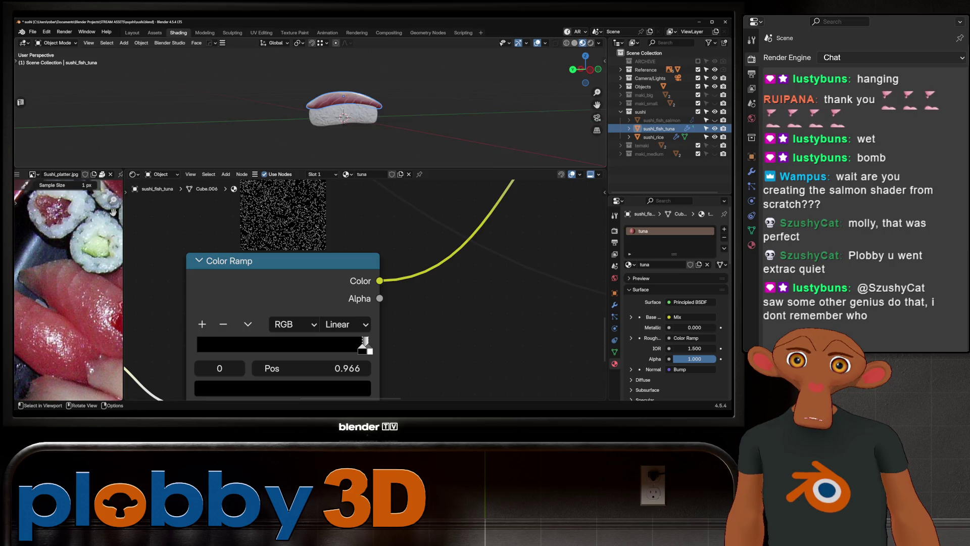
{"action": "middle_click_drag", "start_coordinate": [351, 121], "coordinate": [327, 131]}
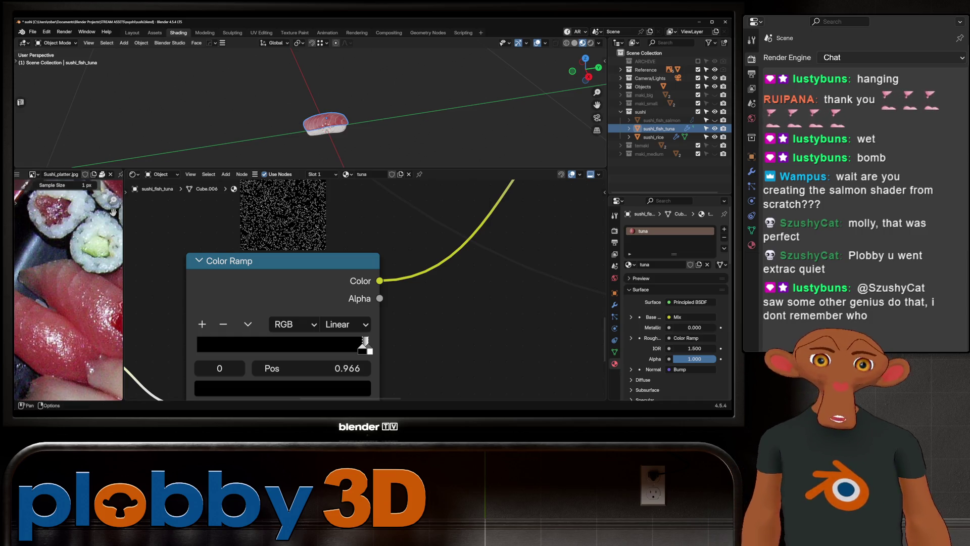
{"action": "scroll", "coordinate": [311, 106], "scroll_direction": "up", "scroll_amount": 4}
- Orbit around the tuna sushi and bring the rest of the node tree into view
{"action": "middle_click_drag", "start_coordinate": [312, 114], "coordinate": [349, 91]}
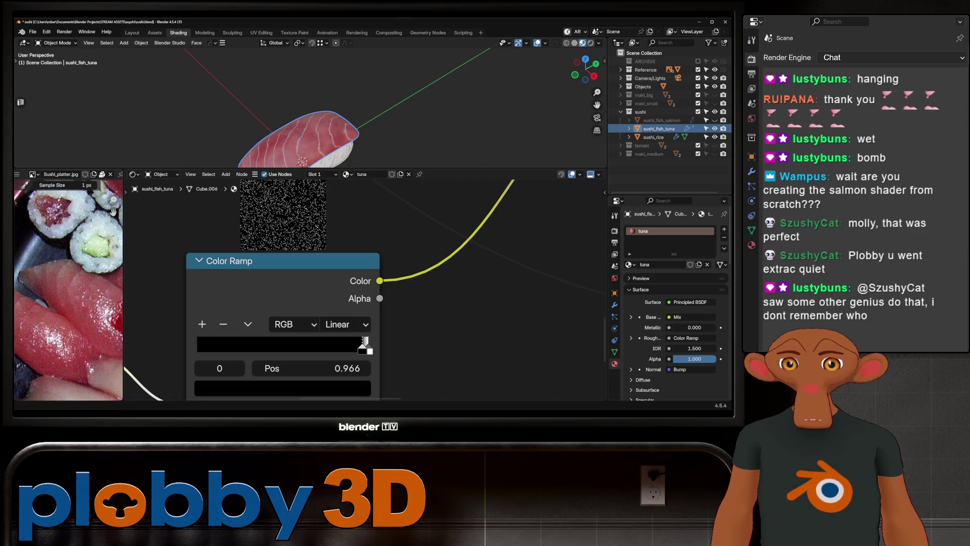
{"action": "mouse_move", "coordinate": [303, 98]}
{"action": "middle_mouse_down"}
{"action": "mouse_move", "coordinate": [292, 102]}
{"action": "mouse_move", "coordinate": [326, 107]}
{"action": "middle_mouse_up"}
{"action": "scroll", "coordinate": [403, 292], "scroll_direction": "down", "scroll_amount": 3}
{"action": "scroll", "coordinate": [402, 293], "scroll_direction": "down", "scroll_amount": 2}
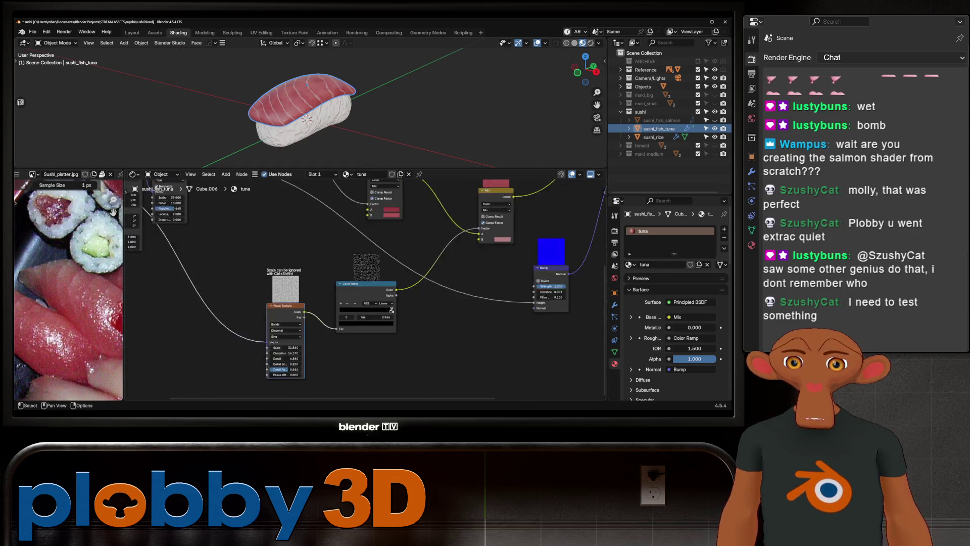
{"action": "middle_click_drag", "start_coordinate": [392, 311], "coordinate": [244, 307]}
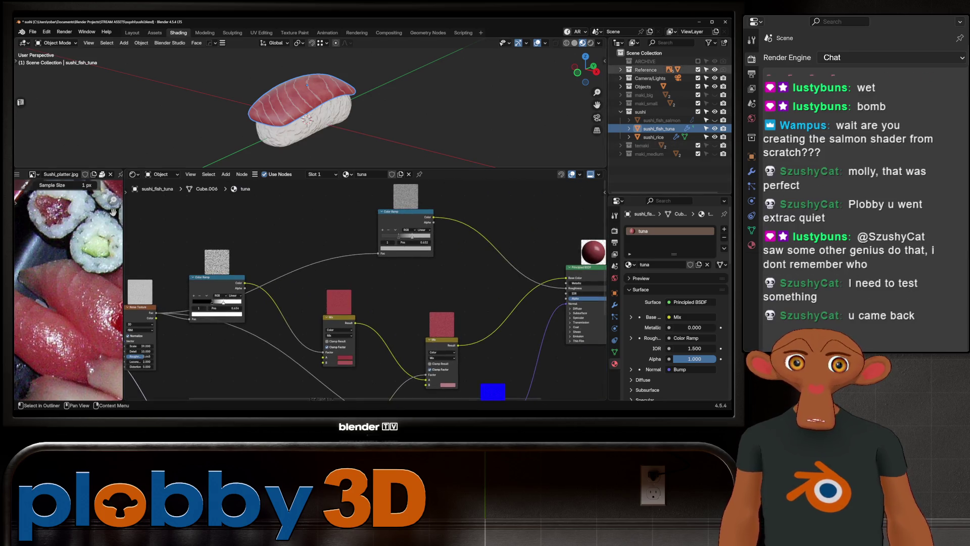
{"action": "mouse_move", "coordinate": [342, 114]}
{"action": "middle_mouse_down"}
{"action": "mouse_move", "coordinate": [326, 107]}
{"action": "mouse_move", "coordinate": [334, 113]}
{"action": "middle_mouse_up"}
- Switch to sushi_fish_salmon and duplicate its Bump node to start a second bump layer
{"action": "left_click", "coordinate": [326, 99]}
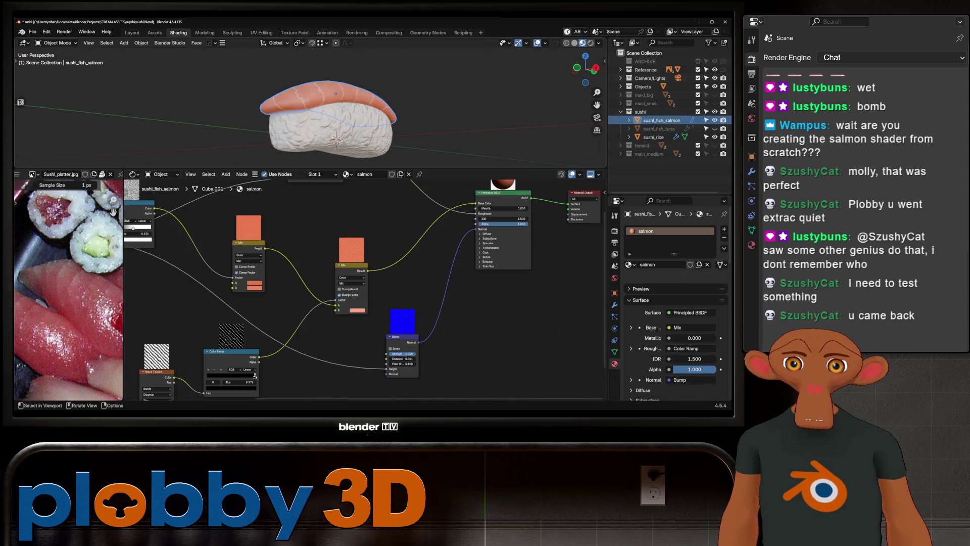
{"action": "scroll", "coordinate": [364, 288], "scroll_direction": "down", "scroll_amount": 3}
{"action": "middle_click_drag", "start_coordinate": [364, 288], "coordinate": [467, 254]}
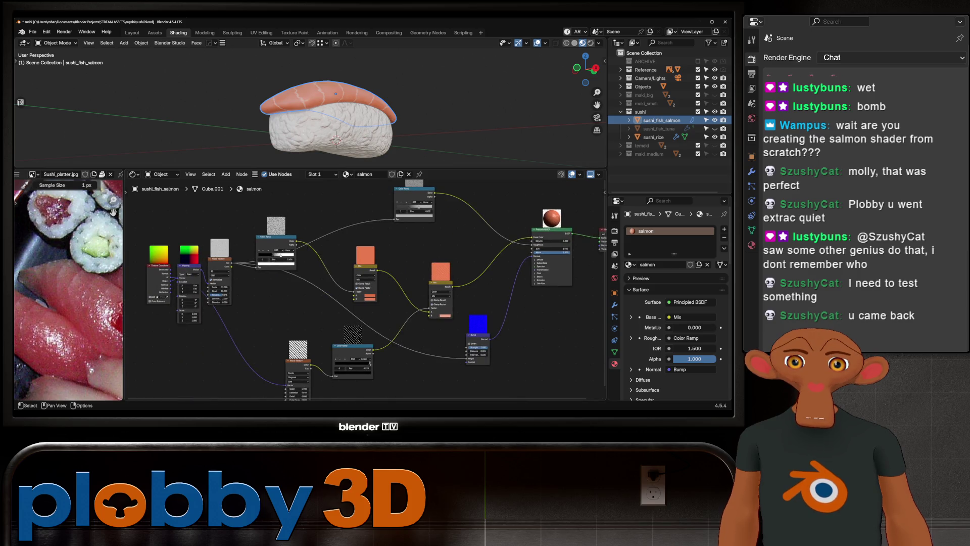
{"action": "scroll", "coordinate": [424, 281], "scroll_direction": "up", "scroll_amount": 1}
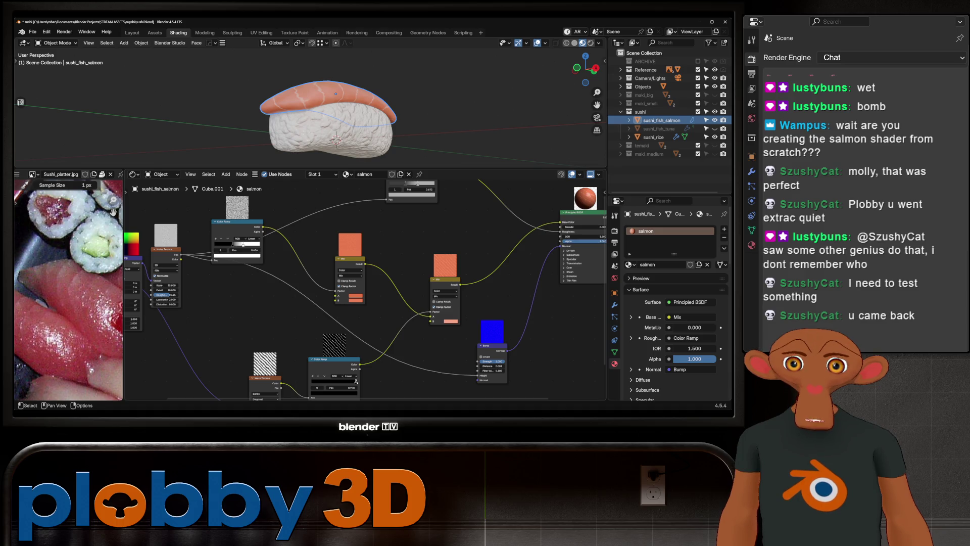
{"action": "scroll", "coordinate": [333, 113], "scroll_direction": "up", "scroll_amount": 3}
{"action": "middle_click_drag", "start_coordinate": [333, 114], "coordinate": [349, 103]}
{"action": "middle_click_drag", "start_coordinate": [365, 303], "coordinate": [290, 262]}
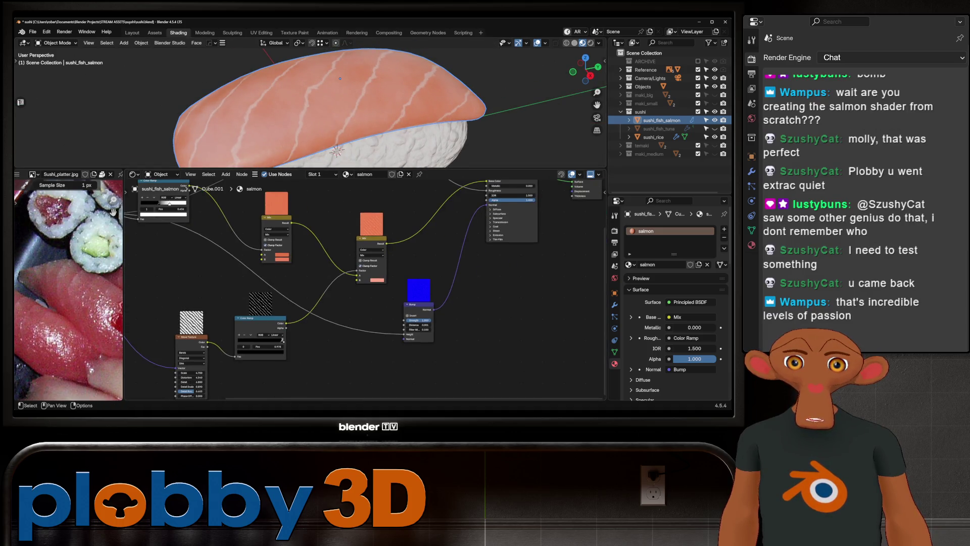
{"action": "left_click", "coordinate": [418, 305]}
{"action": "left_click_drag", "start_coordinate": [419, 304], "coordinate": [373, 312]}
{"action": "key", "text": "shift+d"}
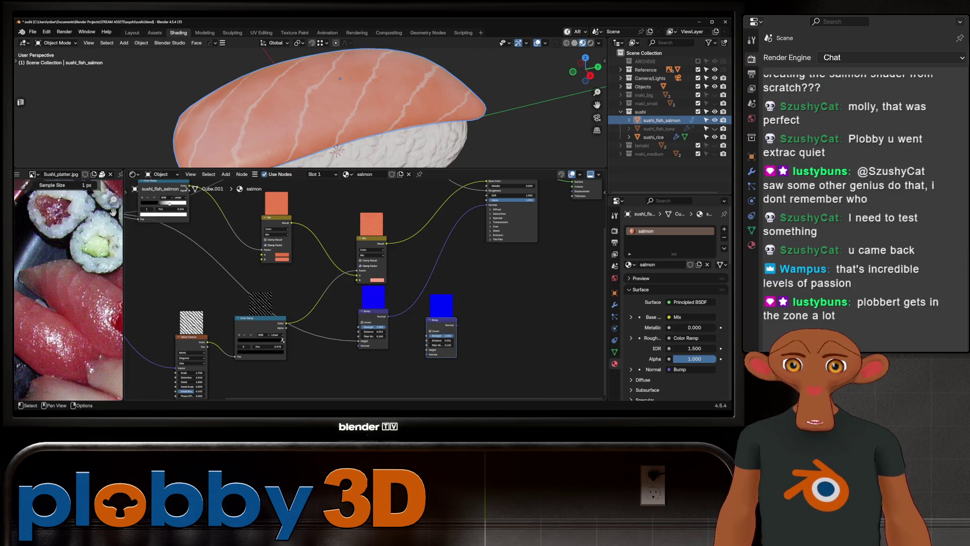
- Feed the Wave Texture into the new Bump's Height, chain it into the BSDF Normal and tweak its Distance
{"action": "left_click_drag", "start_coordinate": [208, 341], "coordinate": [427, 350]}
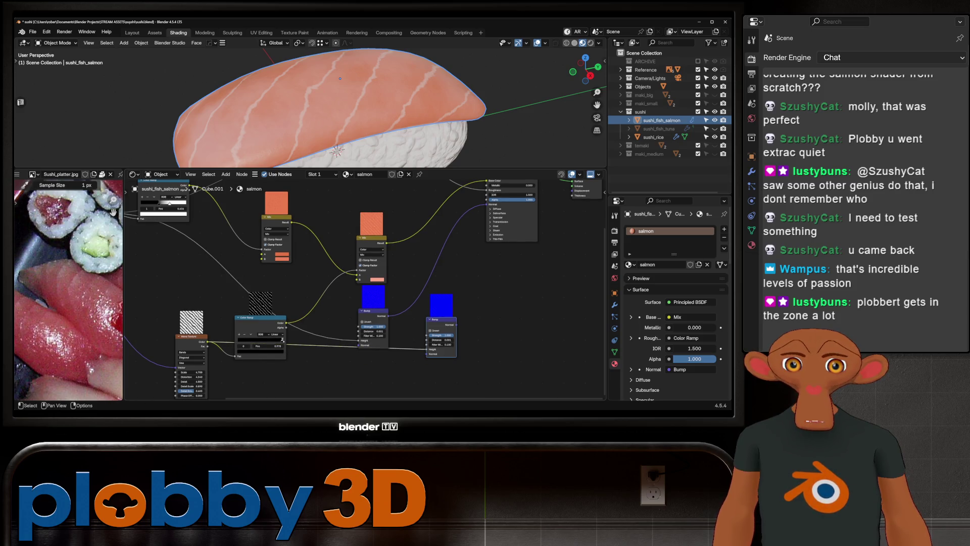
{"action": "left_click_drag", "start_coordinate": [442, 319], "coordinate": [425, 292]}
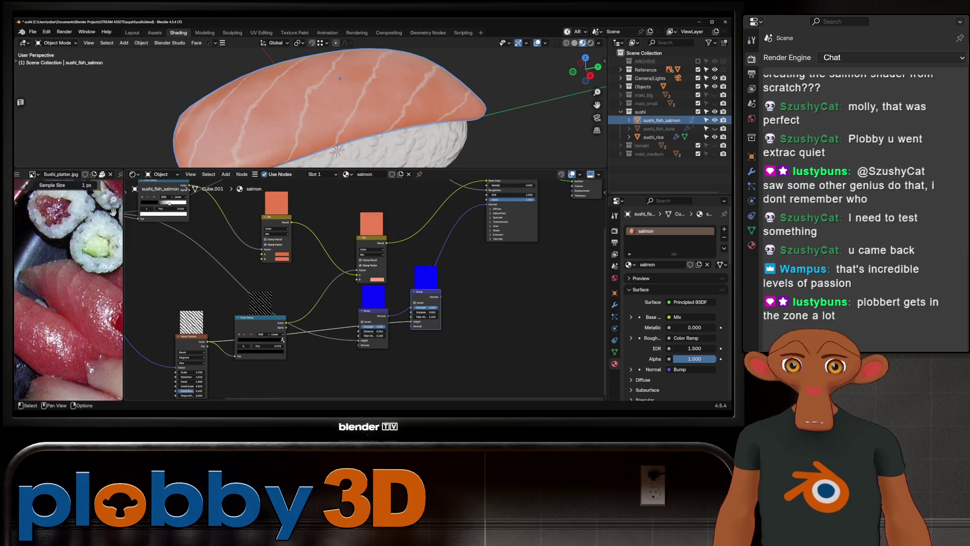
{"action": "middle_click_drag", "start_coordinate": [283, 337], "coordinate": [268, 379]}
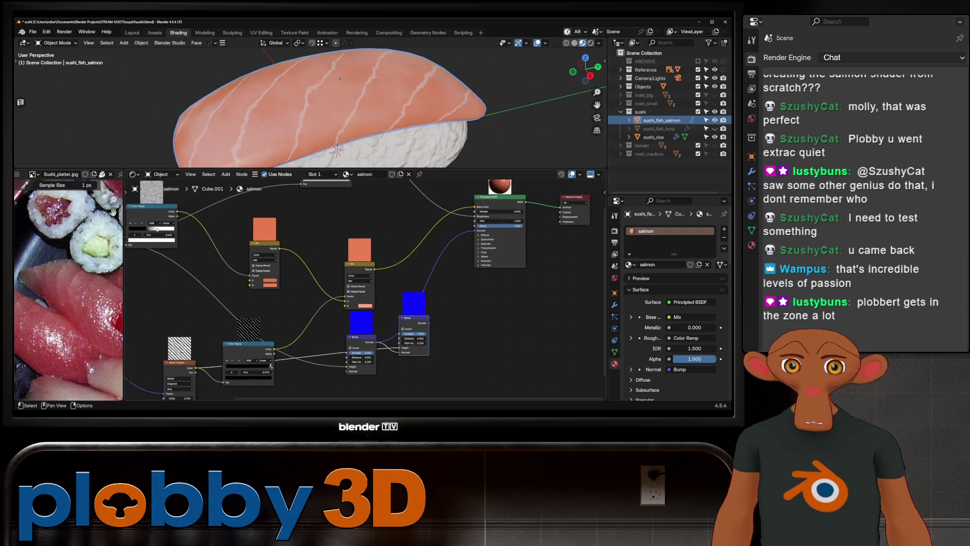
{"action": "left_click_drag", "start_coordinate": [426, 337], "coordinate": [470, 245]}
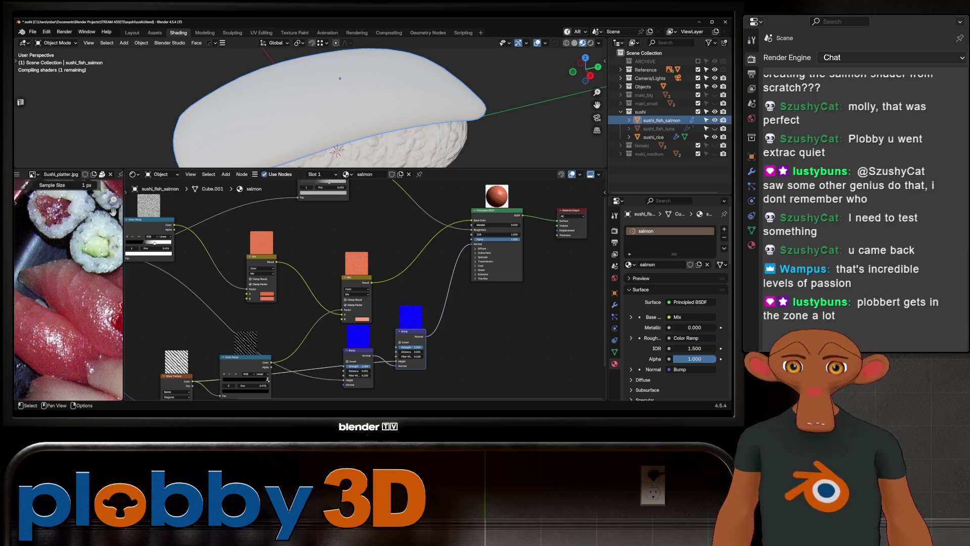
{"action": "middle_click_drag", "start_coordinate": [341, 114], "coordinate": [357, 107]}
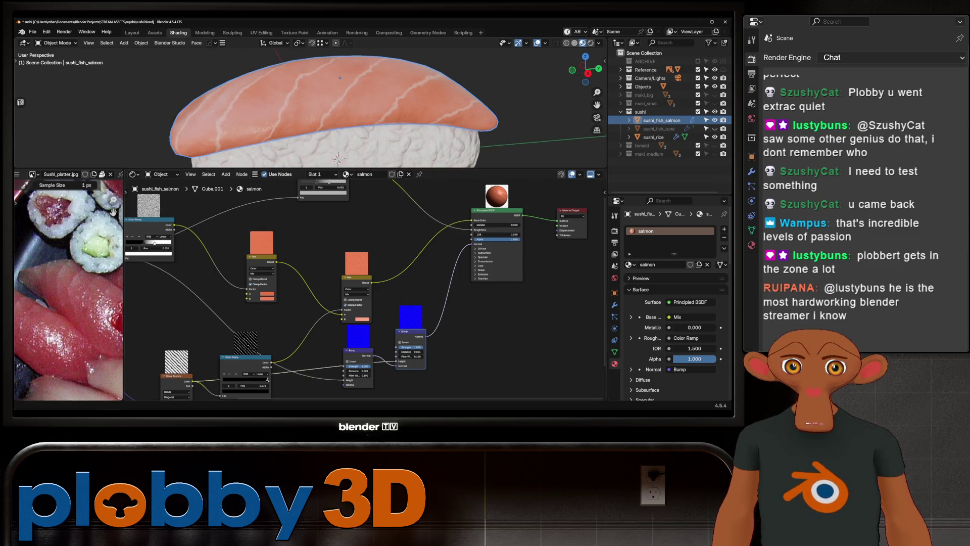
{"action": "scroll", "coordinate": [455, 356], "scroll_direction": "up", "scroll_amount": 1}
{"action": "mouse_move", "coordinate": [400, 347]}
{"action": "left_mouse_down"}
{"action": "mouse_move", "coordinate": [413, 347]}
{"action": "mouse_move", "coordinate": [395, 347]}
{"action": "left_mouse_up"}
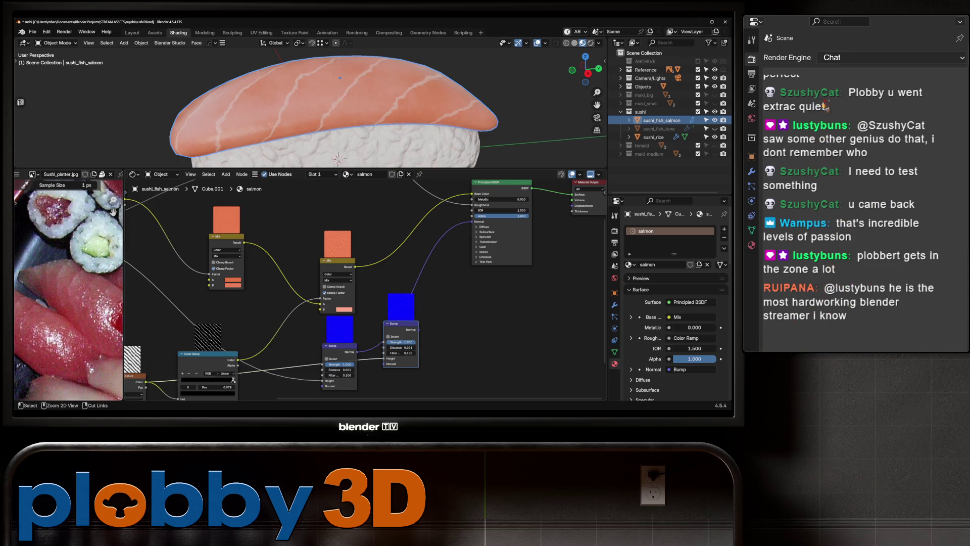
{"action": "scroll", "coordinate": [329, 285], "scroll_direction": "down", "scroll_amount": 2}
- Reroute the color ramp and first Bump's normal through the second Bump, then duplicate the stripe Color Ramp below the noise node
{"action": "left_click_drag", "start_coordinate": [263, 340], "coordinate": [386, 346]}
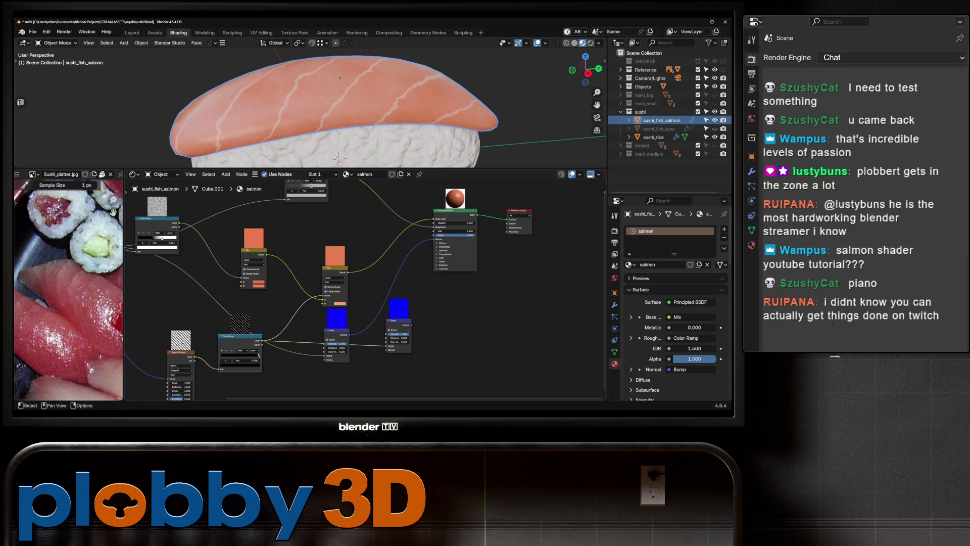
{"action": "left_click_drag", "start_coordinate": [349, 334], "coordinate": [432, 243]}
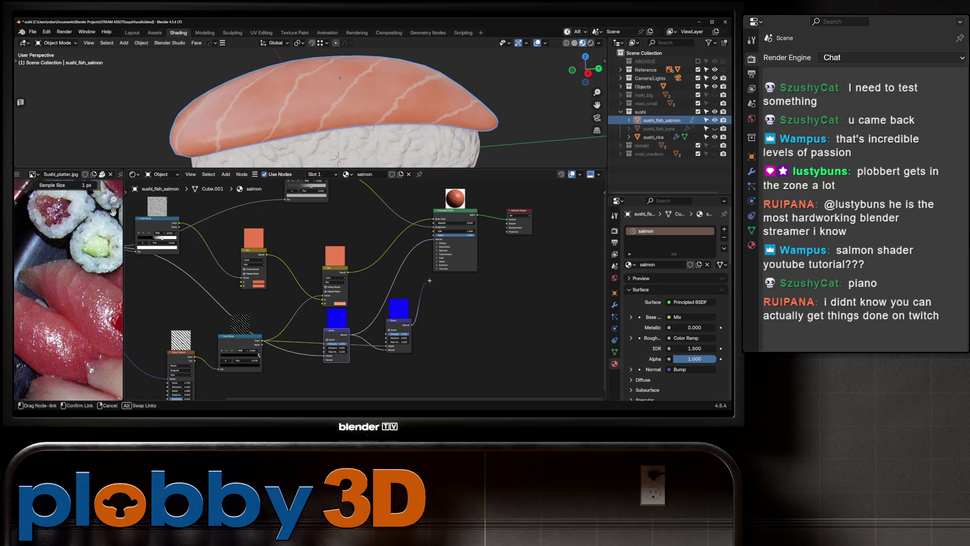
{"action": "left_click_drag", "start_coordinate": [388, 342], "coordinate": [390, 341]}
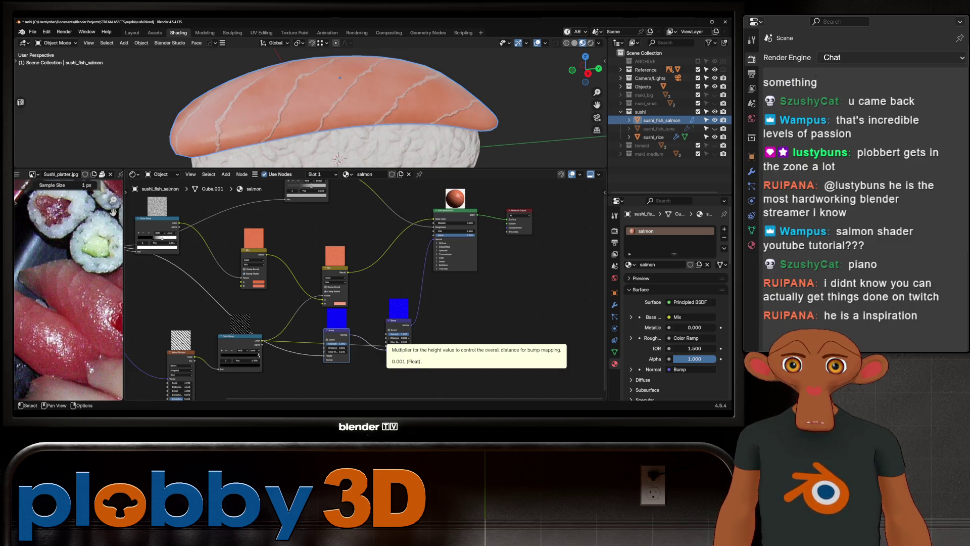
{"action": "mouse_move", "coordinate": [341, 114]}
{"action": "middle_mouse_down"}
{"action": "mouse_move", "coordinate": [326, 91]}
{"action": "mouse_move", "coordinate": [342, 72]}
{"action": "mouse_move", "coordinate": [334, 65]}
{"action": "middle_mouse_up"}
{"action": "scroll", "coordinate": [341, 72], "scroll_direction": "up", "scroll_amount": 2}
{"action": "scroll", "coordinate": [345, 65], "scroll_direction": "up", "scroll_amount": 2}
{"action": "scroll", "coordinate": [347, 57], "scroll_direction": "up", "scroll_amount": 2}
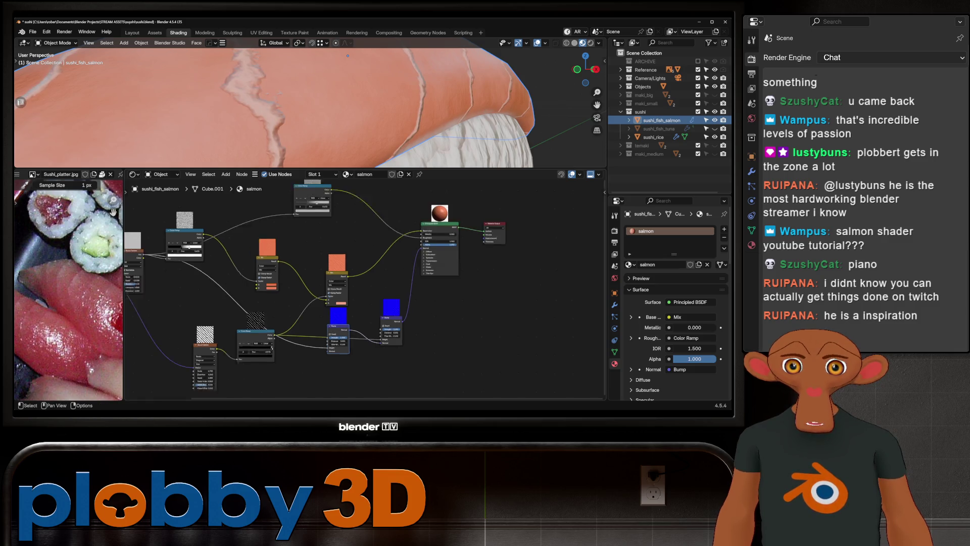
{"action": "middle_click_drag", "start_coordinate": [341, 304], "coordinate": [337, 273]}
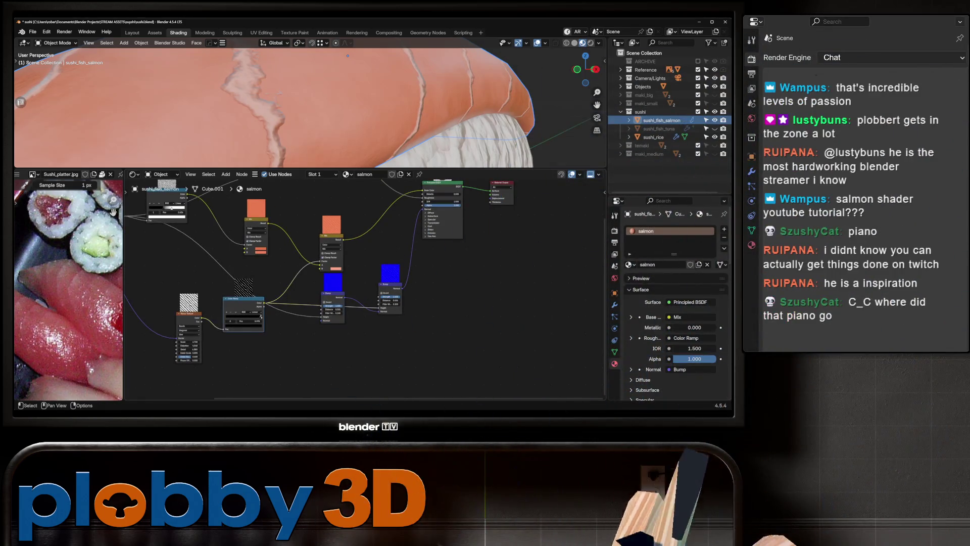
{"action": "key", "text": "shift+d"}
{"action": "left_click", "coordinate": [277, 345]}
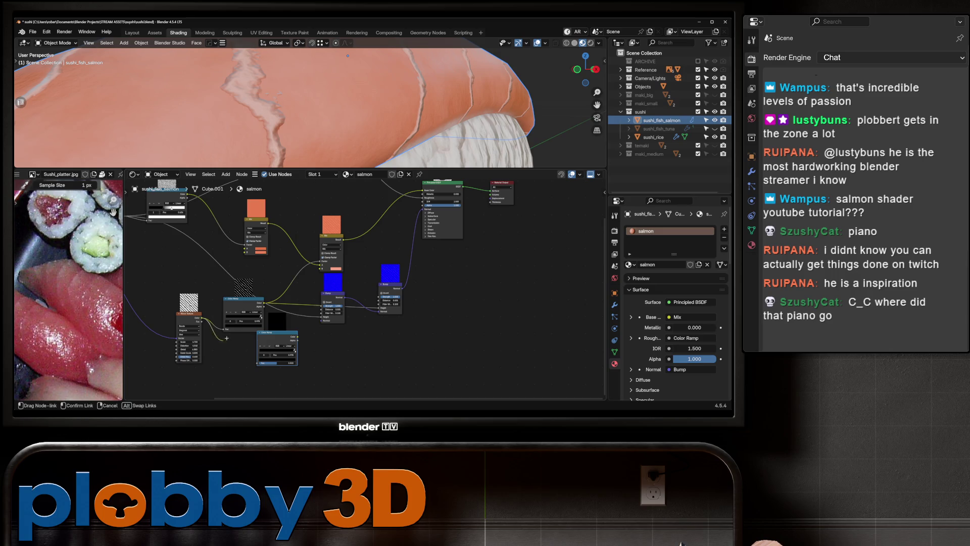
- Link the lower Color Ramp in, nudge its stop slightly and set its interpolation to B-Spline
{"action": "right_click", "coordinate": [228, 319]}
{"action": "key", "text": "Escape"}
{"action": "mouse_move", "coordinate": [202, 318]}
{"action": "left_mouse_down"}
{"action": "mouse_move", "coordinate": [262, 364]}
{"action": "mouse_move", "coordinate": [260, 352]}
{"action": "left_mouse_up"}
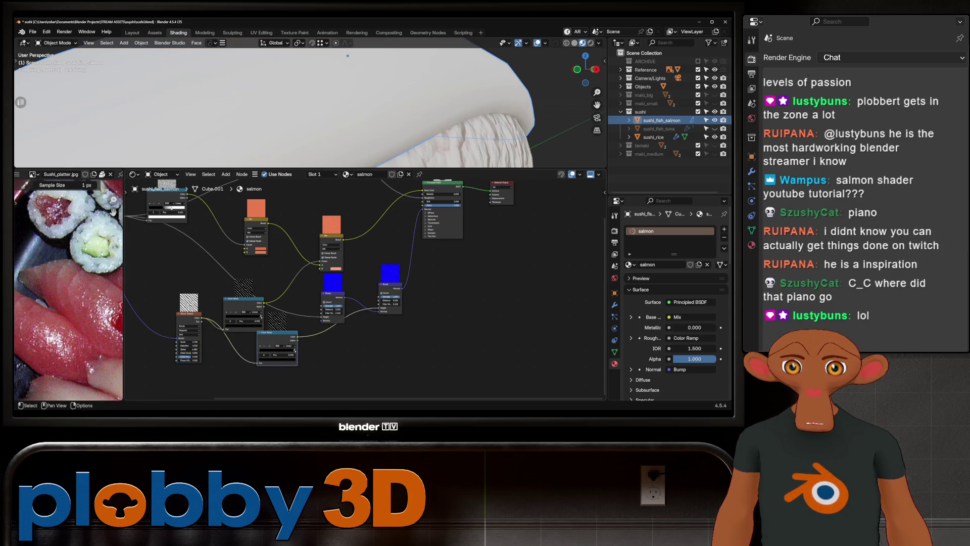
{"action": "scroll", "coordinate": [289, 350], "scroll_direction": "up", "scroll_amount": 2}
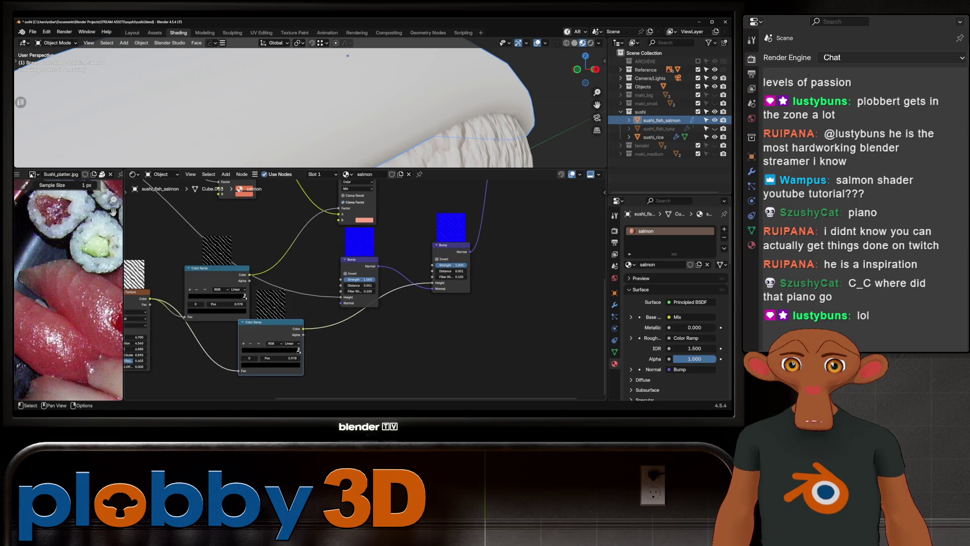
{"action": "left_click_drag", "start_coordinate": [299, 350], "coordinate": [298, 350], "text": "shift"}
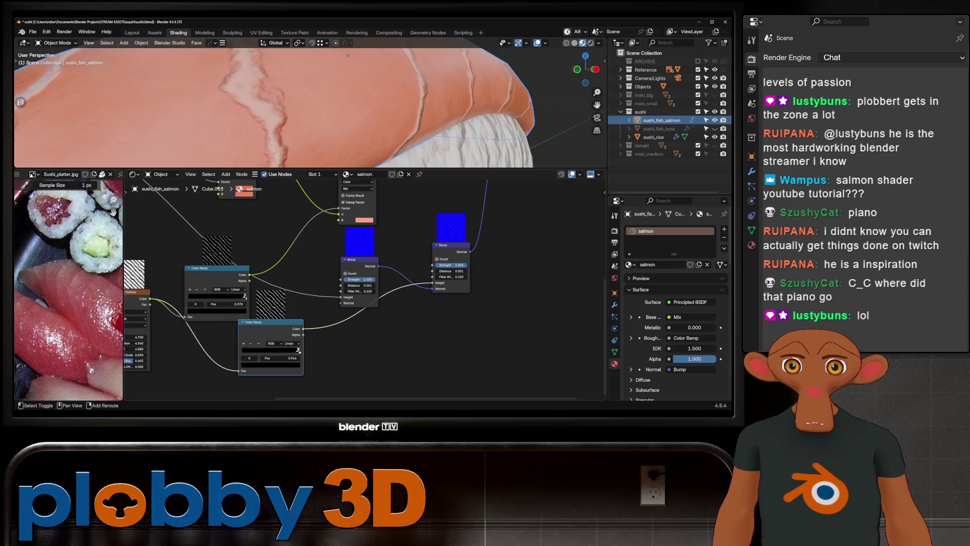
{"action": "left_click", "coordinate": [292, 344]}
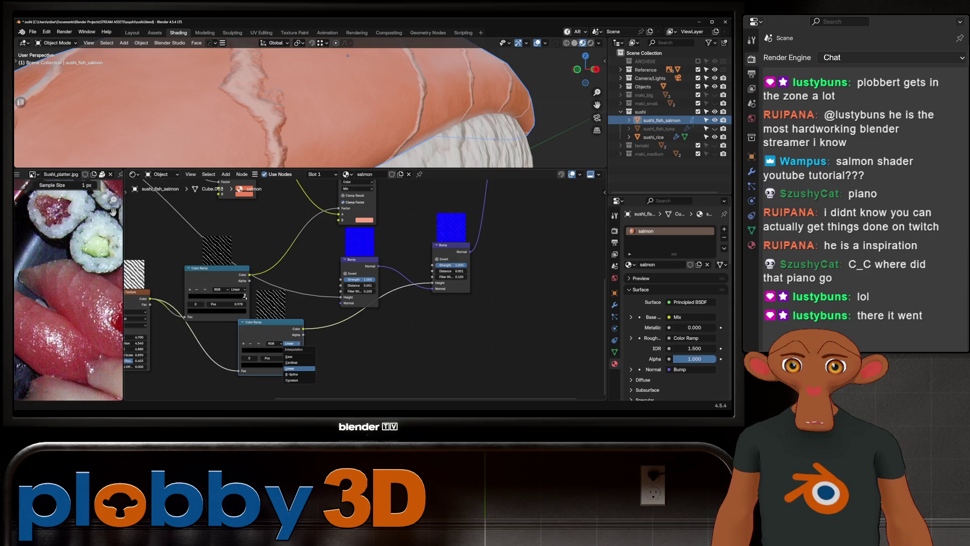
{"action": "left_click", "coordinate": [297, 374]}
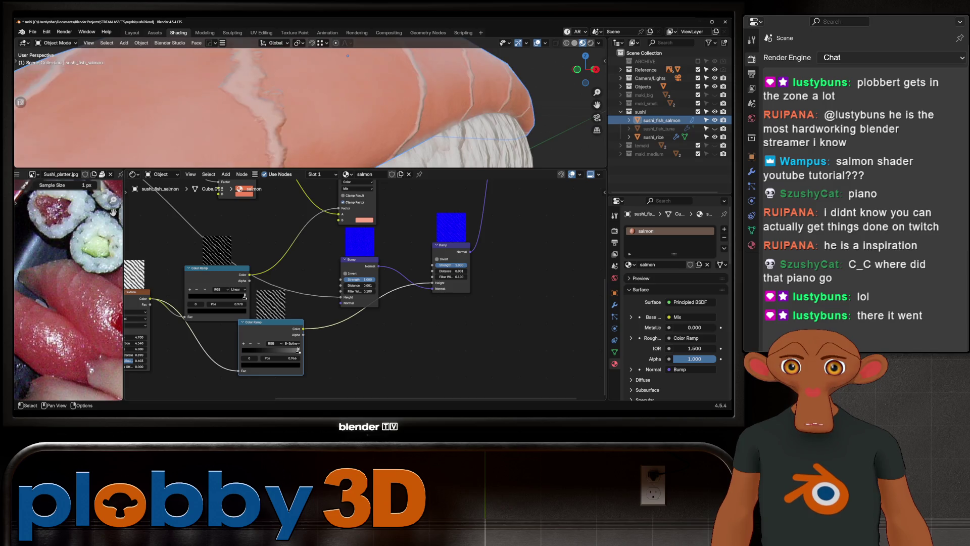
{"action": "middle_click_drag", "start_coordinate": [348, 56], "coordinate": [328, 70]}
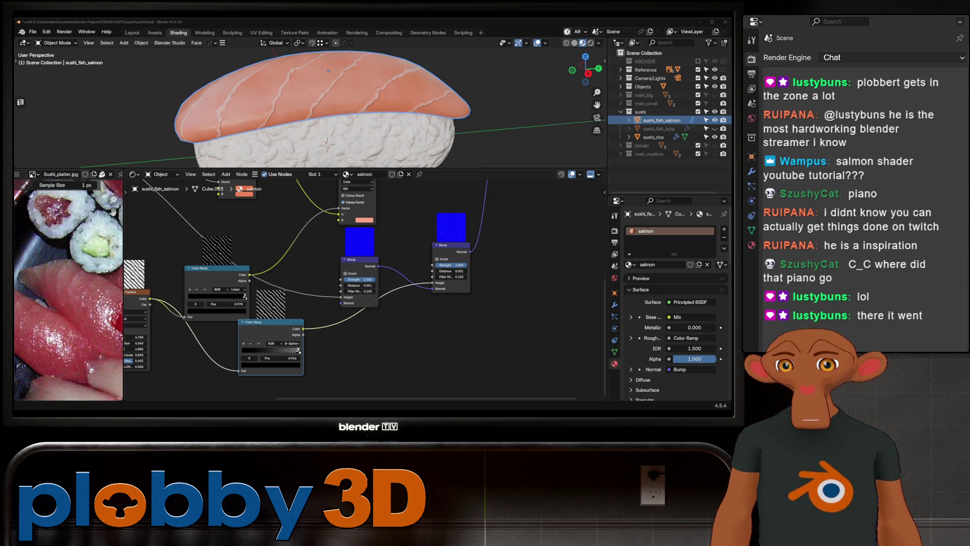
{"action": "scroll", "coordinate": [472, 300], "scroll_direction": "up", "scroll_amount": 2}
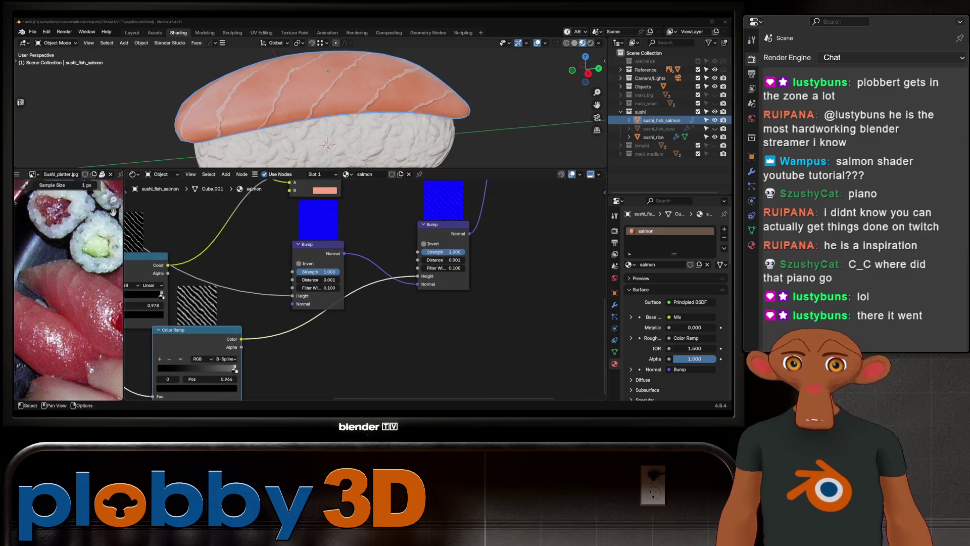
- Set the second Bump's Filter Width to 0.3 and re-enter its Distance as 0.001
{"action": "left_click", "coordinate": [444, 268]}
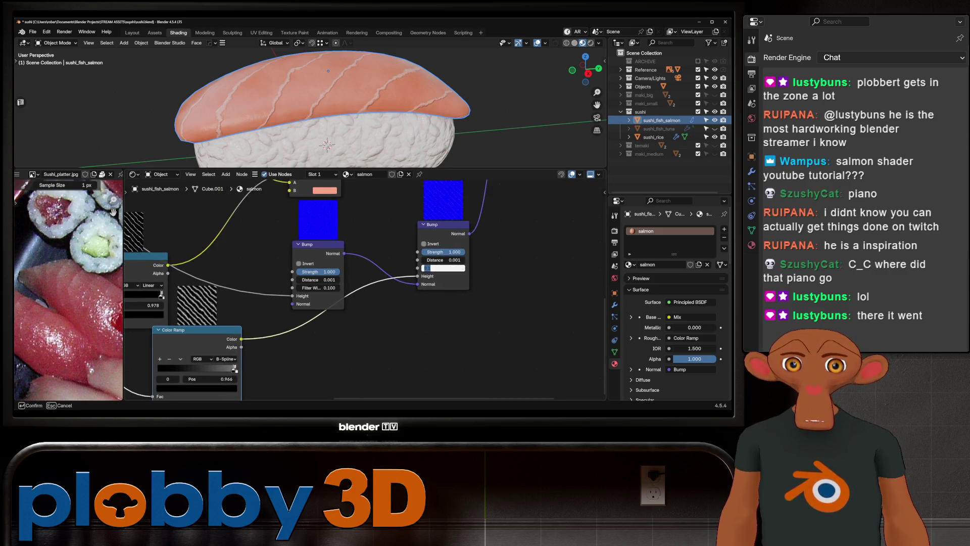
{"action": "type", "text": "0.3"}
{"action": "key", "text": "Return"}
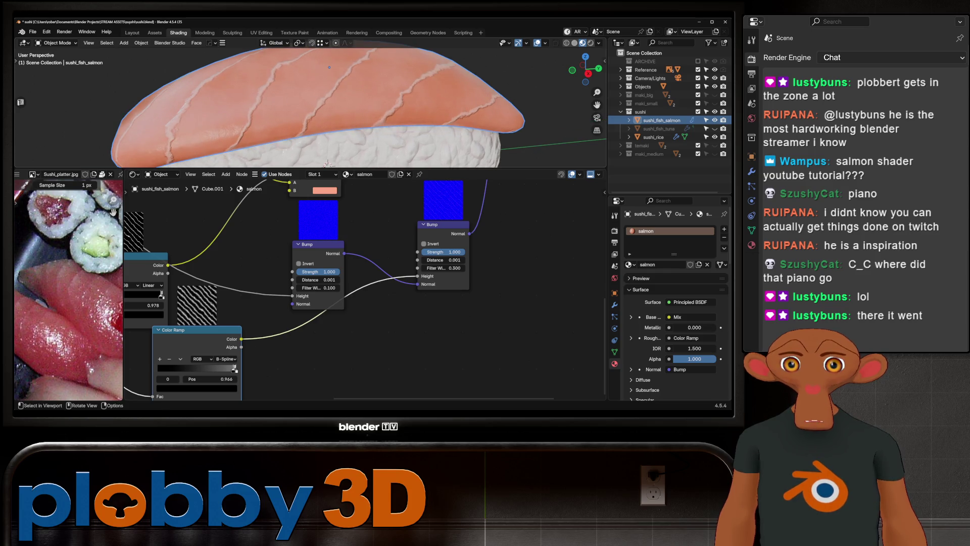
{"action": "scroll", "coordinate": [328, 71], "scroll_direction": "up", "scroll_amount": 3}
{"action": "middle_click_drag", "start_coordinate": [329, 71], "coordinate": [329, 65]}
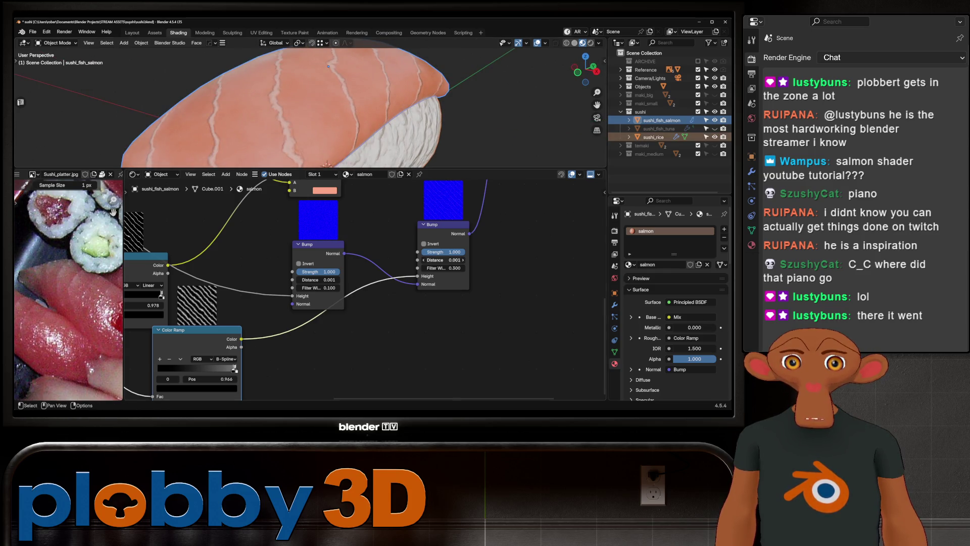
{"action": "left_click", "coordinate": [443, 259]}
{"action": "key", "text": "BackSpace"}
{"action": "type", "text": "0.001"}
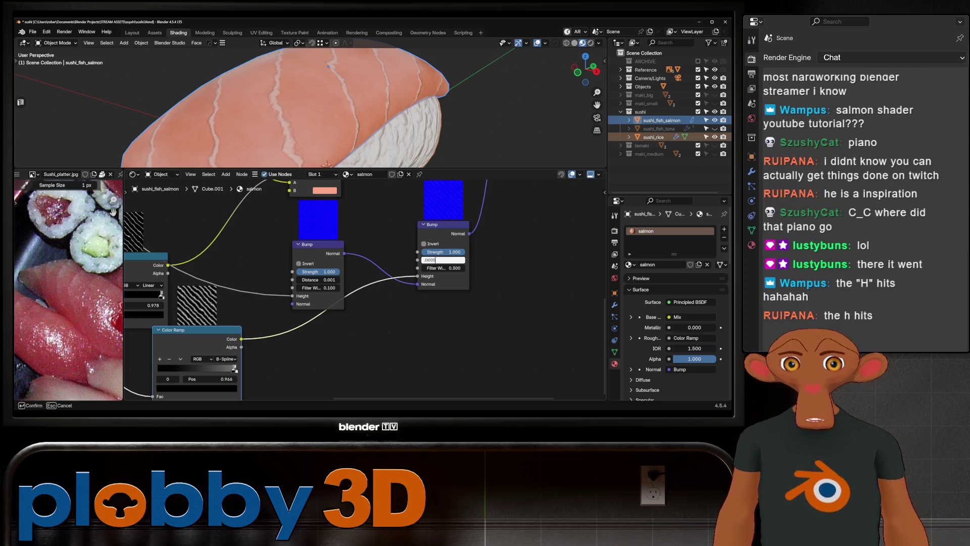
{"action": "key", "text": "Return"}
{"action": "middle_click_drag", "start_coordinate": [341, 114], "coordinate": [394, 107]}
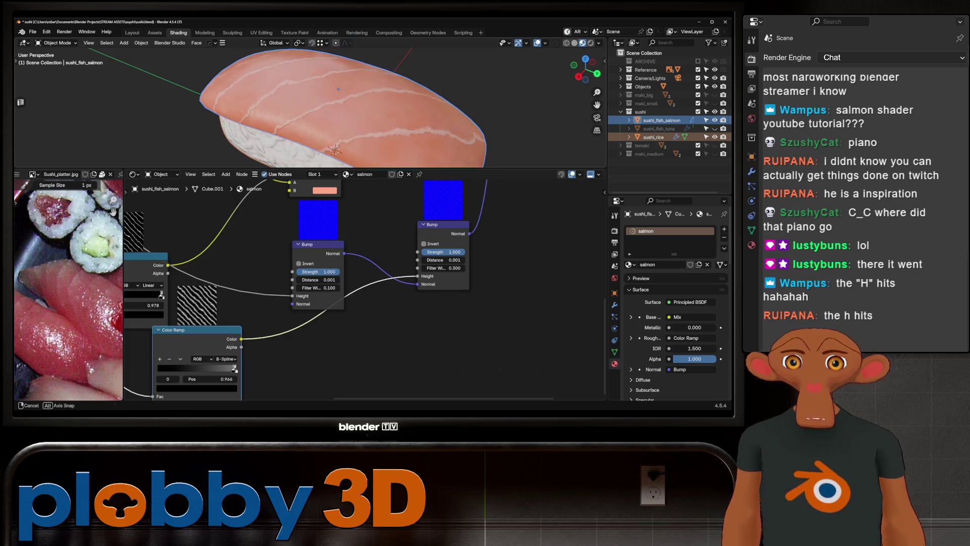
{"action": "scroll", "coordinate": [321, 216], "scroll_direction": "down", "scroll_amount": 2}
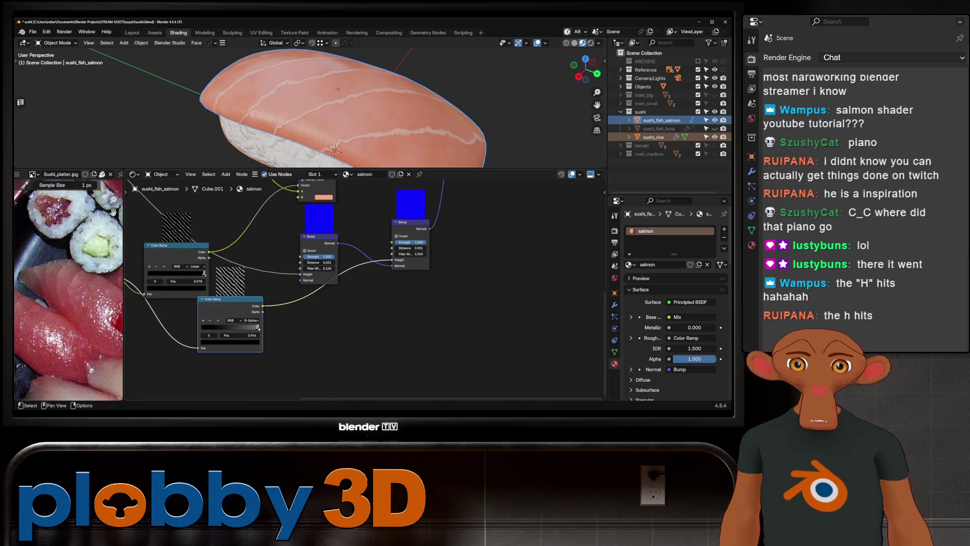
{"action": "scroll", "coordinate": [492, 281], "scroll_direction": "down", "scroll_amount": 1}
- Select the rice block to bring up its material's node network
{"action": "middle_click_drag", "start_coordinate": [492, 281], "coordinate": [391, 285]}
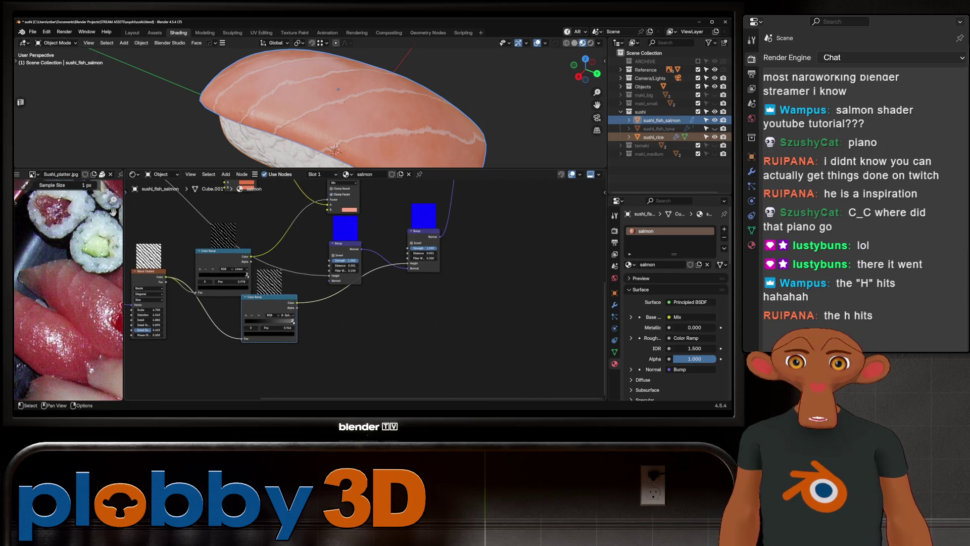
{"action": "key", "text": "ctrl"}
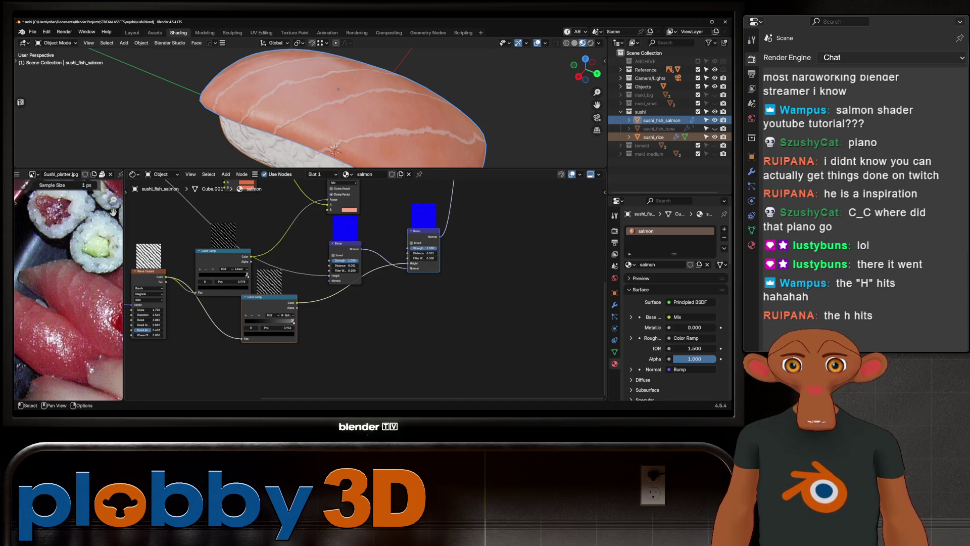
{"action": "left_click", "coordinate": [653, 137]}
{"action": "left_click", "coordinate": [715, 120]}
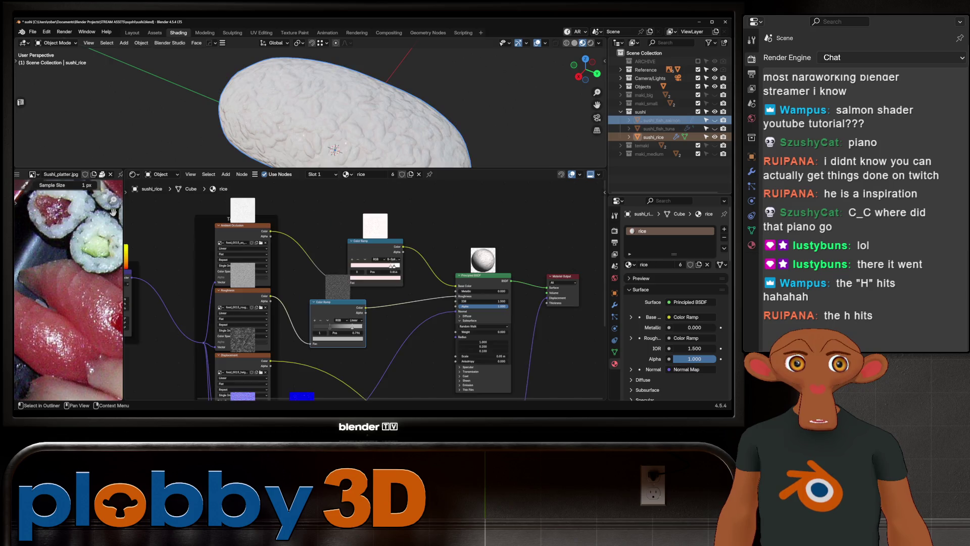
{"action": "scroll", "coordinate": [334, 113], "scroll_direction": "down", "scroll_amount": 3}
{"action": "scroll", "coordinate": [364, 288], "scroll_direction": "down", "scroll_amount": 3}
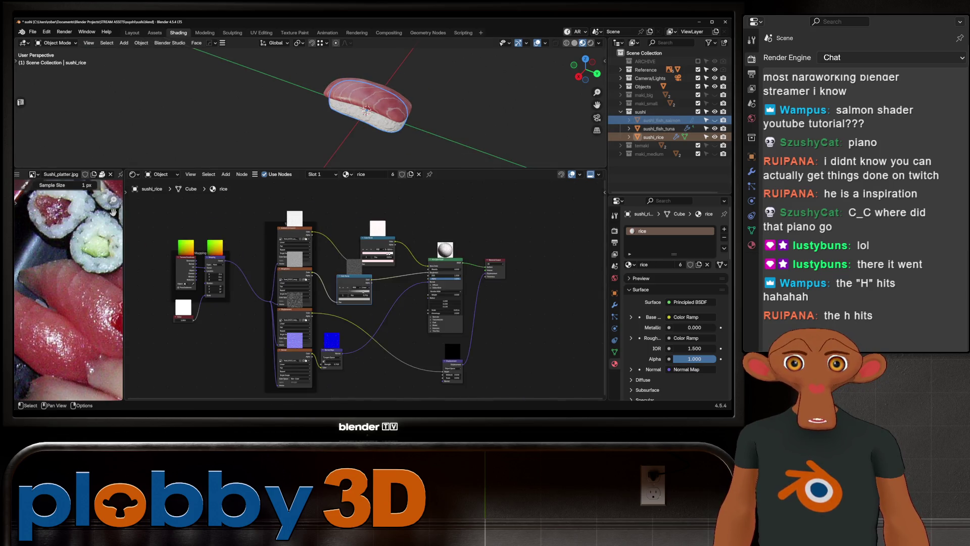
- Select sushi_fish_tuna, return to Object Mode and arrange its lower bump and color ramp nodes near the shader
{"action": "middle_click_drag", "start_coordinate": [364, 288], "coordinate": [303, 318]}
{"action": "scroll", "coordinate": [381, 303], "scroll_direction": "up", "scroll_amount": 2}
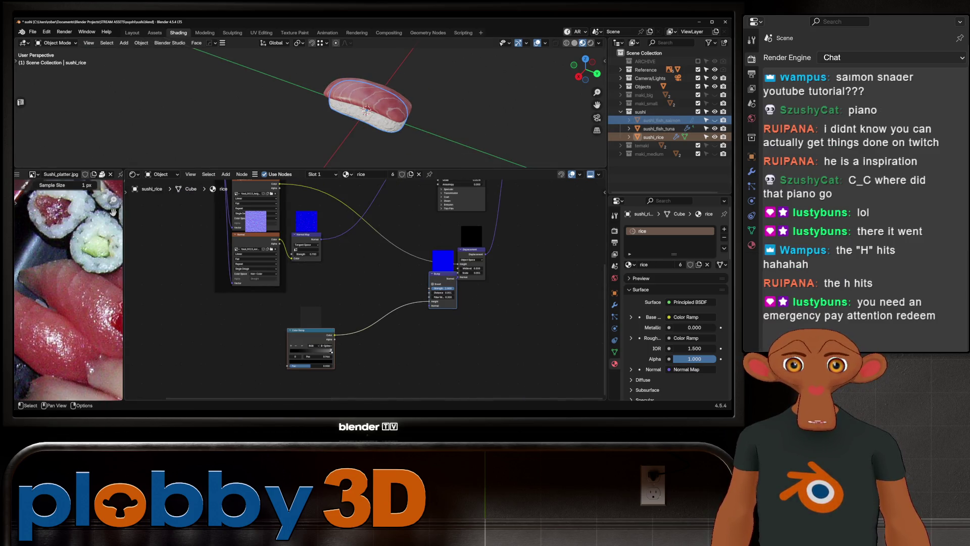
{"action": "scroll", "coordinate": [363, 288], "scroll_direction": "down", "scroll_amount": 1}
{"action": "middle_click_drag", "start_coordinate": [364, 258], "coordinate": [362, 291]}
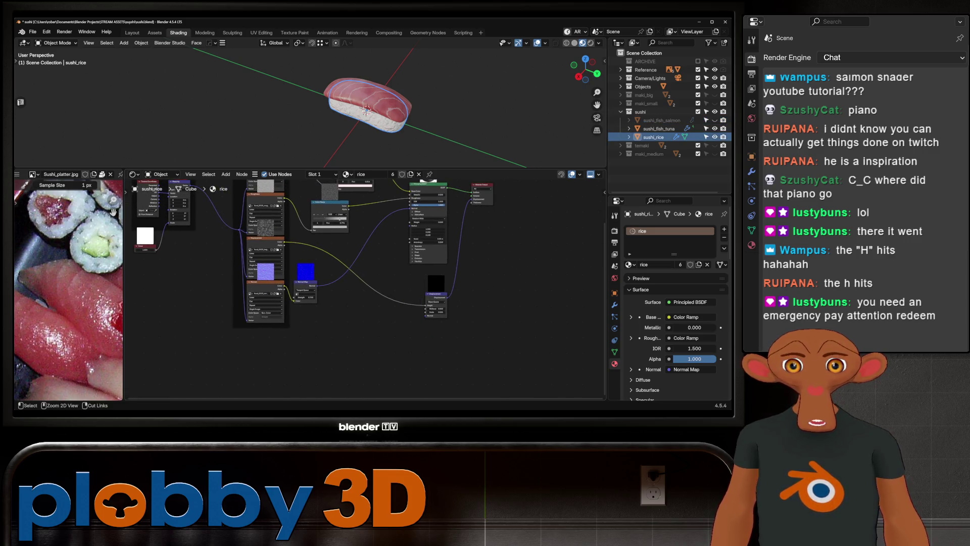
{"action": "left_click", "coordinate": [686, 129]}
{"action": "key", "text": "Tab"}
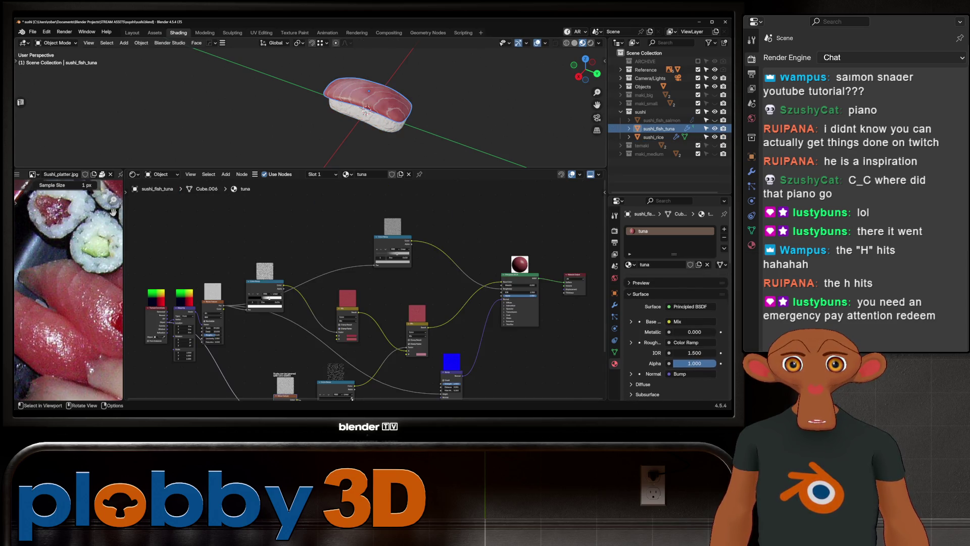
{"action": "middle_click_drag", "start_coordinate": [352, 394], "coordinate": [357, 250]}
{"action": "scroll", "coordinate": [390, 306], "scroll_direction": "up", "scroll_amount": 2}
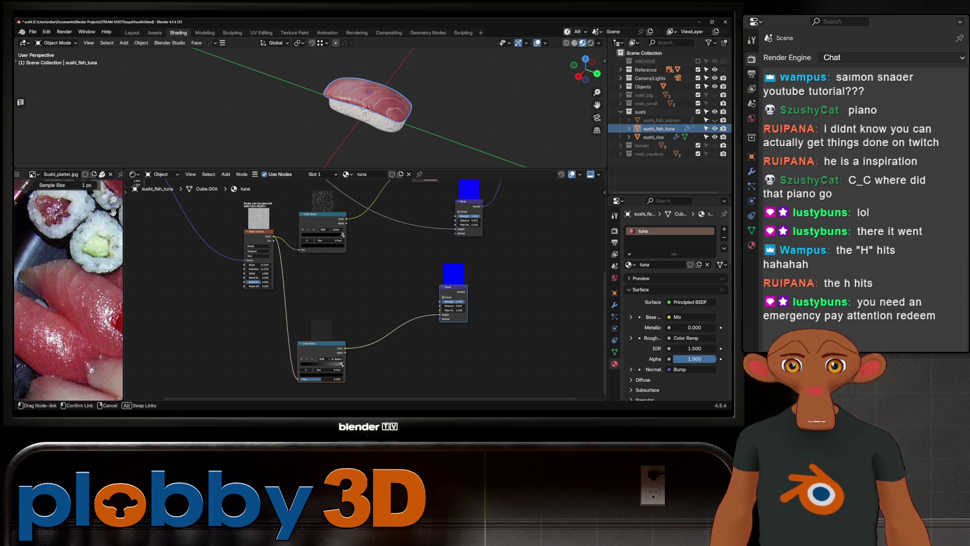
{"action": "middle_click_drag", "start_coordinate": [321, 331], "coordinate": [240, 380]}
{"action": "left_click_drag", "start_coordinate": [241, 379], "coordinate": [301, 314]}
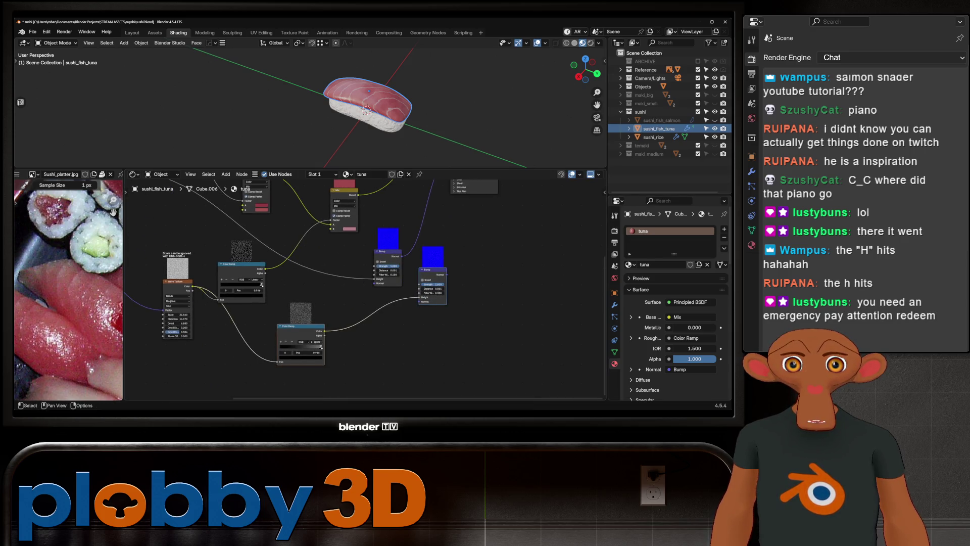
{"action": "middle_click_drag", "start_coordinate": [301, 314], "coordinate": [304, 364]}
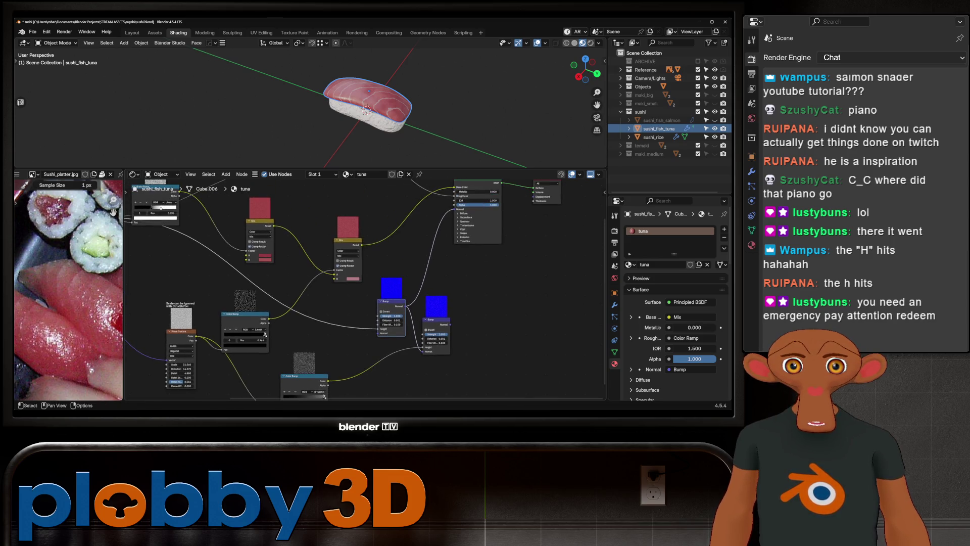
- Feed the tuna's lower Bump into the BSDF Normal, invert it, then switch back to sushi_fish_salmon
{"action": "left_click_drag", "start_coordinate": [450, 325], "coordinate": [455, 209]}
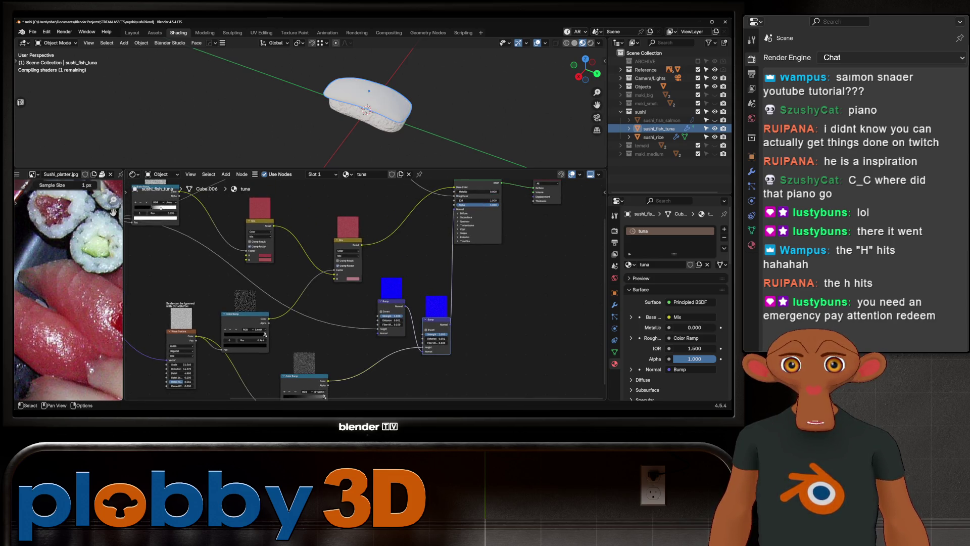
{"action": "scroll", "coordinate": [379, 107], "scroll_direction": "up", "scroll_amount": 3}
{"action": "scroll", "coordinate": [376, 106], "scroll_direction": "up", "scroll_amount": 2}
{"action": "middle_click_drag", "start_coordinate": [376, 106], "coordinate": [363, 91]}
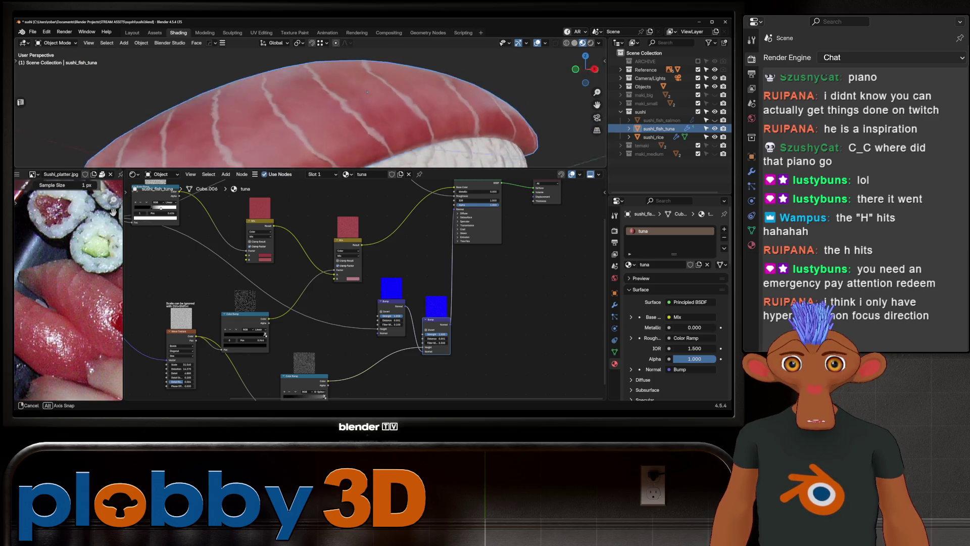
{"action": "middle_click_drag", "start_coordinate": [363, 91], "coordinate": [363, 91]}
{"action": "left_click", "coordinate": [426, 329]}
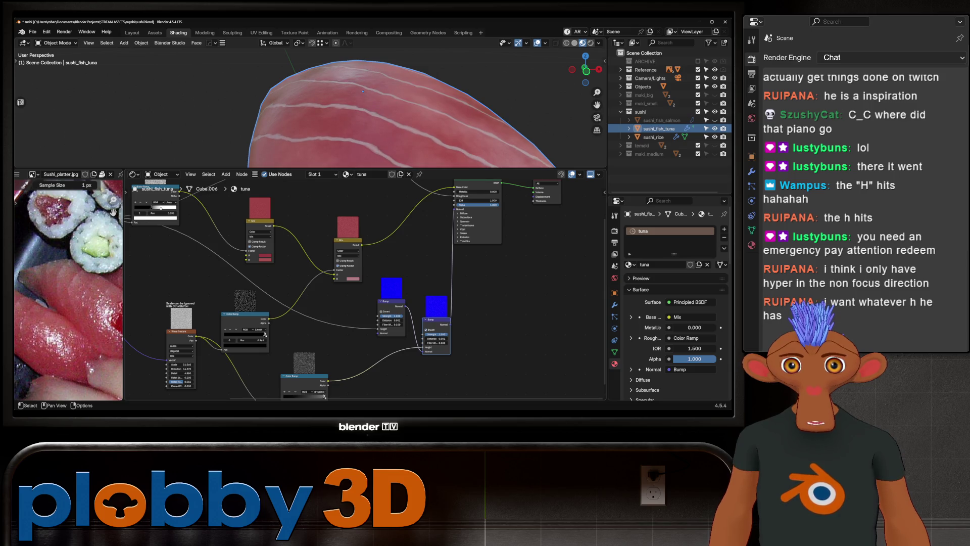
{"action": "scroll", "coordinate": [307, 323], "scroll_direction": "down", "scroll_amount": 2}
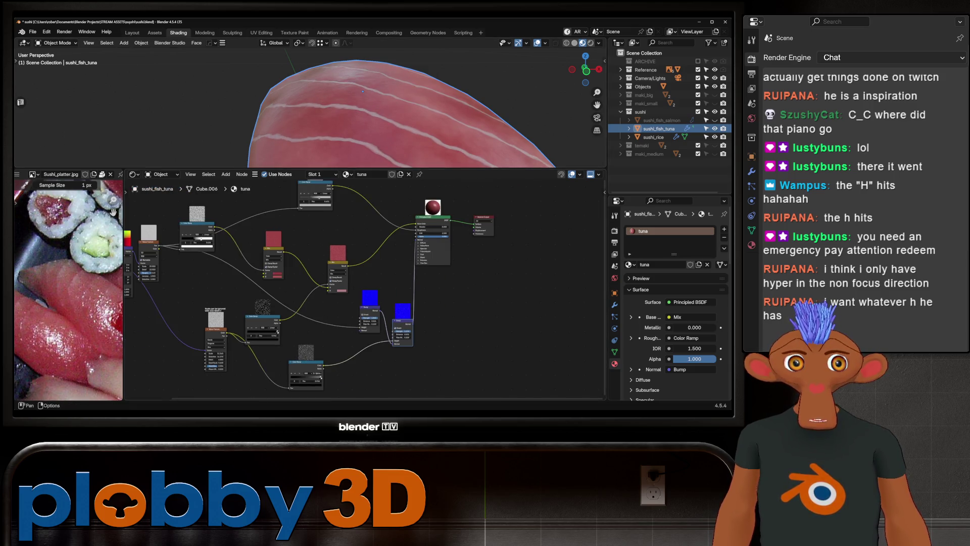
{"action": "left_click", "coordinate": [661, 120]}
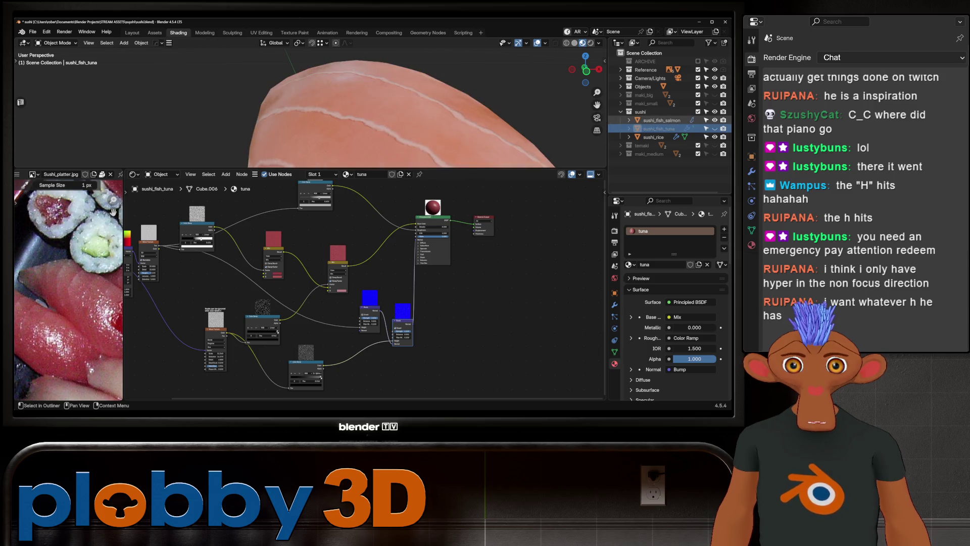
{"action": "scroll", "coordinate": [346, 297], "scroll_direction": "up", "scroll_amount": 1}
{"action": "scroll", "coordinate": [346, 297], "scroll_direction": "up", "scroll_amount": 2}
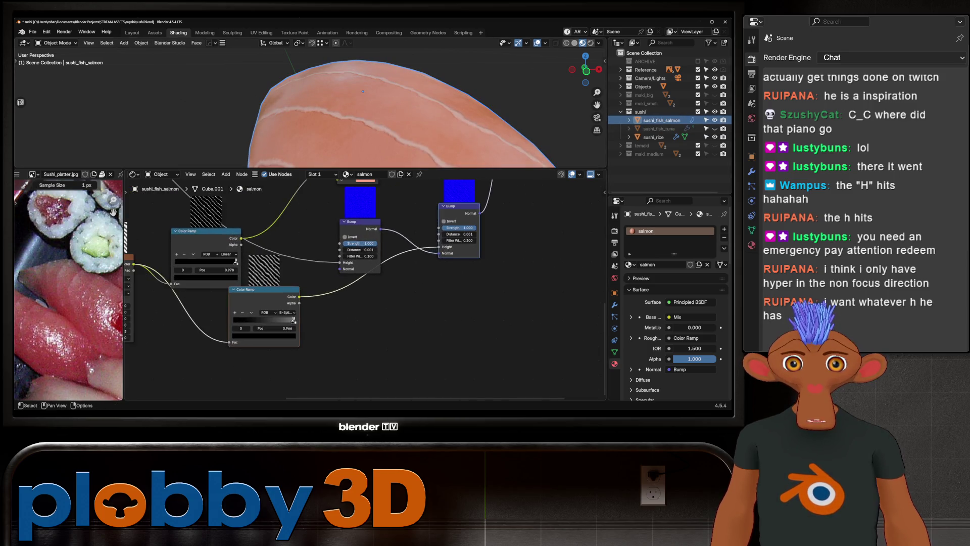
- Enable Invert on the salmon's right Bump node and orbit out to check the whole nigiri
{"action": "left_click", "coordinate": [444, 221]}
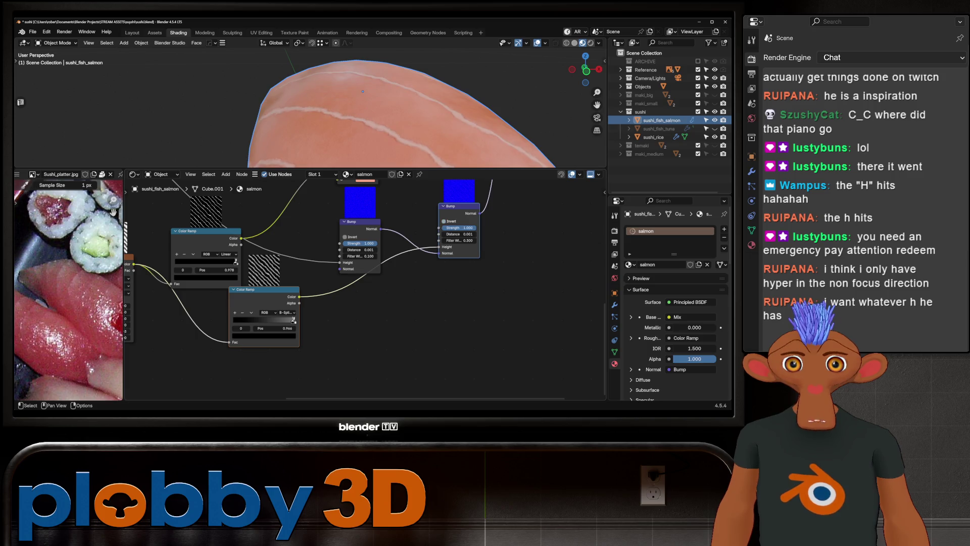
{"action": "scroll", "coordinate": [367, 125], "scroll_direction": "down", "scroll_amount": 4}
{"action": "middle_click_drag", "start_coordinate": [367, 125], "coordinate": [339, 161]}
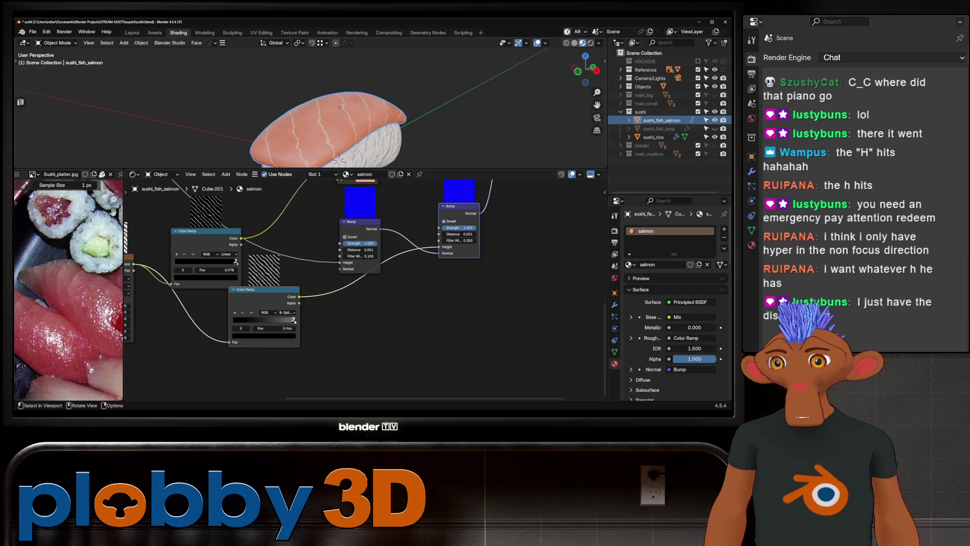
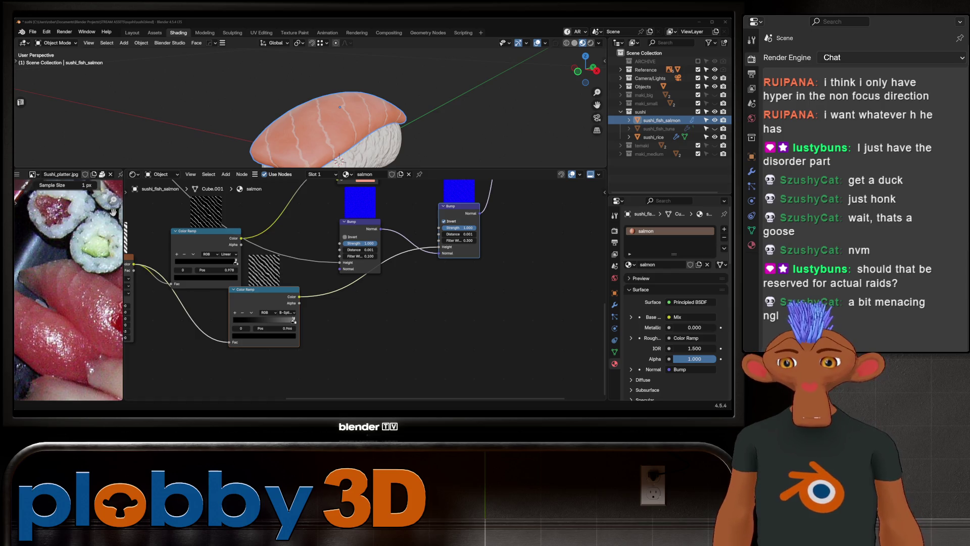
{"action": "scroll", "coordinate": [340, 107], "scroll_direction": "up", "scroll_amount": 3}
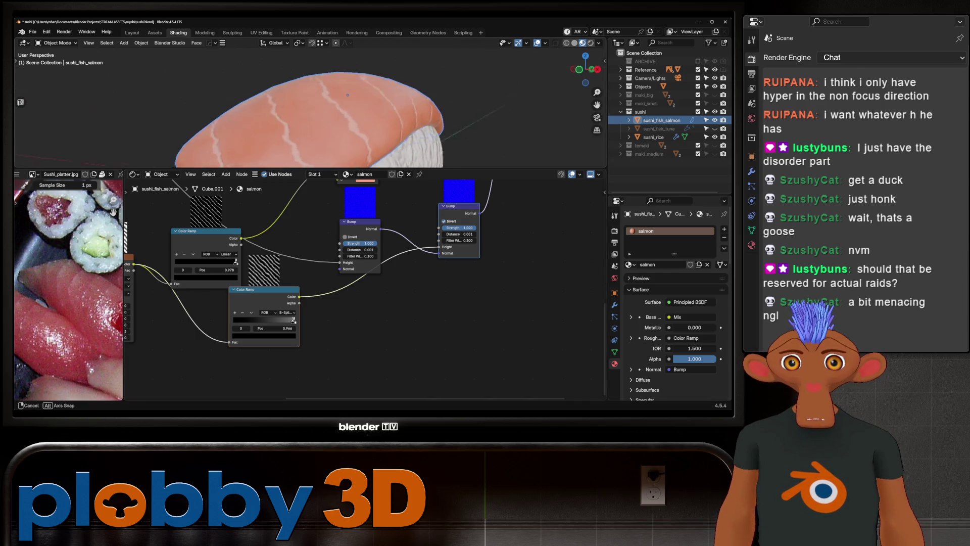
- Duplicate the Noise Texture, feed it the Mapping vector and plug its Fac into the Wave Texture vector
{"action": "middle_click_drag", "start_coordinate": [339, 108], "coordinate": [367, 68]}
{"action": "scroll", "coordinate": [366, 68], "scroll_direction": "up", "scroll_amount": 2}
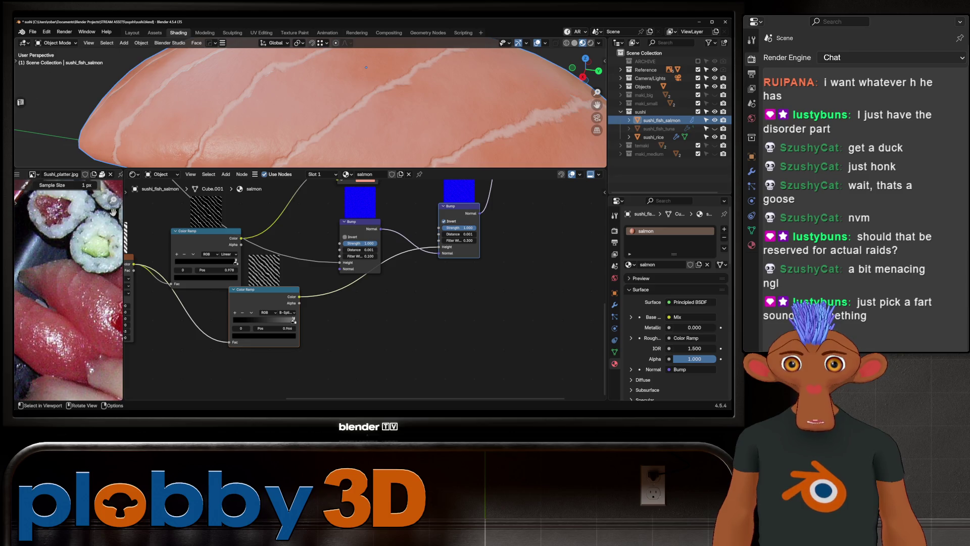
{"action": "scroll", "coordinate": [455, 357], "scroll_direction": "down", "scroll_amount": 1}
{"action": "scroll", "coordinate": [454, 356], "scroll_direction": "down", "scroll_amount": 1}
{"action": "scroll", "coordinate": [455, 356], "scroll_direction": "down", "scroll_amount": 2}
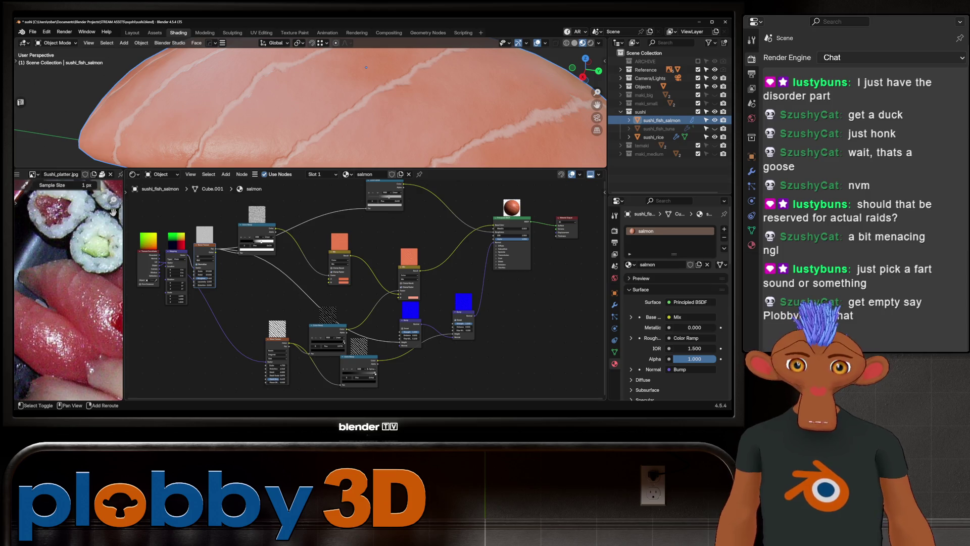
{"action": "key", "text": "shift+d"}
{"action": "left_click", "coordinate": [211, 370]}
{"action": "mouse_move", "coordinate": [188, 251]}
{"action": "left_mouse_down"}
{"action": "mouse_move", "coordinate": [199, 341]}
{"action": "mouse_move", "coordinate": [399, 296]}
{"action": "left_mouse_up"}
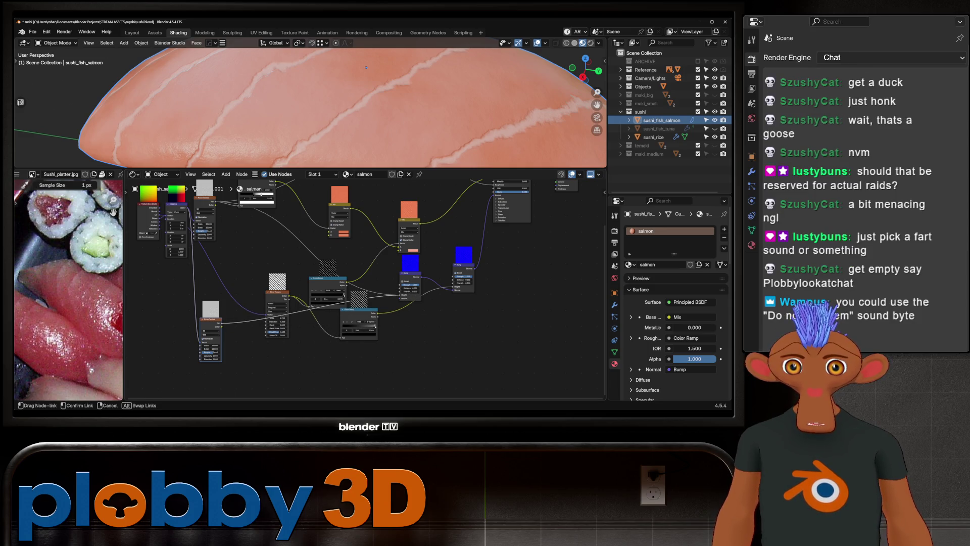
{"action": "left_click_drag", "start_coordinate": [309, 300], "coordinate": [310, 299]}
{"action": "scroll", "coordinate": [318, 296], "scroll_direction": "up", "scroll_amount": 3}
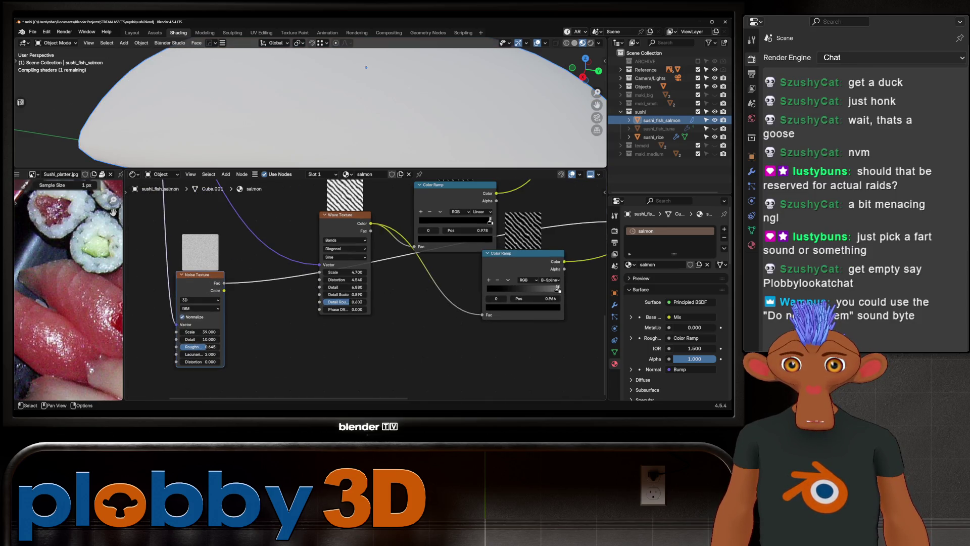
- Tune the new noise roughness to about 0.343 and raise the bump distance to 0.041
{"action": "left_click_drag", "start_coordinate": [196, 346], "coordinate": [216, 347]}
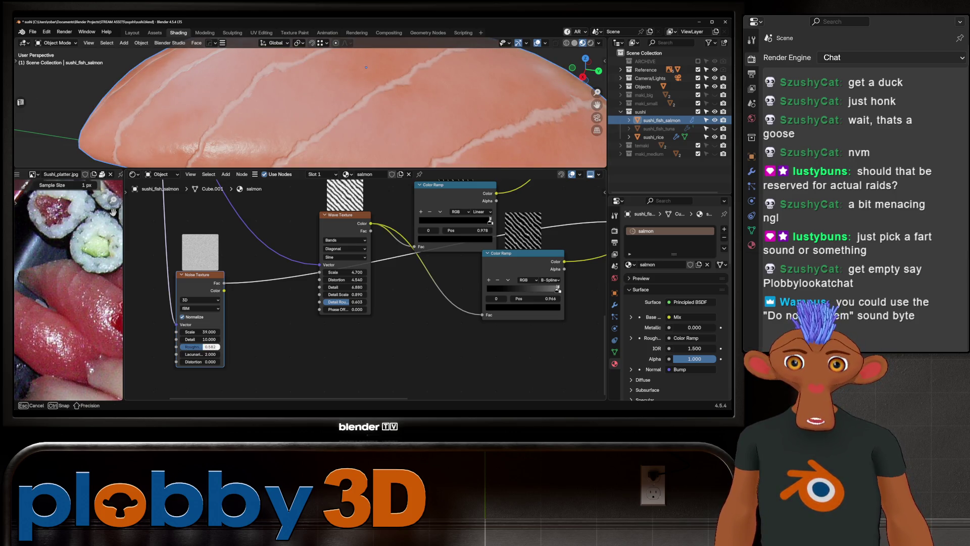
{"action": "left_click_drag", "start_coordinate": [216, 347], "coordinate": [209, 346]}
{"action": "middle_click_drag", "start_coordinate": [455, 228], "coordinate": [277, 265]}
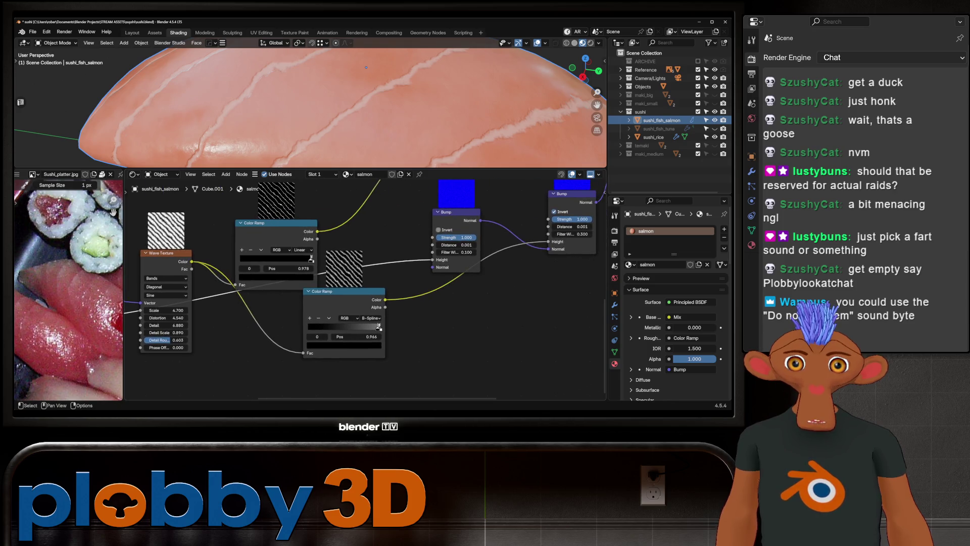
{"action": "left_click_drag", "start_coordinate": [455, 245], "coordinate": [474, 245]}
{"action": "middle_click_drag", "start_coordinate": [303, 318], "coordinate": [486, 278]}
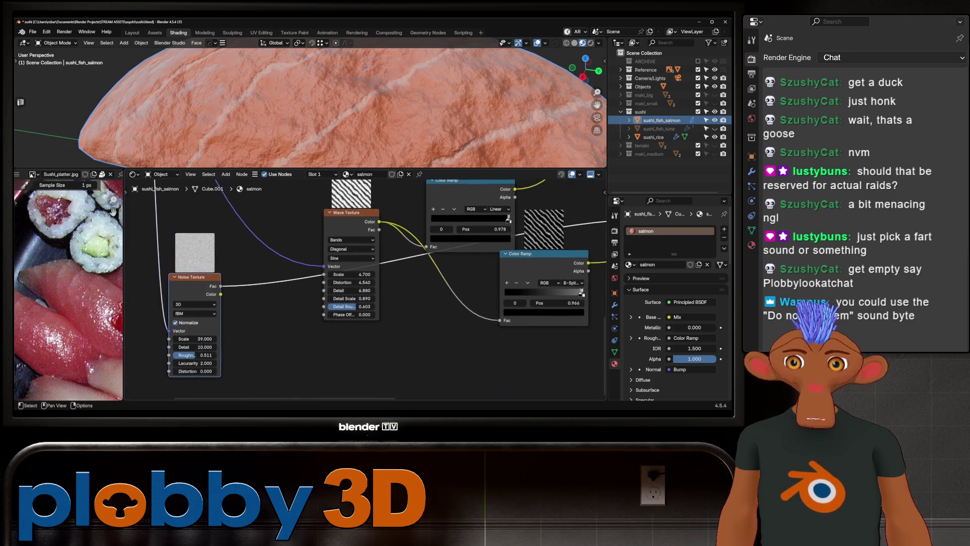
{"action": "left_click_drag", "start_coordinate": [194, 354], "coordinate": [193, 355]}
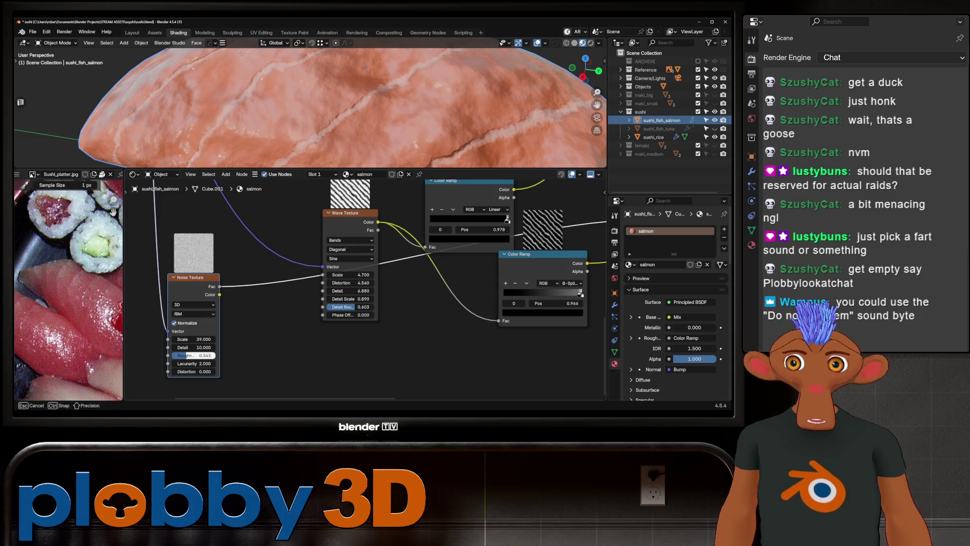
{"action": "left_click_drag", "start_coordinate": [193, 354], "coordinate": [193, 355]}
{"action": "middle_click_drag", "start_coordinate": [456, 288], "coordinate": [171, 319]}
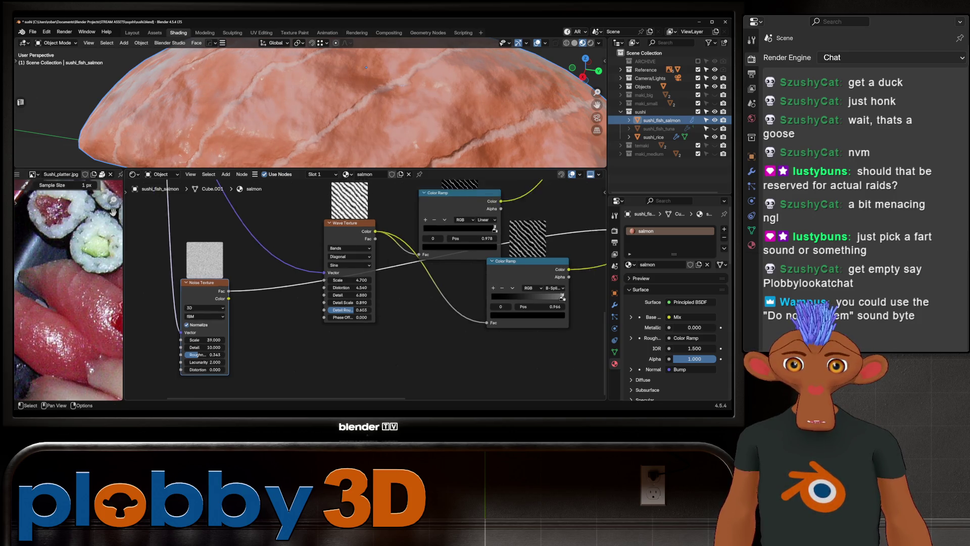
- Lower the salmon bump distance through 0.010 and 0.001 to settle at 0.005
{"action": "double_click", "coordinate": [379, 234]}
{"action": "type", "text": "0"}
{"action": "key", "text": "Return"}
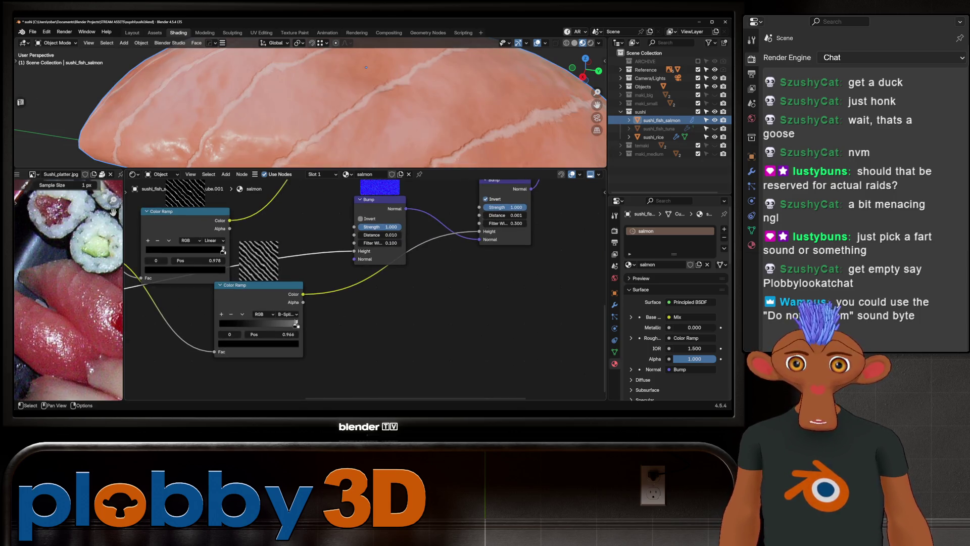
{"action": "left_click_drag", "start_coordinate": [379, 235], "coordinate": [379, 234]}
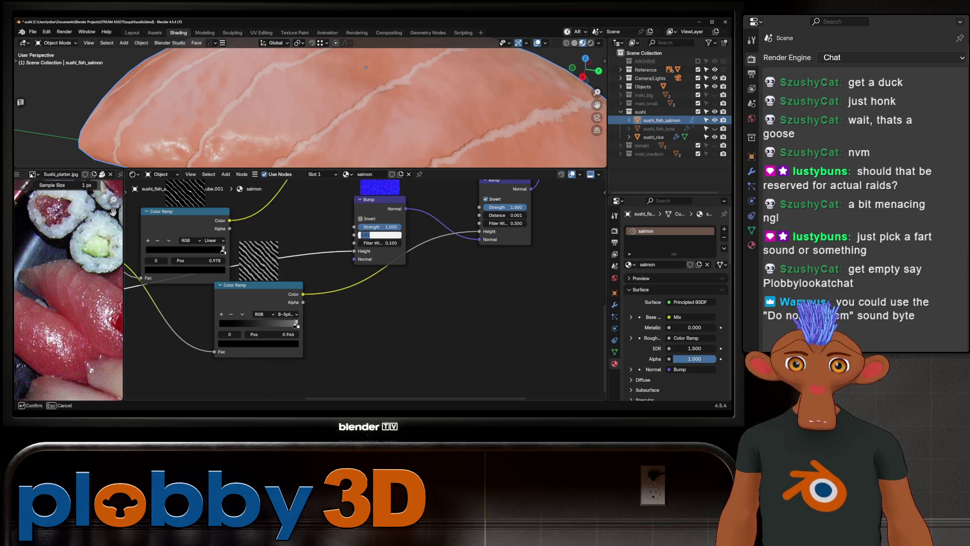
{"action": "type", "text": "0.001"}
{"action": "key", "text": "Return"}
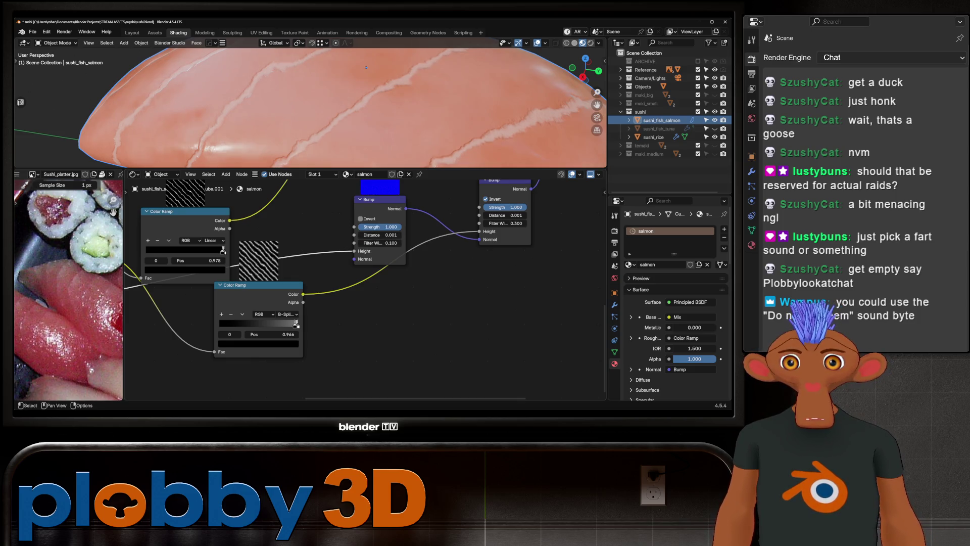
{"action": "left_click", "coordinate": [379, 235]}
{"action": "type", "text": "0.005"}
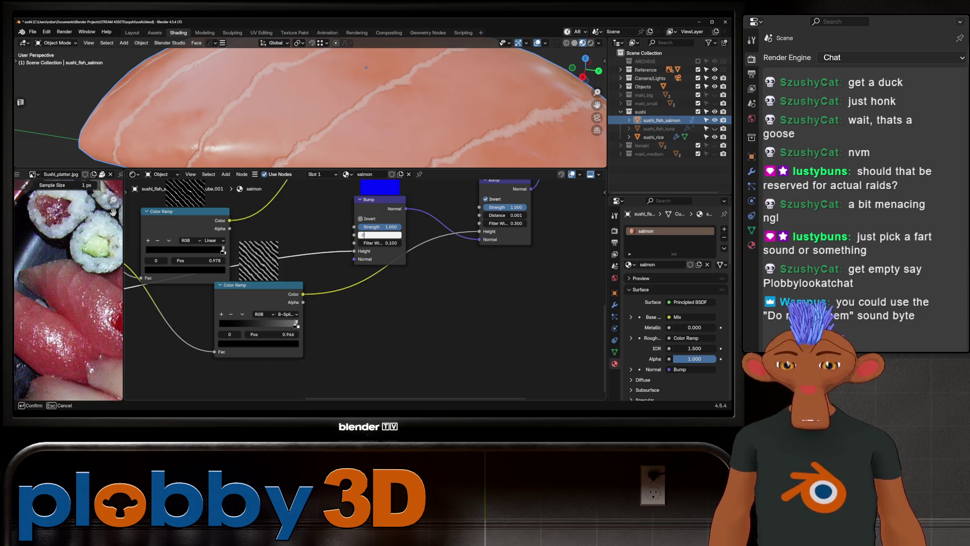
{"action": "key", "text": "Return"}
{"action": "scroll", "coordinate": [367, 68], "scroll_direction": "down", "scroll_amount": 3}
{"action": "scroll", "coordinate": [334, 76], "scroll_direction": "down", "scroll_amount": 3}
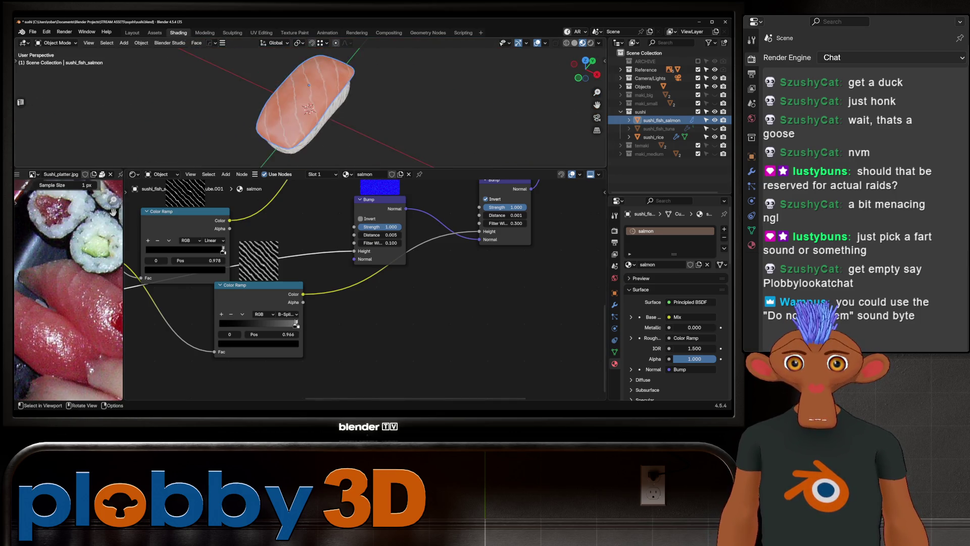
{"action": "scroll", "coordinate": [306, 84], "scroll_direction": "down", "scroll_amount": 2}
{"action": "mouse_move", "coordinate": [308, 83]}
{"action": "middle_mouse_down"}
{"action": "mouse_move", "coordinate": [307, 107]}
{"action": "mouse_move", "coordinate": [308, 83]}
{"action": "middle_mouse_up"}
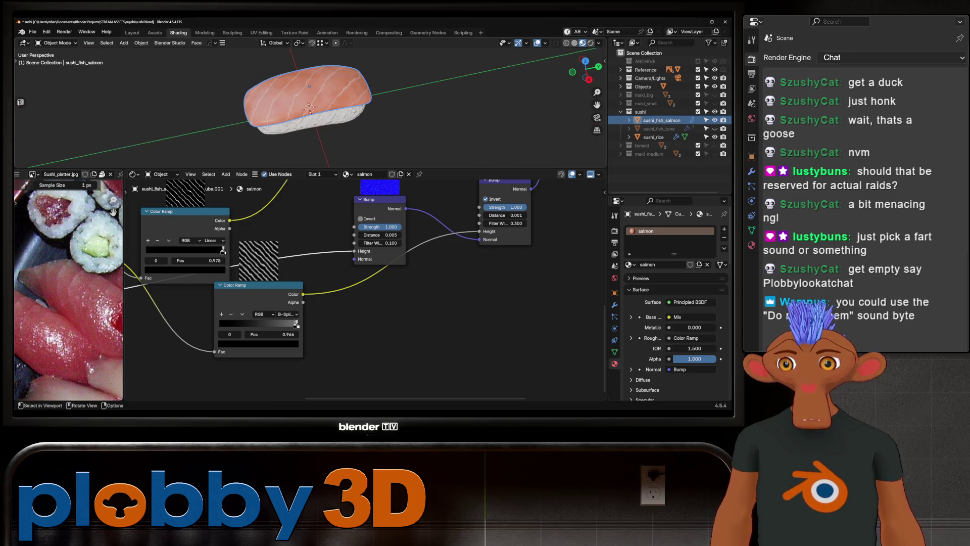
{"action": "middle_click_drag", "start_coordinate": [364, 288], "coordinate": [508, 277]}
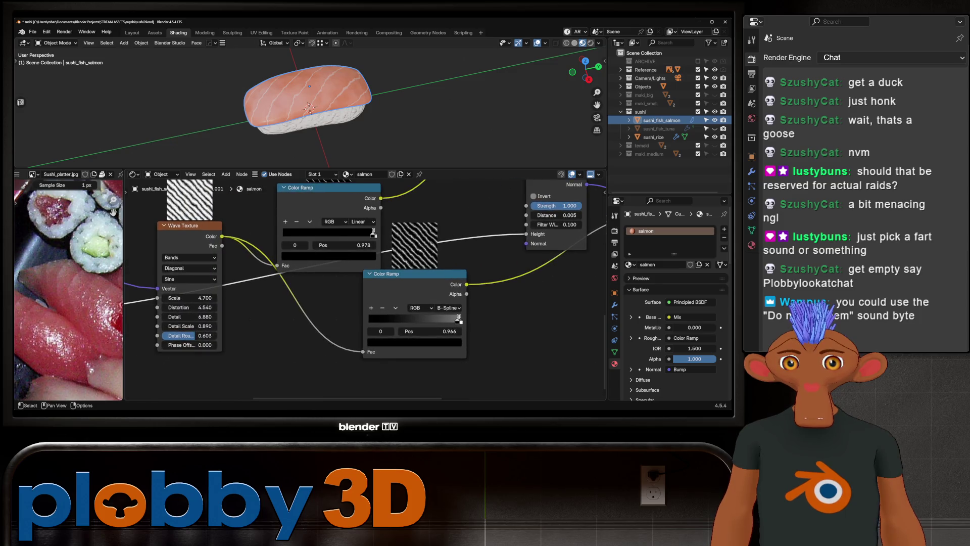
- Raise the salmon Noise Texture scale to 67.770 and check the stripes in the viewport
{"action": "middle_click_drag", "start_coordinate": [363, 288], "coordinate": [444, 273]}
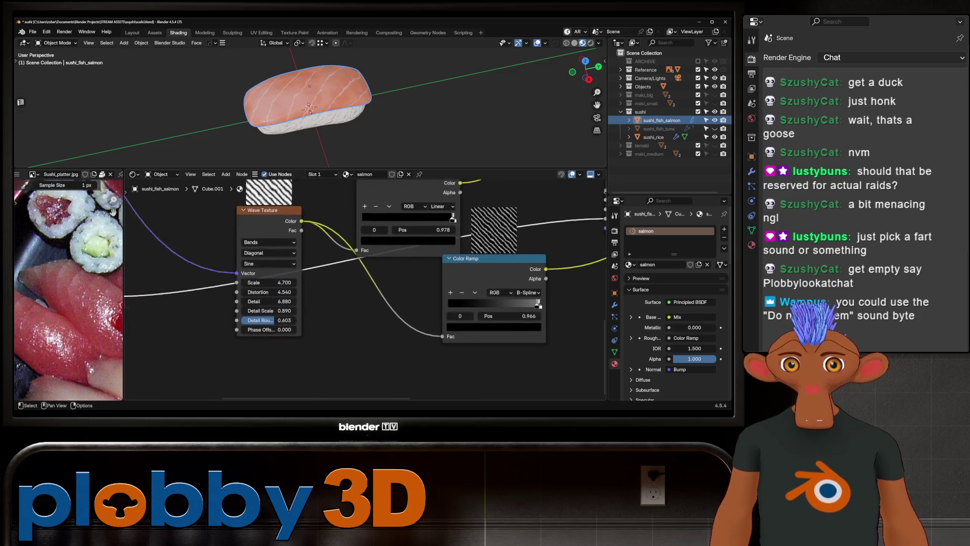
{"action": "middle_click_drag", "start_coordinate": [341, 303], "coordinate": [468, 288]}
{"action": "left_click_drag", "start_coordinate": [205, 342], "coordinate": [220, 342]}
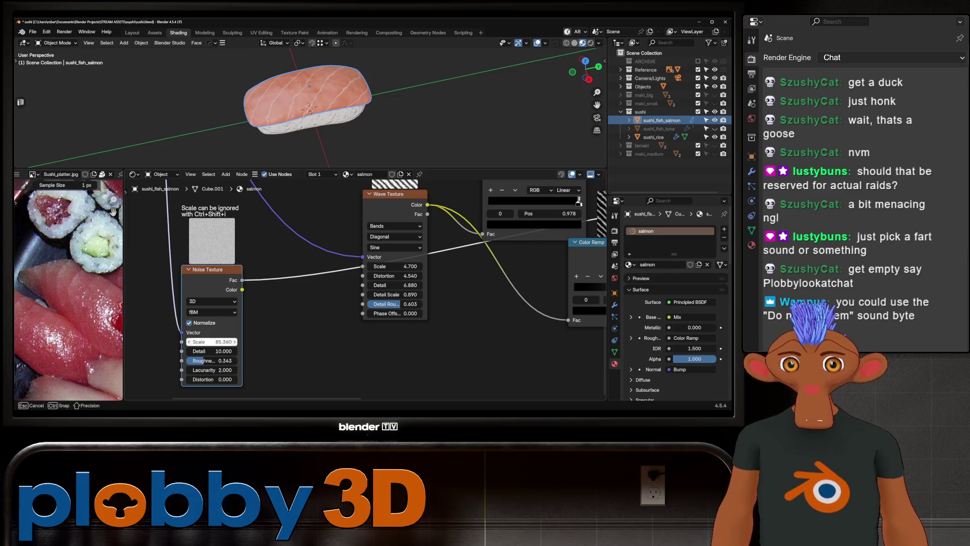
{"action": "left_click_drag", "start_coordinate": [205, 342], "coordinate": [220, 343]}
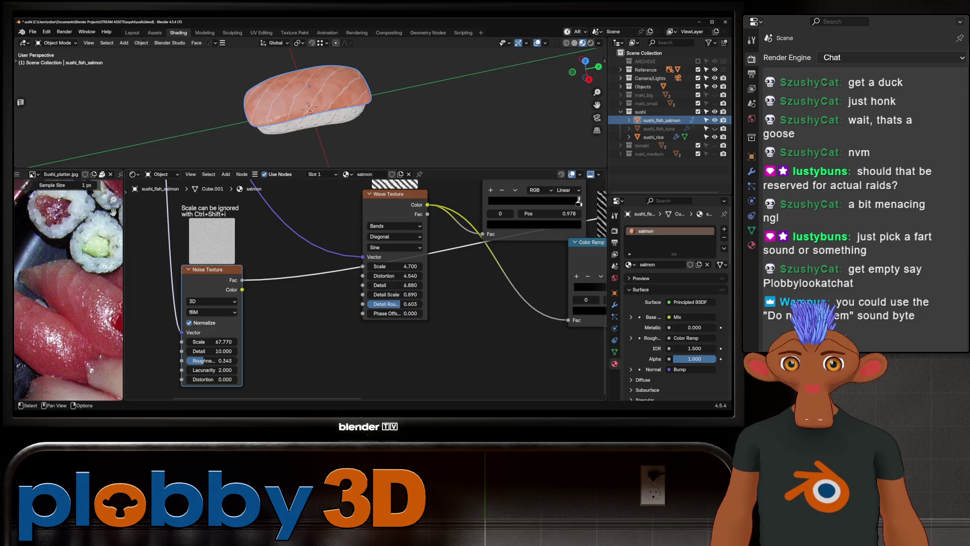
{"action": "scroll", "coordinate": [303, 106], "scroll_direction": "up", "scroll_amount": 3}
{"action": "mouse_move", "coordinate": [304, 106]}
{"action": "middle_mouse_down"}
{"action": "mouse_move", "coordinate": [319, 91]}
{"action": "mouse_move", "coordinate": [273, 114]}
{"action": "middle_mouse_up"}
{"action": "scroll", "coordinate": [277, 333], "scroll_direction": "up", "scroll_amount": 1}
- Try tweaking the noise roughness and lacunarity, then cancel the change
{"action": "left_click", "coordinate": [190, 252], "text": "shift"}
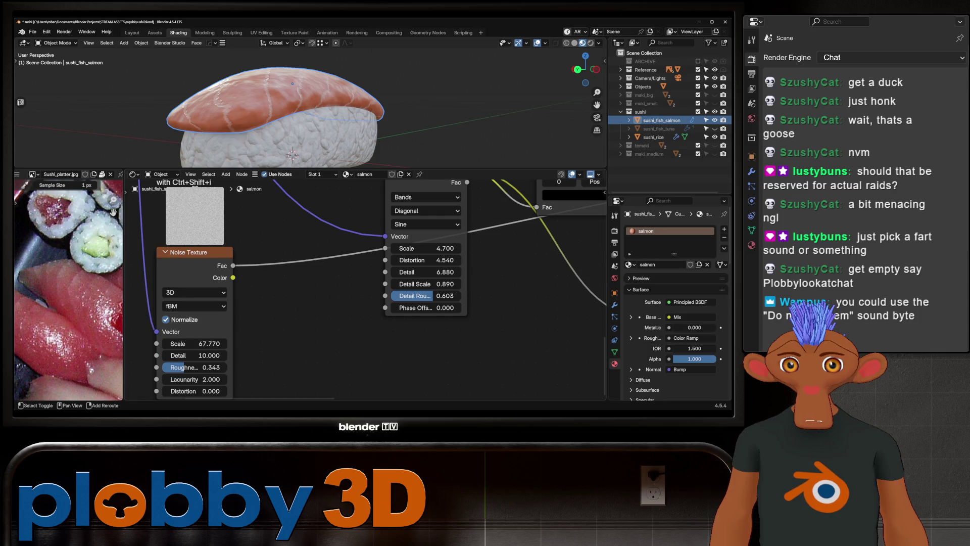
{"action": "mouse_move", "coordinate": [193, 367]}
{"action": "left_mouse_down"}
{"action": "mouse_move", "coordinate": [183, 368]}
{"action": "mouse_move", "coordinate": [220, 379]}
{"action": "left_mouse_up"}
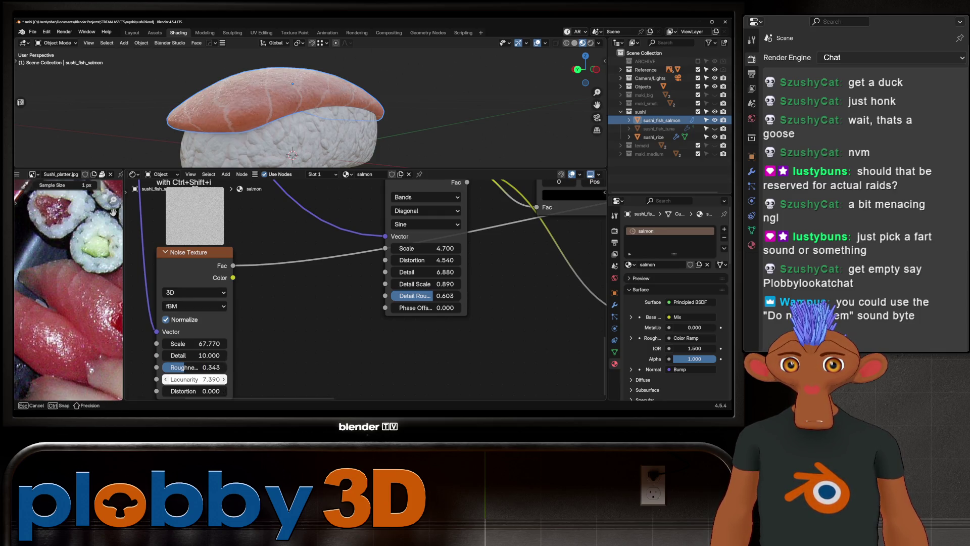
{"action": "key", "text": "Escape"}
{"action": "mouse_move", "coordinate": [198, 355]}
{"action": "middle_mouse_down"}
{"action": "mouse_move", "coordinate": [159, 365]}
{"action": "mouse_move", "coordinate": [217, 355]}
{"action": "mouse_move", "coordinate": [137, 398]}
{"action": "middle_mouse_up"}
{"action": "scroll", "coordinate": [364, 289], "scroll_direction": "down", "scroll_amount": 2}
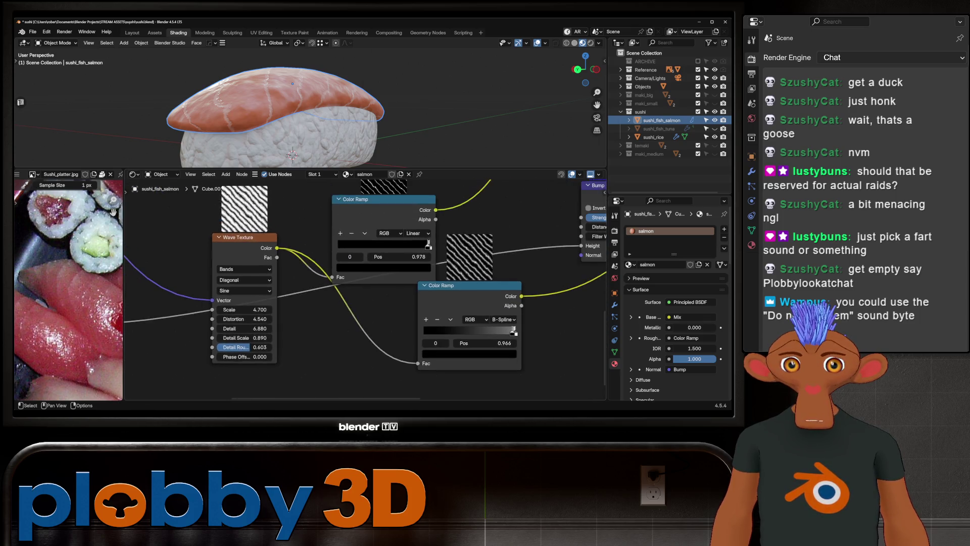
- Set the salmon bump distance to 0.003 and view the result from above
{"action": "middle_click_drag", "start_coordinate": [364, 289], "coordinate": [213, 319]}
{"action": "left_click", "coordinate": [463, 246]}
{"action": "left_click_drag", "start_coordinate": [462, 246], "coordinate": [485, 247]}
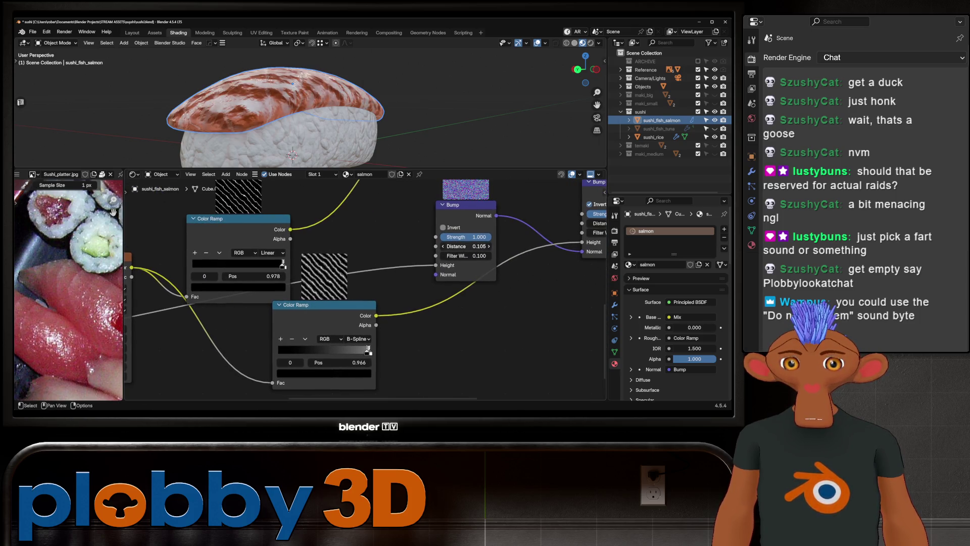
{"action": "left_click", "coordinate": [464, 246]}
{"action": "type", "text": "0.003"}
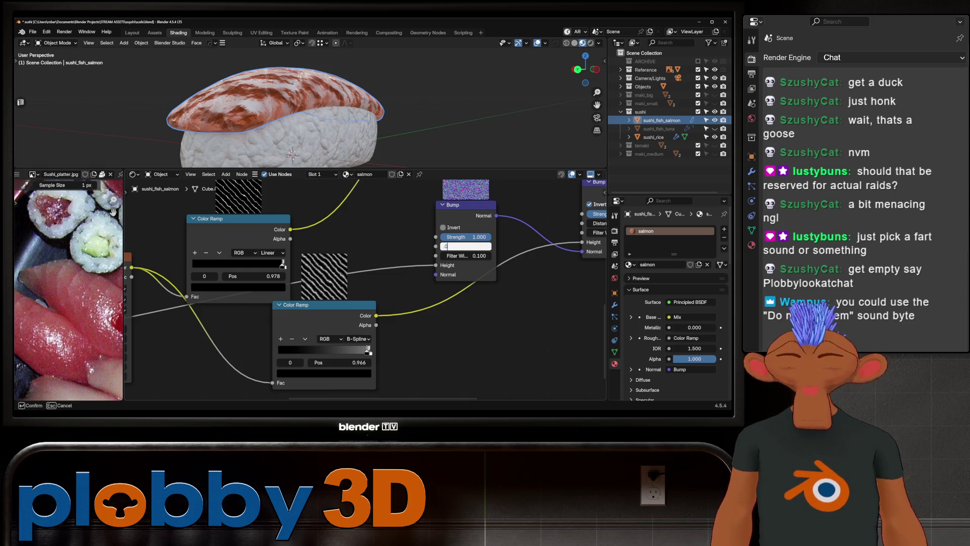
{"action": "key", "text": "Return"}
{"action": "mouse_move", "coordinate": [304, 113]}
{"action": "middle_mouse_down"}
{"action": "mouse_move", "coordinate": [304, 46]}
{"action": "mouse_move", "coordinate": [303, 137]}
{"action": "middle_mouse_up"}
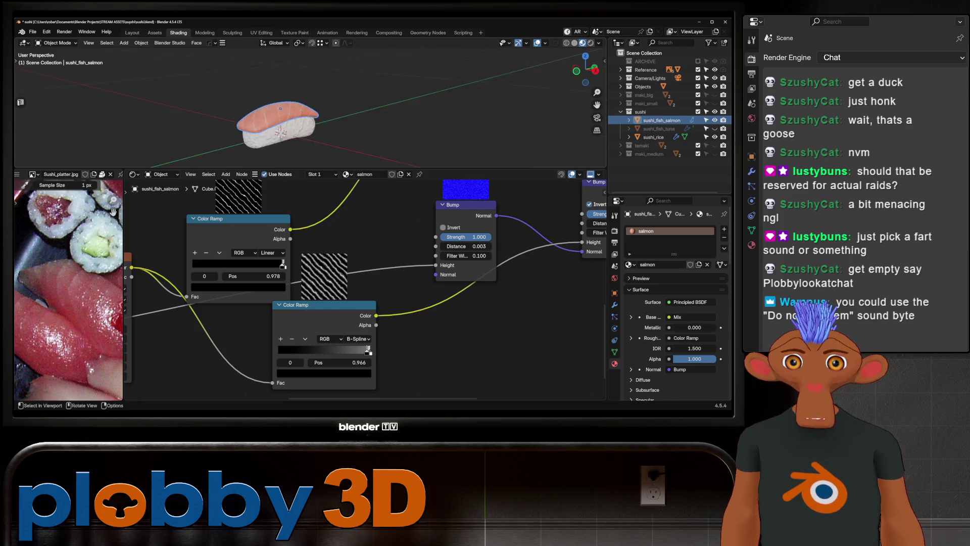
{"action": "scroll", "coordinate": [376, 293], "scroll_direction": "down", "scroll_amount": 4}
- Hide the salmon slice and make the tuna slice visible on the rice
{"action": "middle_click_drag", "start_coordinate": [147, 190], "coordinate": [239, 188]}
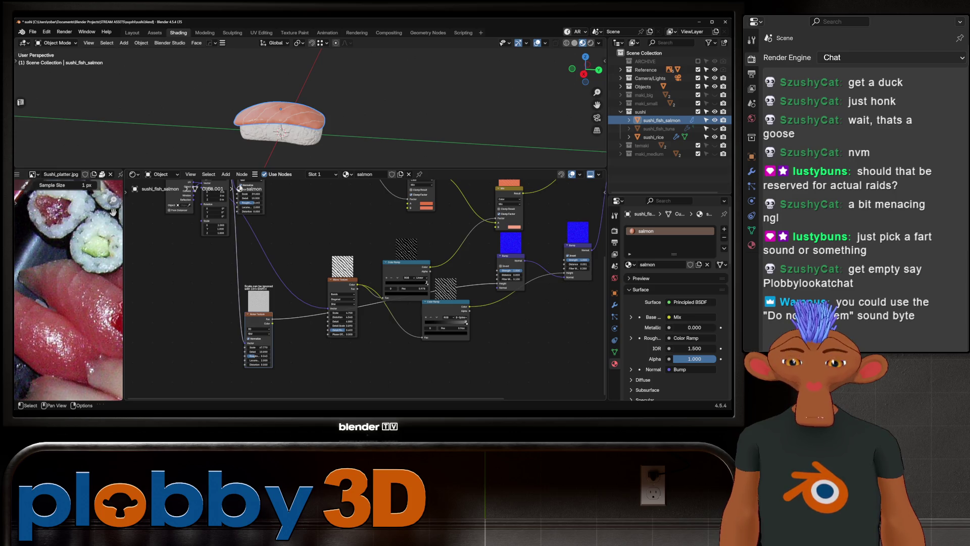
{"action": "middle_click_drag", "start_coordinate": [240, 188], "coordinate": [149, 190]}
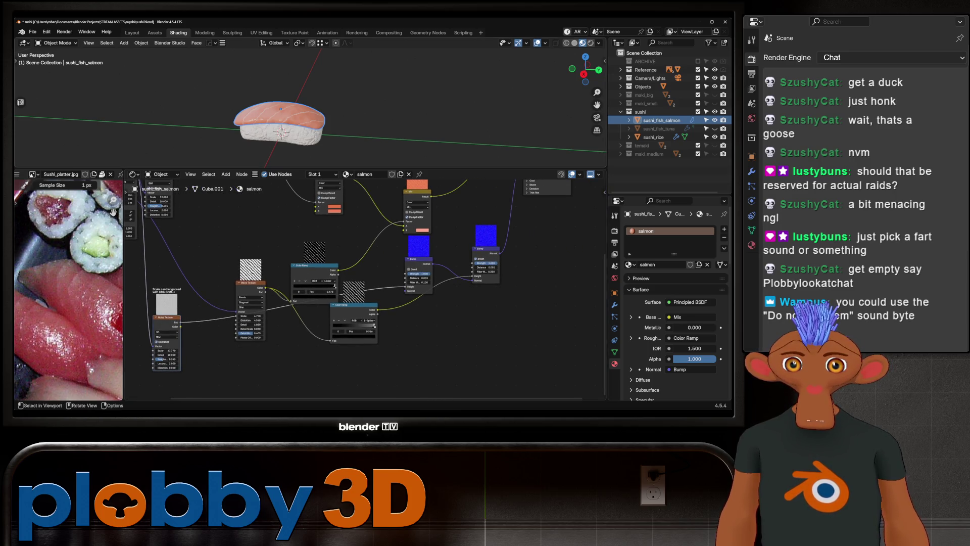
{"action": "key", "text": "h"}
{"action": "left_click", "coordinate": [715, 129]}
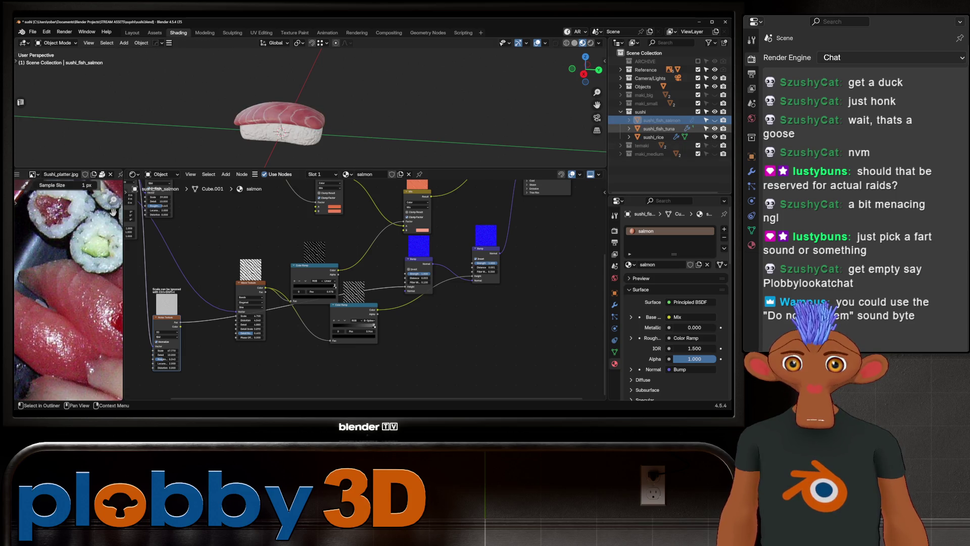
- Select the tuna slice, copy the Bump and Color Ramp nodes into its material and remove the extra Bump
{"action": "left_click", "coordinate": [659, 128]}
{"action": "scroll", "coordinate": [364, 288], "scroll_direction": "down", "scroll_amount": 3}
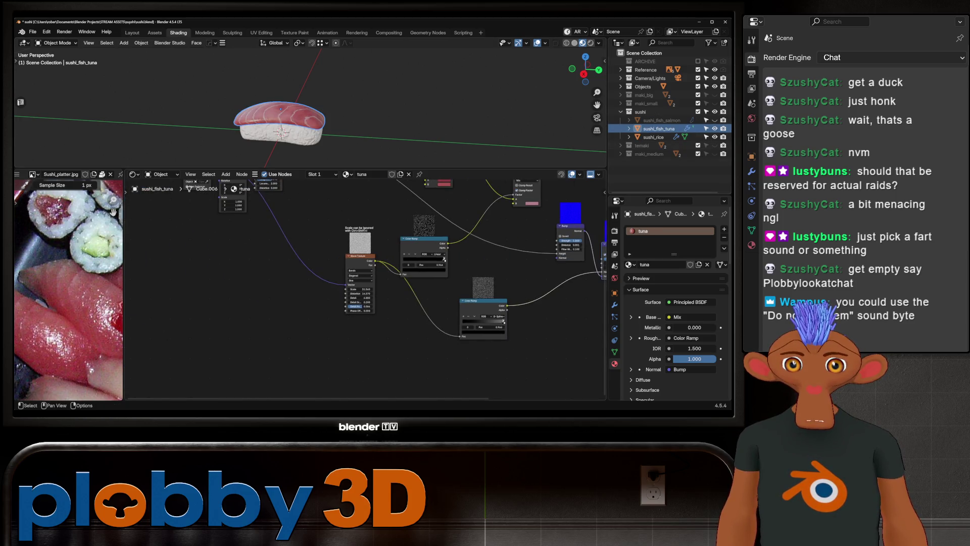
{"action": "key", "text": "ctrl+z"}
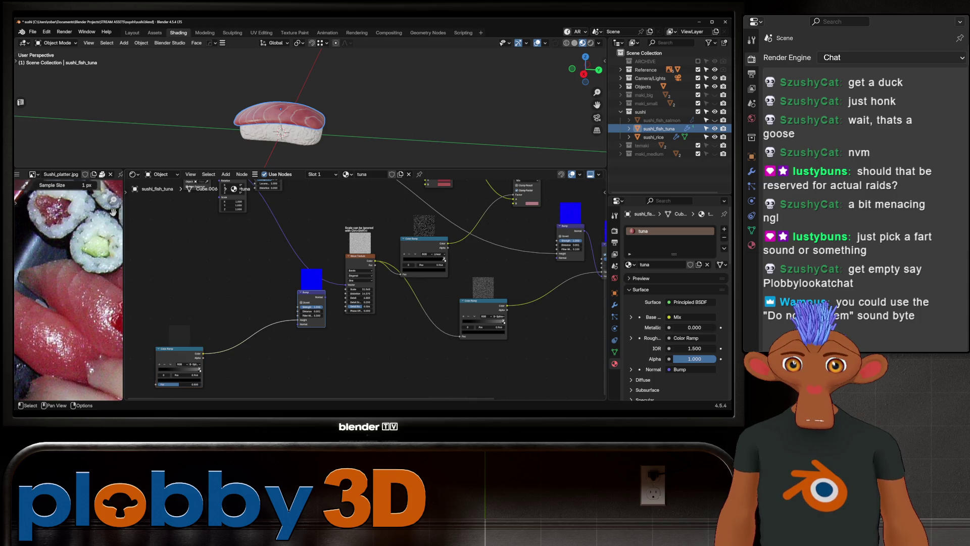
{"action": "key", "text": "x"}
{"action": "left_click_drag", "start_coordinate": [175, 349], "coordinate": [306, 321]}
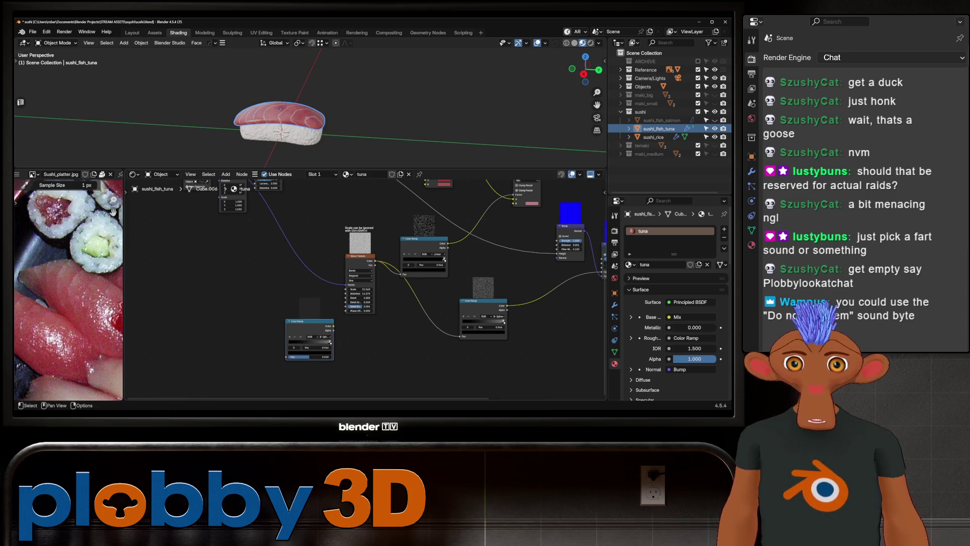
{"action": "left_click", "coordinate": [661, 120]}
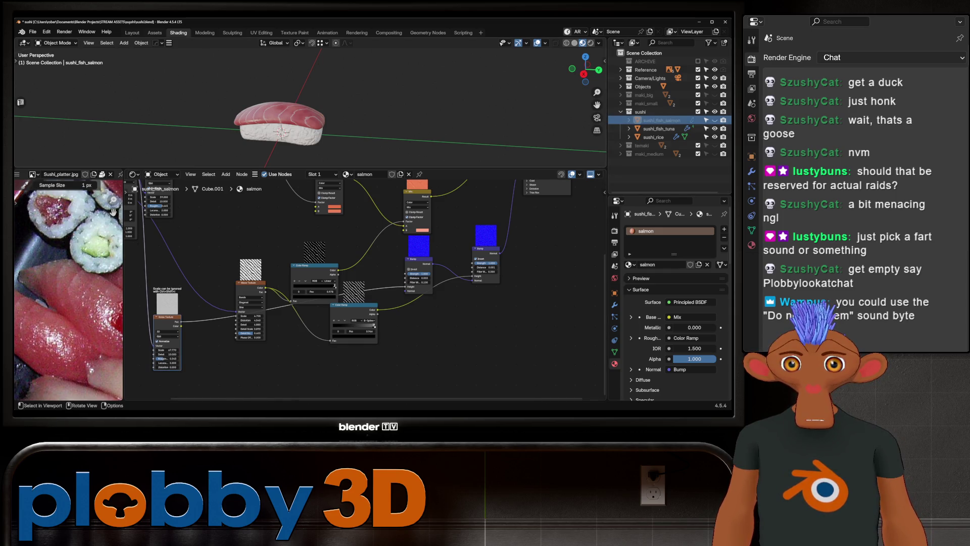
{"action": "left_click", "coordinate": [280, 118]}
- Add a Noise Texture, delete the leftover Color Ramp and wire the noise into the Bump height
{"action": "key", "text": "ctrl+v"}
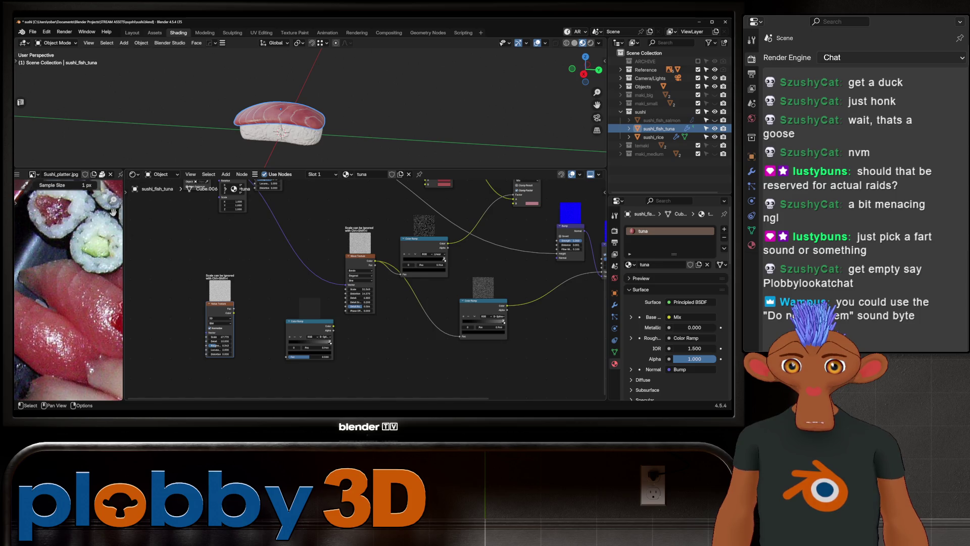
{"action": "middle_click_drag", "start_coordinate": [364, 288], "coordinate": [288, 313]}
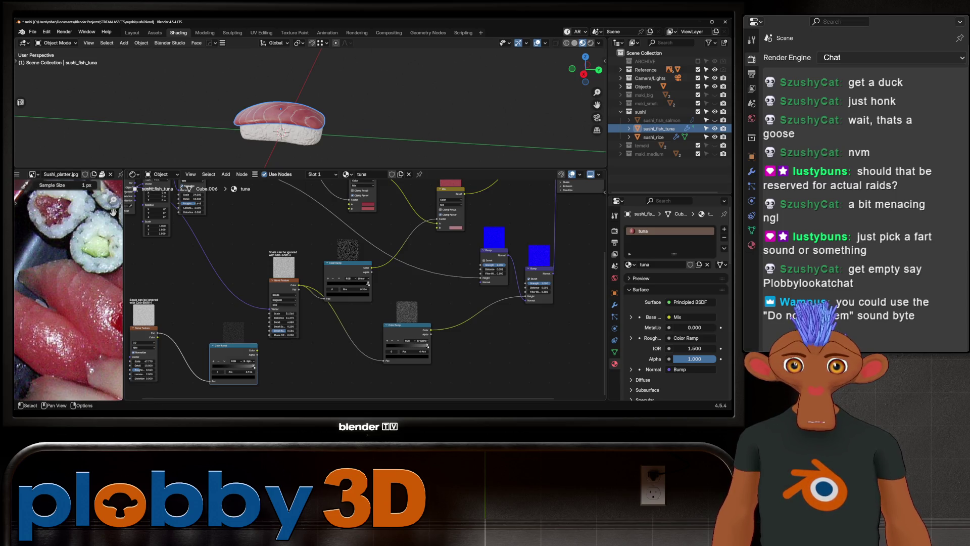
{"action": "key", "text": "x"}
{"action": "left_click_drag", "start_coordinate": [157, 333], "coordinate": [483, 278]}
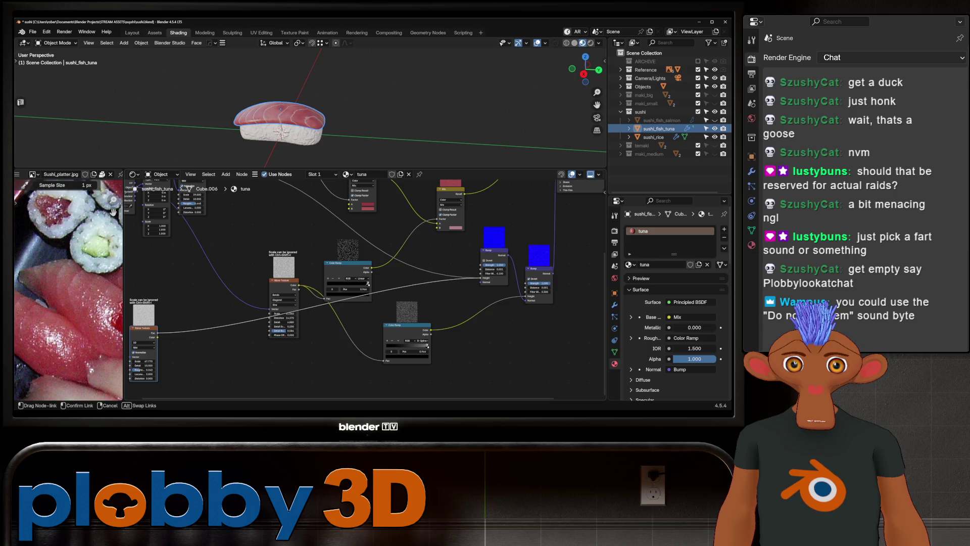
{"action": "scroll", "coordinate": [304, 113], "scroll_direction": "up", "scroll_amount": 5}
{"action": "mouse_move", "coordinate": [304, 114]}
{"action": "middle_mouse_down"}
{"action": "mouse_move", "coordinate": [303, 84]}
{"action": "mouse_move", "coordinate": [288, 99]}
{"action": "middle_mouse_up"}
- Lower the tuna noise scale to 14.010 and bring its roughness down to 0.378
{"action": "middle_click_drag", "start_coordinate": [296, 289], "coordinate": [413, 281]}
{"action": "scroll", "coordinate": [278, 304], "scroll_direction": "up", "scroll_amount": 2}
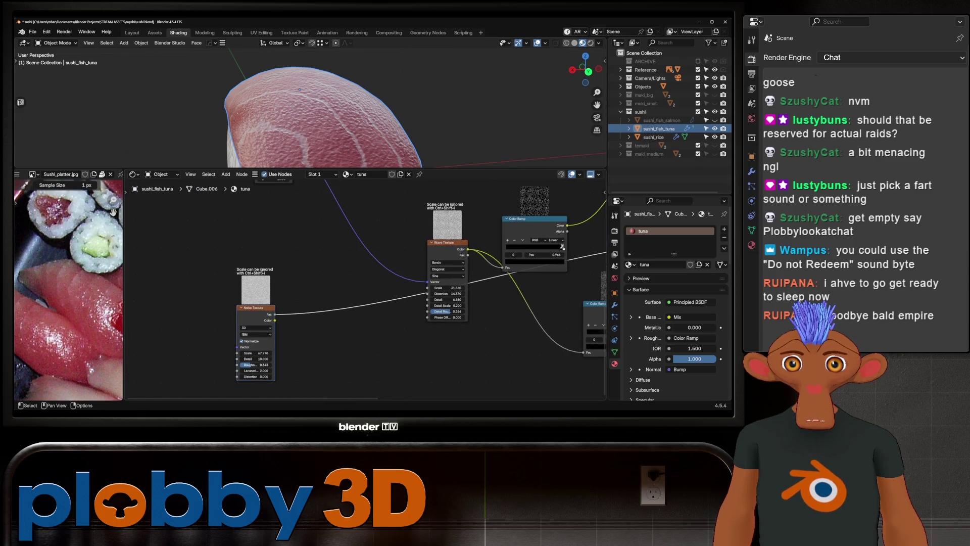
{"action": "mouse_move", "coordinate": [255, 353]}
{"action": "left_mouse_down"}
{"action": "mouse_move", "coordinate": [227, 352]}
{"action": "mouse_move", "coordinate": [251, 352]}
{"action": "left_mouse_up"}
{"action": "middle_click_drag", "start_coordinate": [304, 114], "coordinate": [349, 107]}
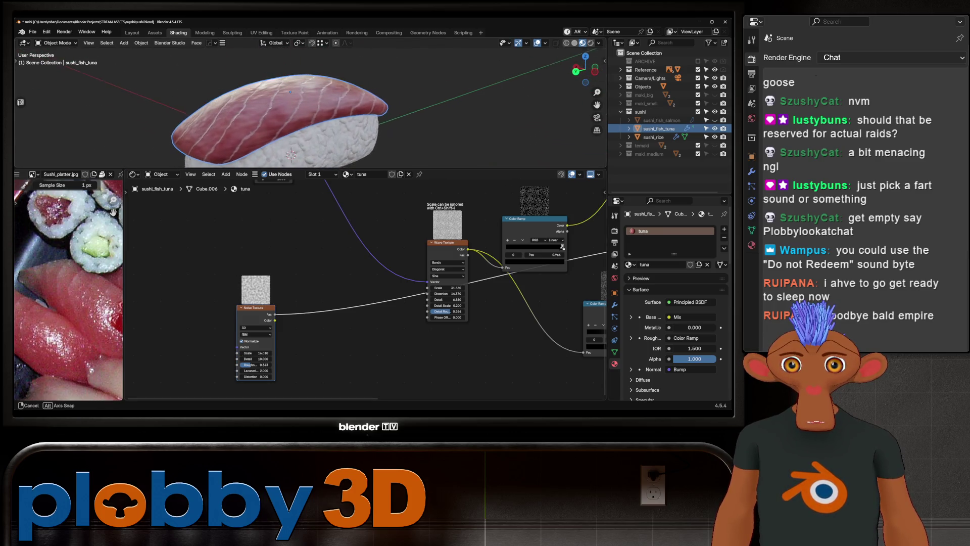
{"action": "left_click_drag", "start_coordinate": [250, 364], "coordinate": [265, 365]}
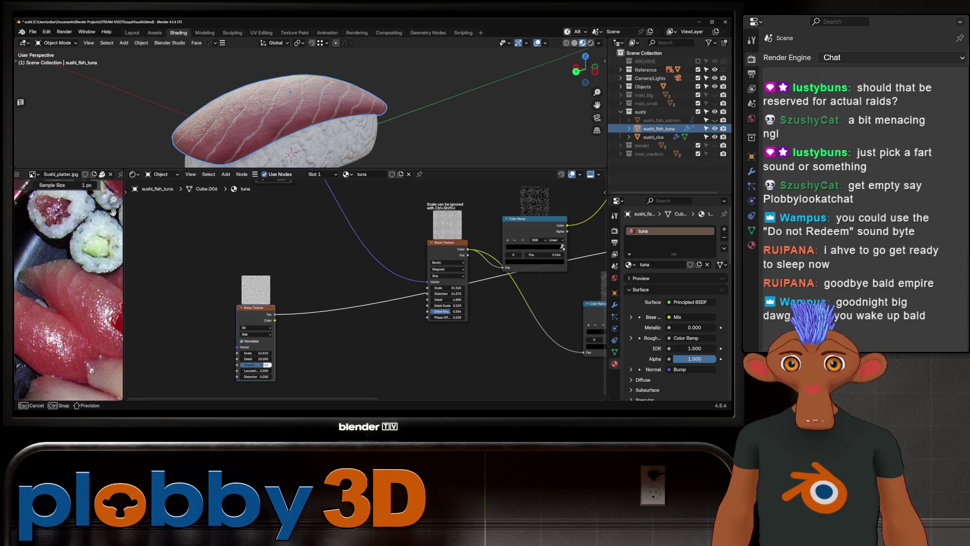
{"action": "left_click_drag", "start_coordinate": [266, 365], "coordinate": [266, 365]}
{"action": "middle_click_drag", "start_coordinate": [227, 106], "coordinate": [291, 106]}
{"action": "left_click_drag", "start_coordinate": [258, 365], "coordinate": [265, 364]}
{"action": "middle_click_drag", "start_coordinate": [250, 121], "coordinate": [284, 148]}
- Reduce the tuna noise scale further to 7.910 and inspect the bump from the side
{"action": "middle_click_drag", "start_coordinate": [455, 303], "coordinate": [167, 303]}
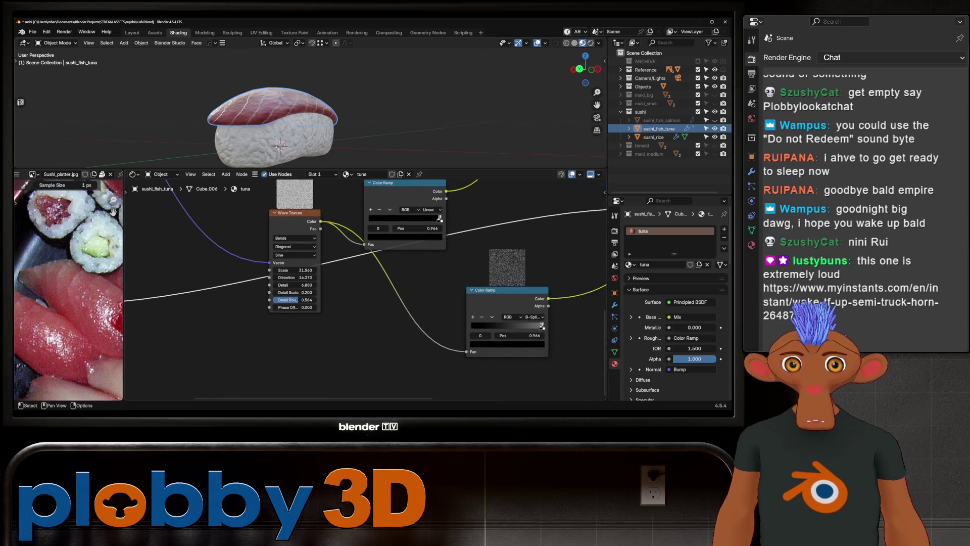
{"action": "mouse_move", "coordinate": [364, 303]}
{"action": "middle_mouse_down"}
{"action": "mouse_move", "coordinate": [296, 311]}
{"action": "mouse_move", "coordinate": [599, 308]}
{"action": "middle_mouse_up"}
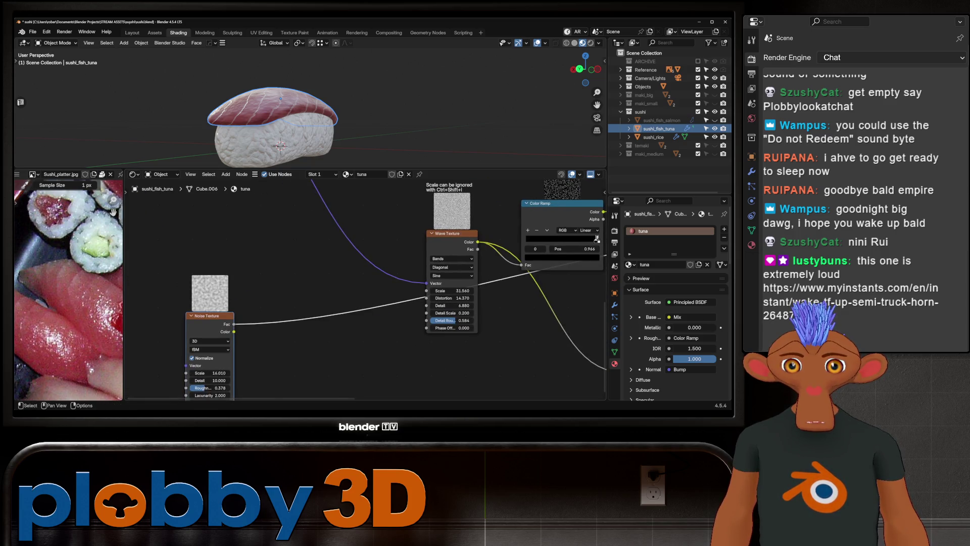
{"action": "middle_click_drag", "start_coordinate": [379, 318], "coordinate": [399, 301]}
{"action": "left_click_drag", "start_coordinate": [230, 353], "coordinate": [218, 354]}
{"action": "middle_click_drag", "start_coordinate": [318, 113], "coordinate": [357, 91]}
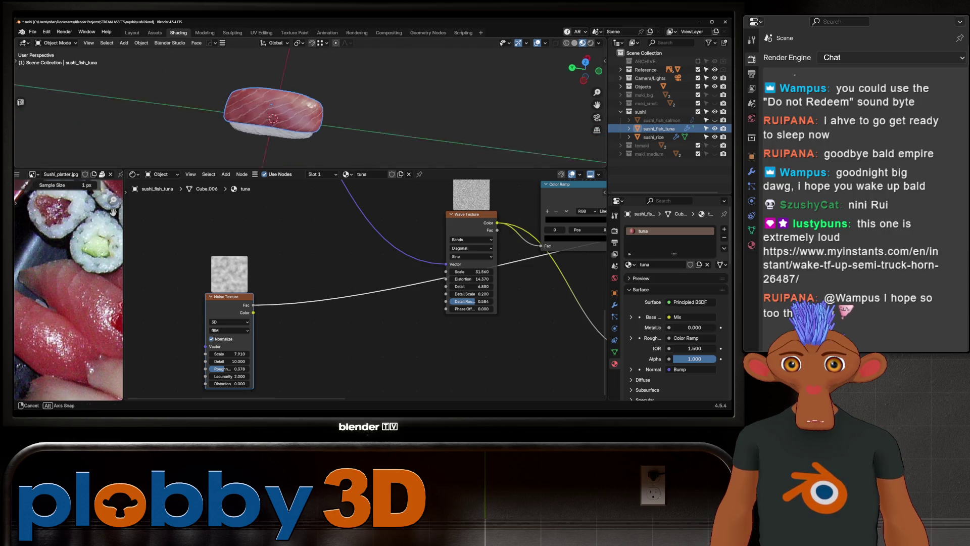
{"action": "middle_click_drag", "start_coordinate": [356, 91], "coordinate": [326, 99]}
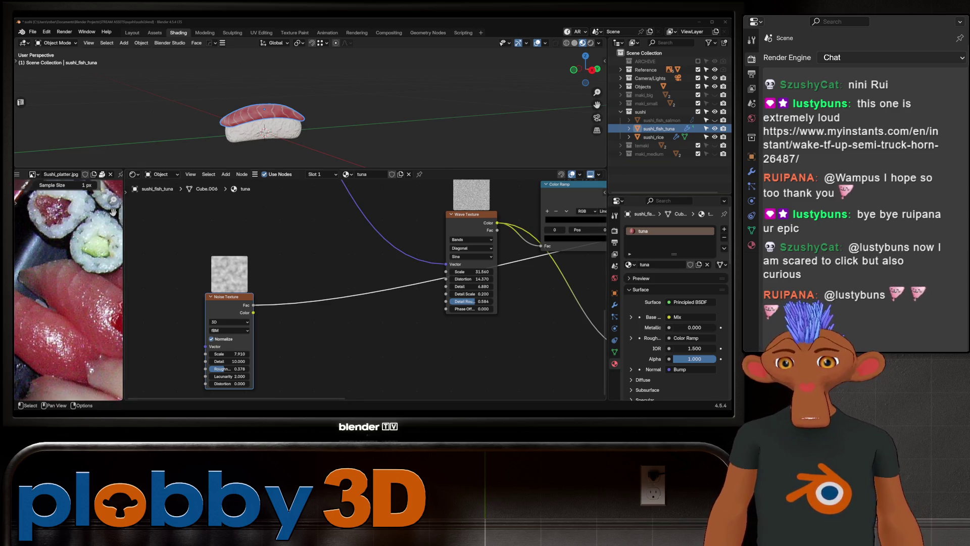
{"action": "scroll", "coordinate": [303, 114], "scroll_direction": "up", "scroll_amount": 2}
{"action": "scroll", "coordinate": [304, 113], "scroll_direction": "up", "scroll_amount": 2}
{"action": "scroll", "coordinate": [303, 113], "scroll_direction": "up", "scroll_amount": 2}
{"action": "scroll", "coordinate": [303, 113], "scroll_direction": "up", "scroll_amount": 3}
{"action": "scroll", "coordinate": [304, 114], "scroll_direction": "down", "scroll_amount": 2}
{"action": "scroll", "coordinate": [304, 113], "scroll_direction": "down", "scroll_amount": 2}
{"action": "scroll", "coordinate": [304, 113], "scroll_direction": "down", "scroll_amount": 2}
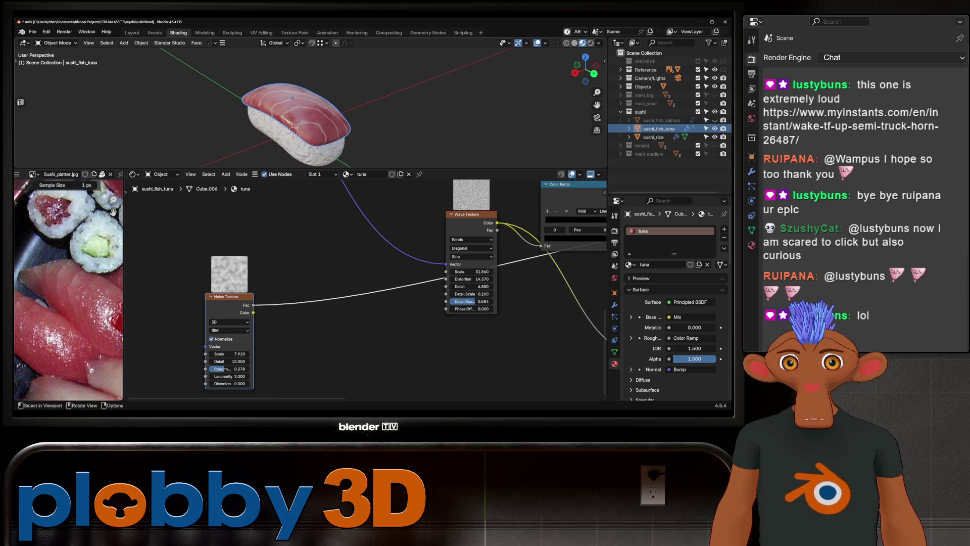
{"action": "scroll", "coordinate": [304, 114], "scroll_direction": "down", "scroll_amount": 2}
{"action": "middle_click_drag", "start_coordinate": [303, 114], "coordinate": [334, 106]}
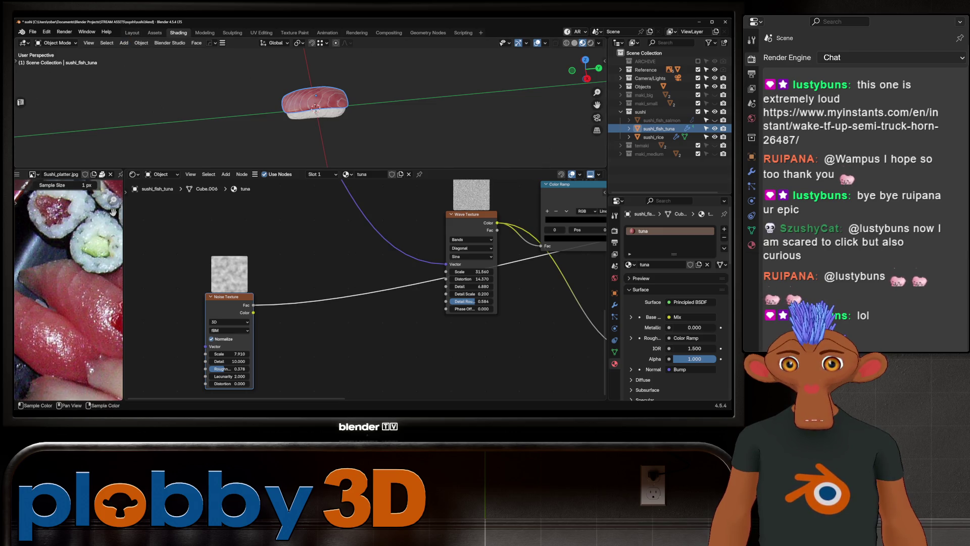
{"action": "scroll", "coordinate": [68, 289], "scroll_direction": "down", "scroll_amount": 2}
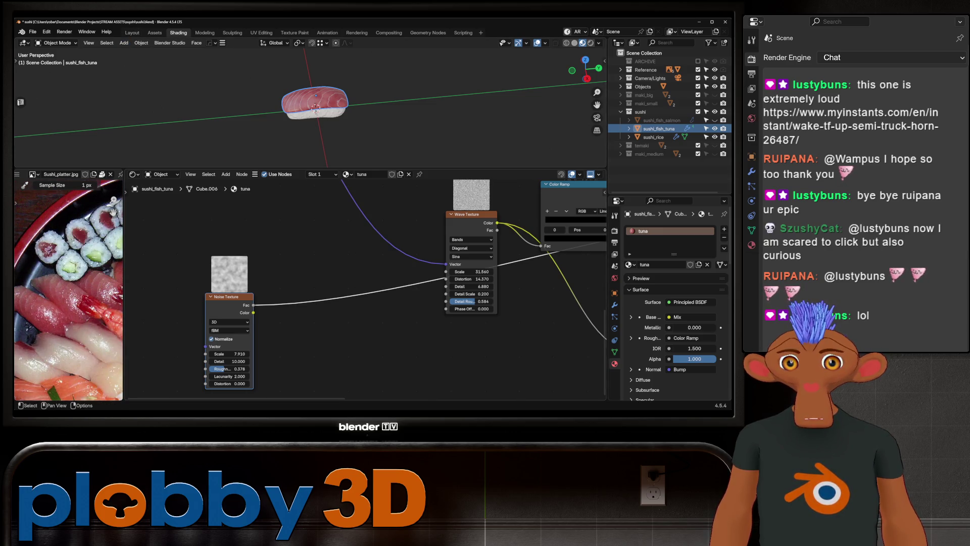
- Move the tuna Color Ramp's right stop to 0.988
{"action": "middle_click_drag", "start_coordinate": [455, 288], "coordinate": [348, 303]}
{"action": "scroll", "coordinate": [342, 288], "scroll_direction": "up", "scroll_amount": 2}
{"action": "scroll", "coordinate": [342, 288], "scroll_direction": "up", "scroll_amount": 2}
{"action": "scroll", "coordinate": [341, 288], "scroll_direction": "up", "scroll_amount": 3}
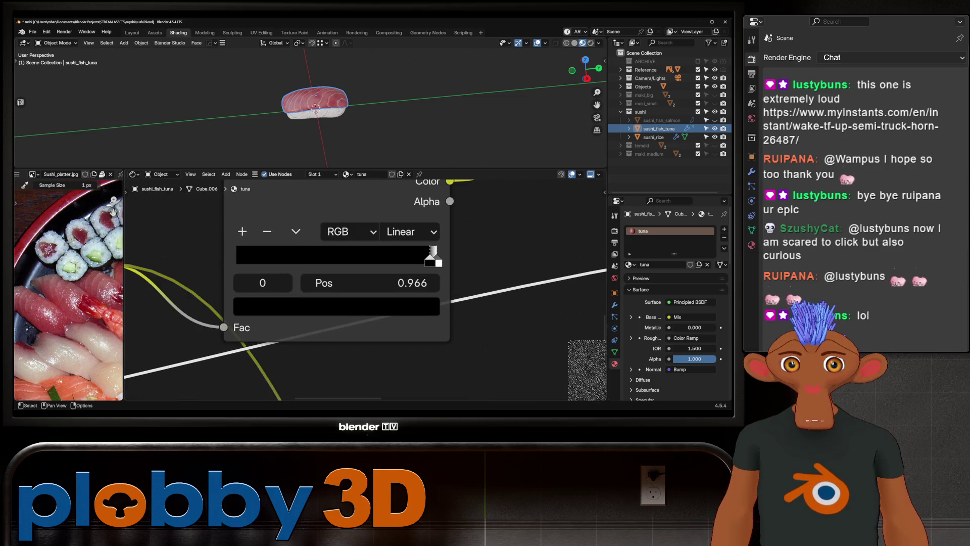
{"action": "left_click_drag", "start_coordinate": [434, 257], "coordinate": [425, 258]}
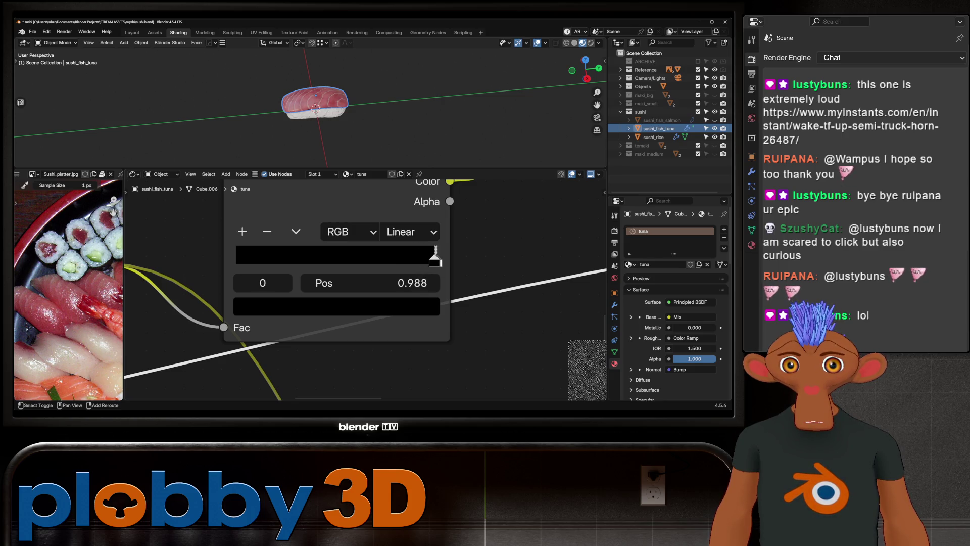
{"action": "middle_click_drag", "start_coordinate": [303, 106], "coordinate": [334, 91]}
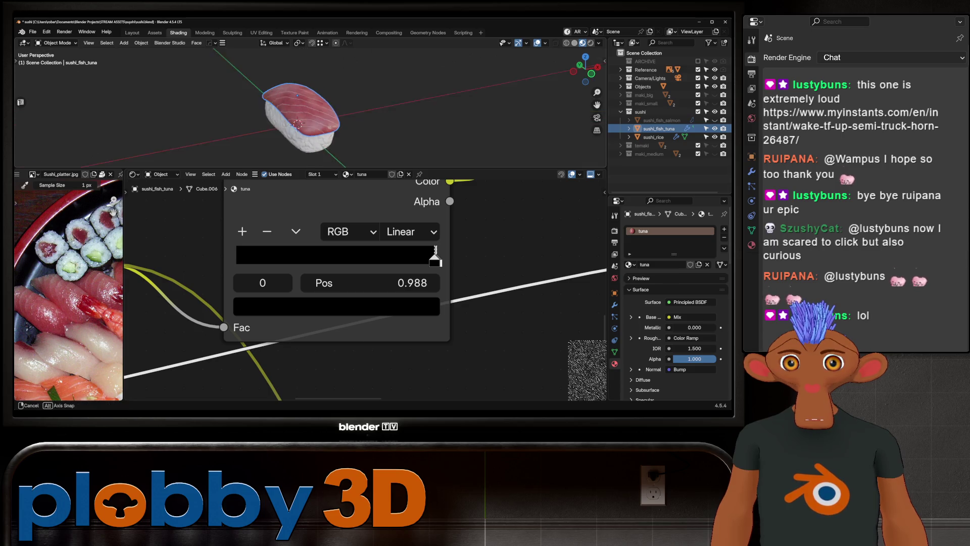
{"action": "scroll", "coordinate": [334, 258], "scroll_direction": "down", "scroll_amount": 1}
{"action": "scroll", "coordinate": [334, 257], "scroll_direction": "down", "scroll_amount": 2}
- Adjust the tuna Wave Texture scale via 28.070 to settle at 31.730
{"action": "middle_click_drag", "start_coordinate": [304, 288], "coordinate": [486, 288]}
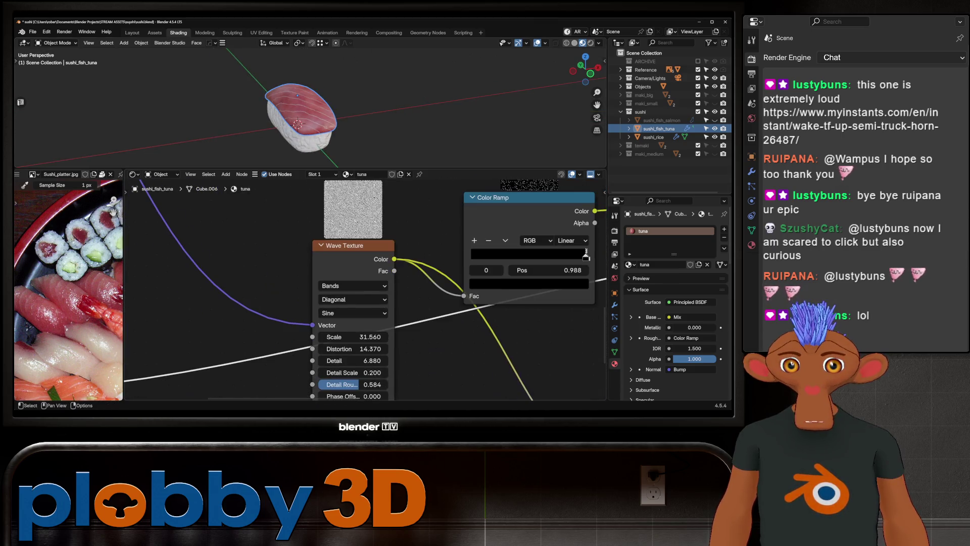
{"action": "left_click_drag", "start_coordinate": [352, 338], "coordinate": [332, 337]}
{"action": "middle_click_drag", "start_coordinate": [304, 114], "coordinate": [334, 99]}
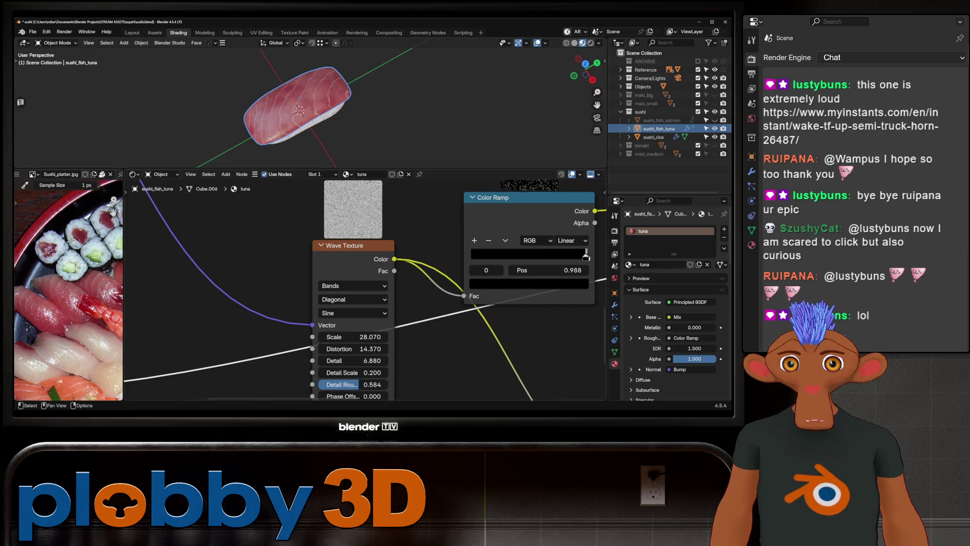
{"action": "scroll", "coordinate": [296, 107], "scroll_direction": "down", "scroll_amount": 2}
{"action": "scroll", "coordinate": [69, 289], "scroll_direction": "down", "scroll_amount": 3}
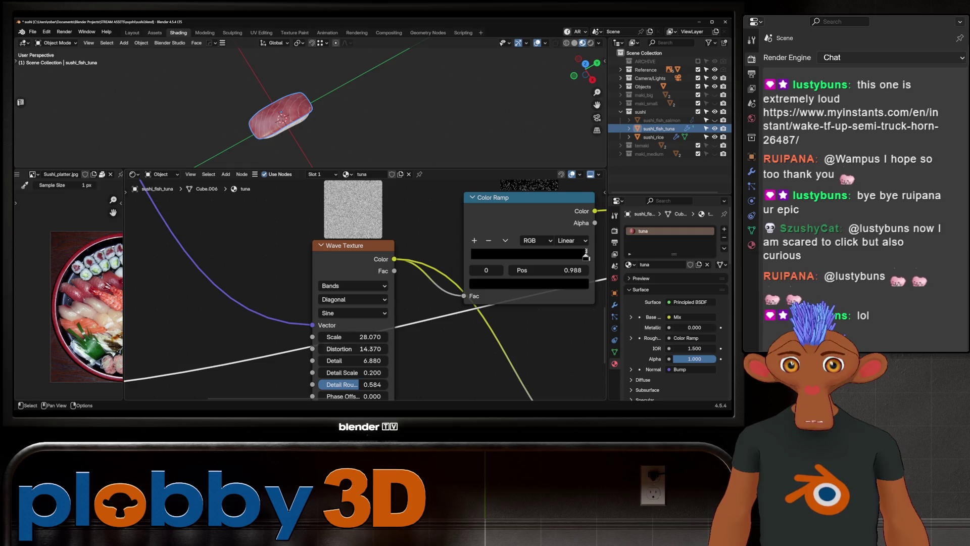
{"action": "left_click_drag", "start_coordinate": [353, 336], "coordinate": [365, 337]}
{"action": "mouse_move", "coordinate": [281, 114]}
{"action": "middle_mouse_down"}
{"action": "mouse_move", "coordinate": [303, 98]}
{"action": "mouse_move", "coordinate": [318, 106]}
{"action": "middle_mouse_up"}
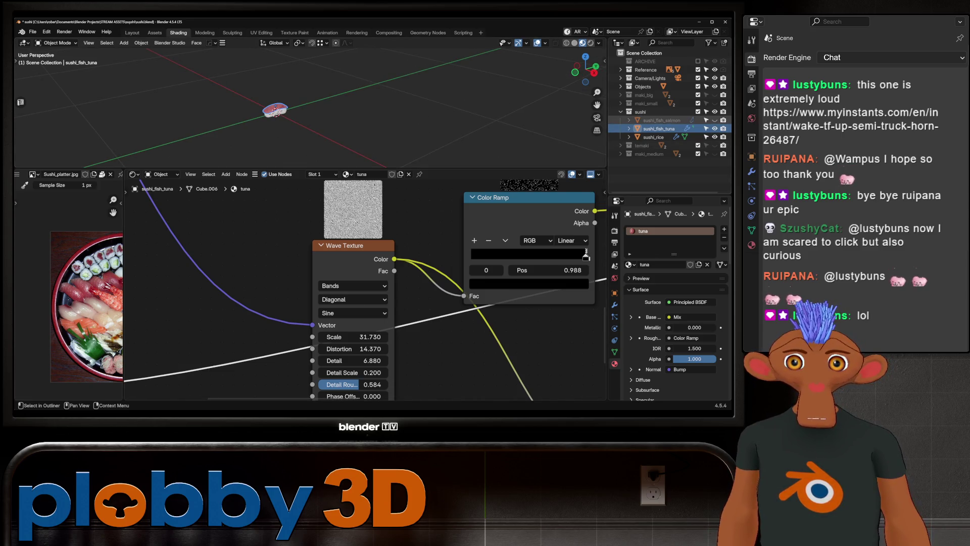
- Deselect the tuna topping and return to the Layout workspace to view the nigiri
{"action": "middle_click_drag", "start_coordinate": [379, 114], "coordinate": [303, 83]}
{"action": "left_click", "coordinate": [197, 68]}
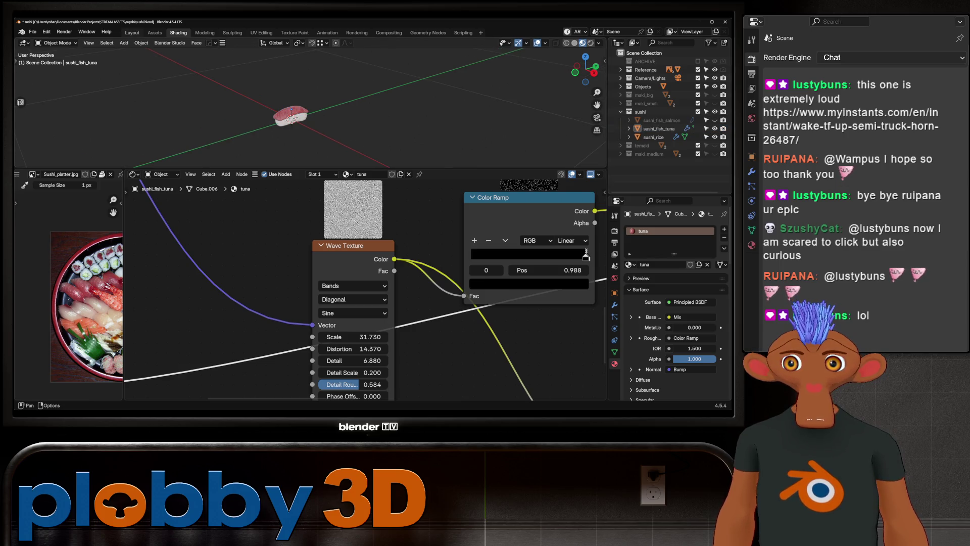
{"action": "key", "text": "ctrl+Page_Up"}
{"action": "key", "text": "ctrl+Page_Up"}
{"action": "middle_click_drag", "start_coordinate": [303, 227], "coordinate": [341, 212]}
{"action": "scroll", "coordinate": [250, 289], "scroll_direction": "down", "scroll_amount": 3}
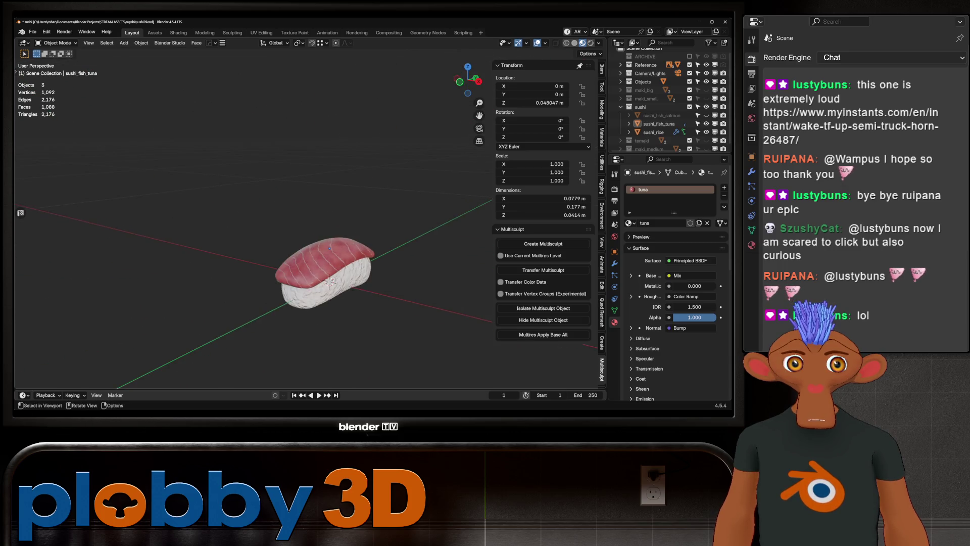
- Toggle the salmon and tuna toppings' visibility in the Outliner, ending with tuna shown
{"action": "middle_click_drag", "start_coordinate": [327, 280], "coordinate": [337, 277]}
{"action": "scroll", "coordinate": [326, 281], "scroll_direction": "up", "scroll_amount": 3}
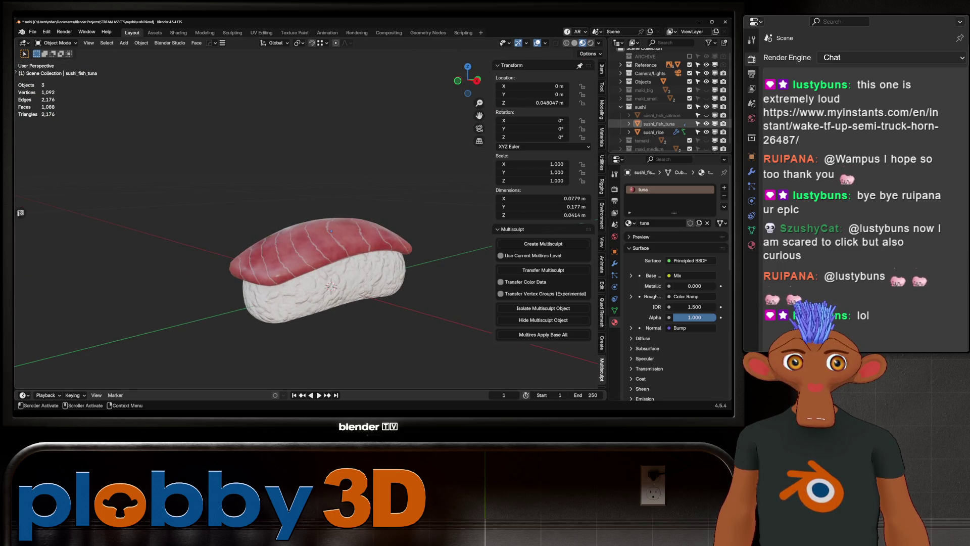
{"action": "left_click", "coordinate": [706, 115], "text": "ctrl"}
{"action": "left_click", "coordinate": [707, 115]}
{"action": "left_click", "coordinate": [707, 123]}
{"action": "left_click", "coordinate": [706, 123]}
{"action": "scroll", "coordinate": [326, 258], "scroll_direction": "down", "scroll_amount": 2}
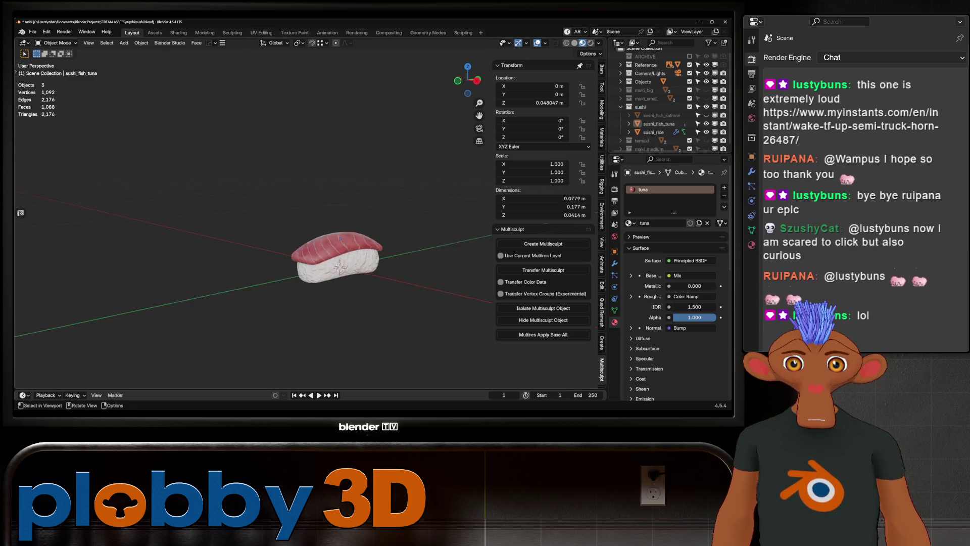
{"action": "middle_click_drag", "start_coordinate": [327, 258], "coordinate": [356, 227]}
- Hide the sushi collection, reveal maki_small and select the maki_small_fish cylinder
{"action": "left_click", "coordinate": [707, 106]}
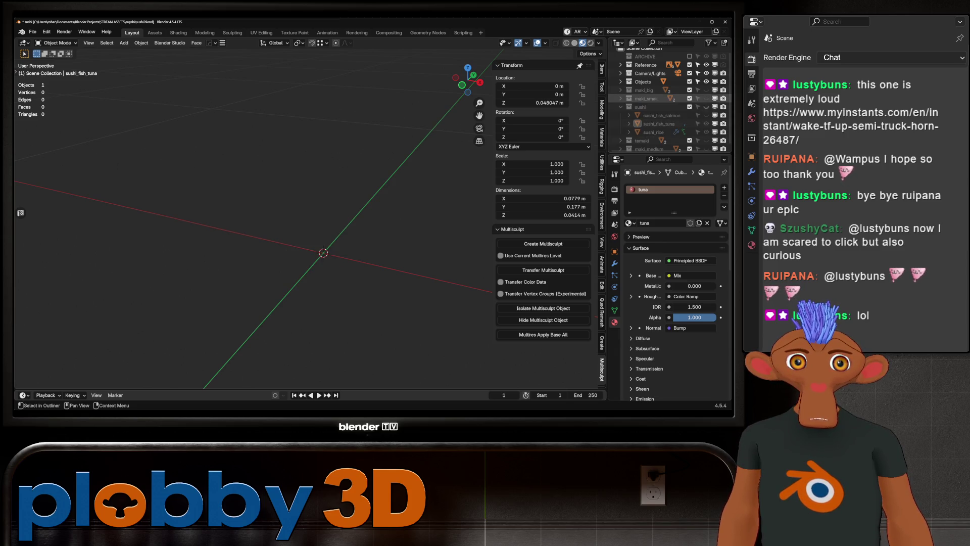
{"action": "scroll", "coordinate": [324, 252], "scroll_direction": "up", "scroll_amount": 3}
{"action": "left_click", "coordinate": [303, 281]}
{"action": "middle_click_drag", "start_coordinate": [303, 281], "coordinate": [288, 275], "text": "shift"}
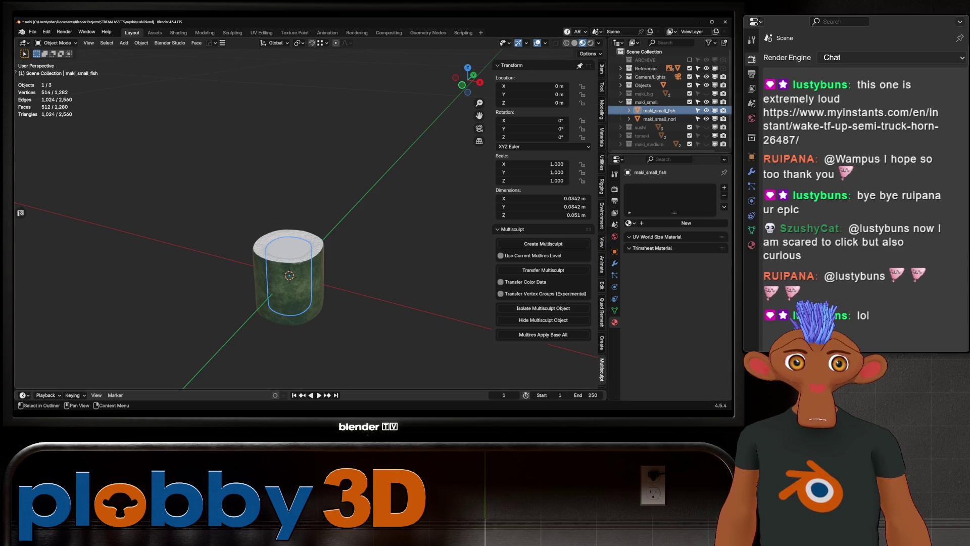
- Rename the insert to maki_small_fish_salmon and duplicate it as maki_small_fish_tuna
{"action": "double_click", "coordinate": [659, 110]}
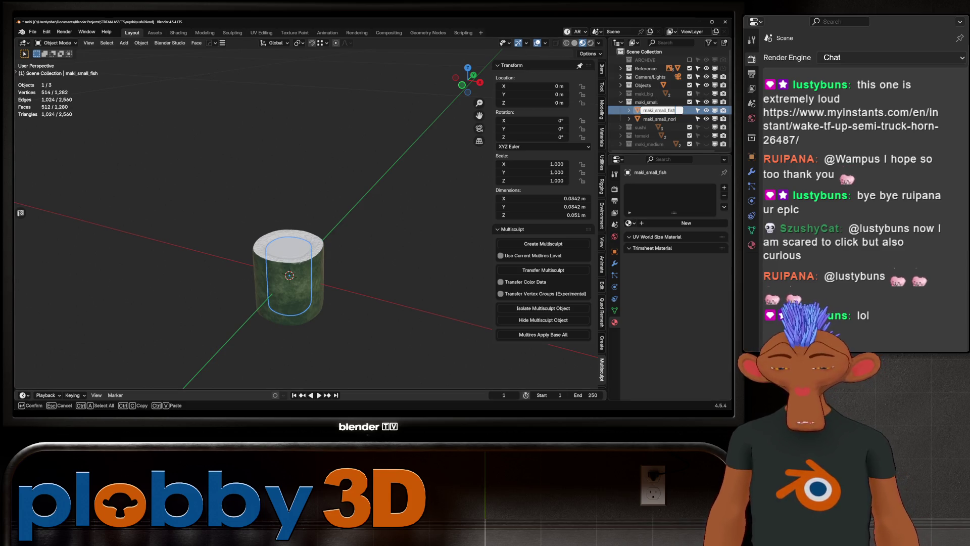
{"action": "type", "text": "_salmon"}
{"action": "key", "text": "Return"}
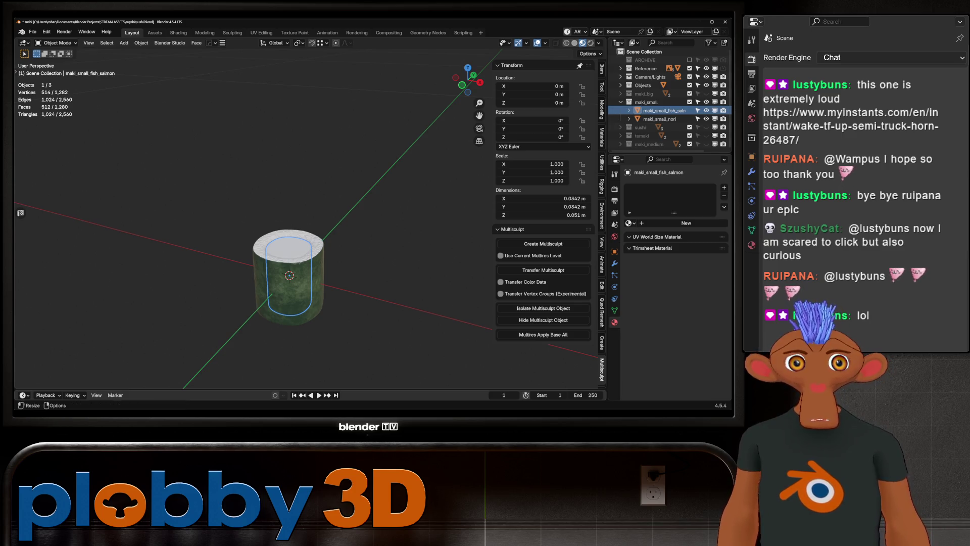
{"action": "key", "text": "shift+d"}
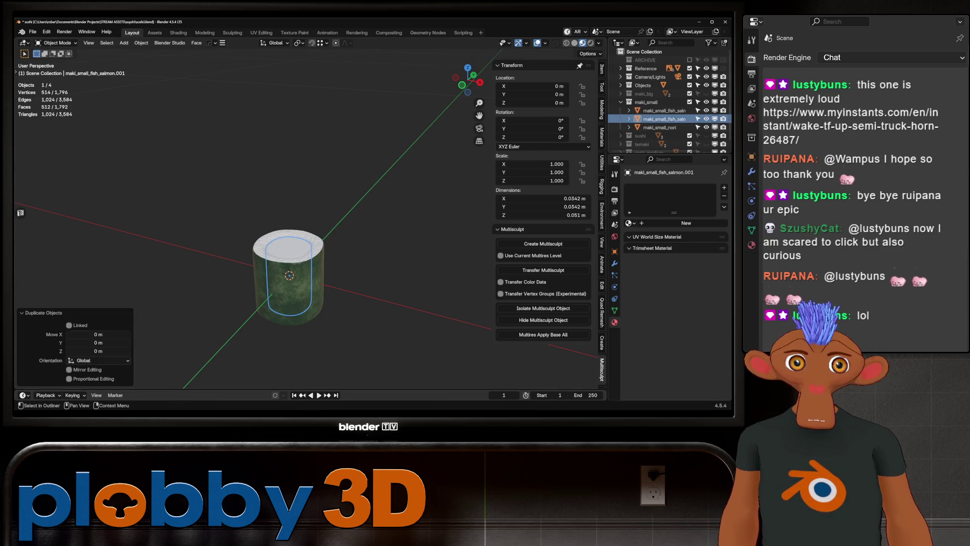
{"action": "key", "text": "F2"}
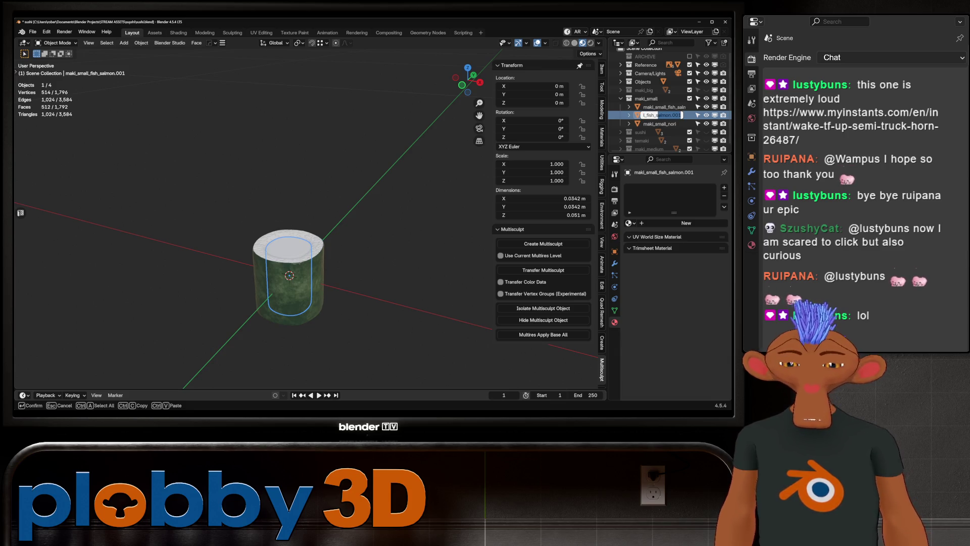
{"action": "type", "text": "tuna"}
{"action": "key", "text": "Return"}
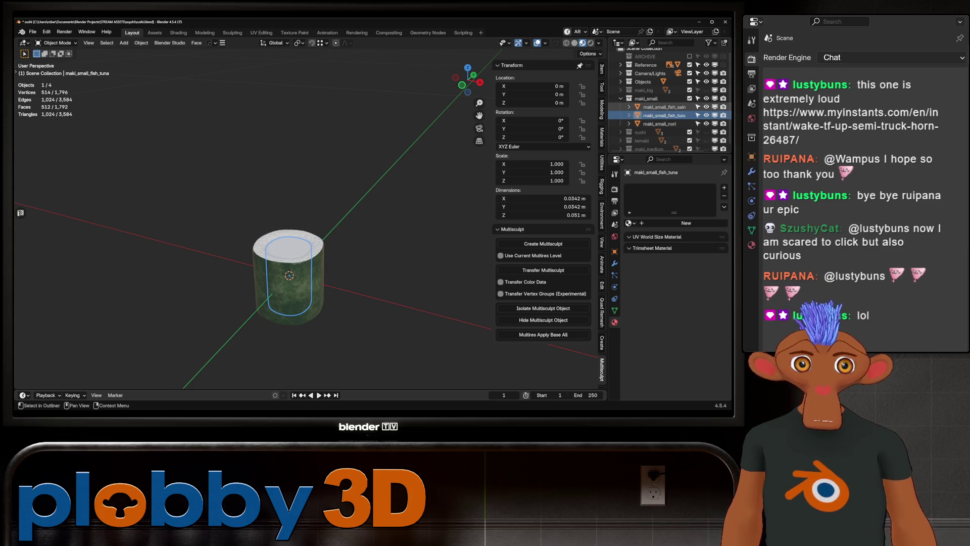
- Assign the existing salmon material to the salmon insert and enter Edit Mode on it
{"action": "key", "text": "Up"}
{"action": "left_click", "coordinate": [629, 223]}
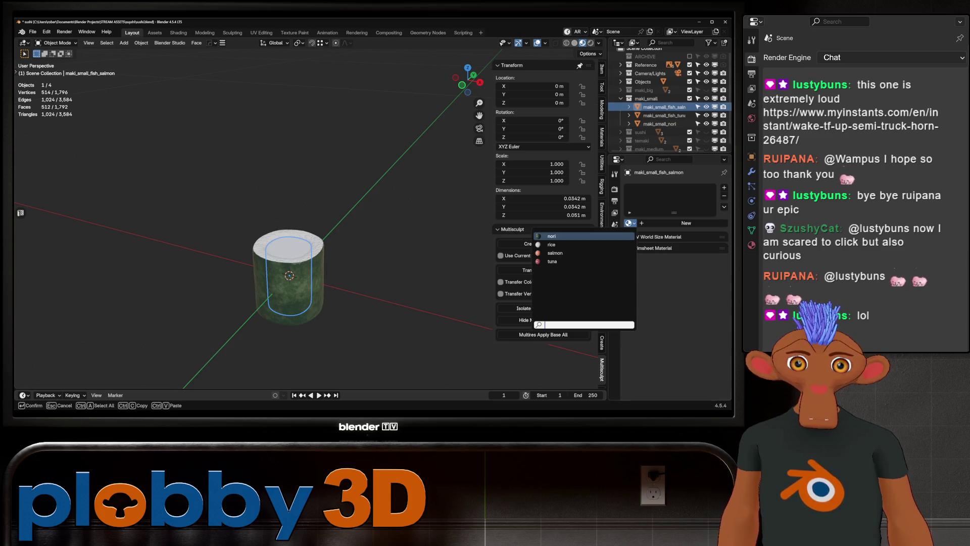
{"action": "left_click", "coordinate": [564, 253]}
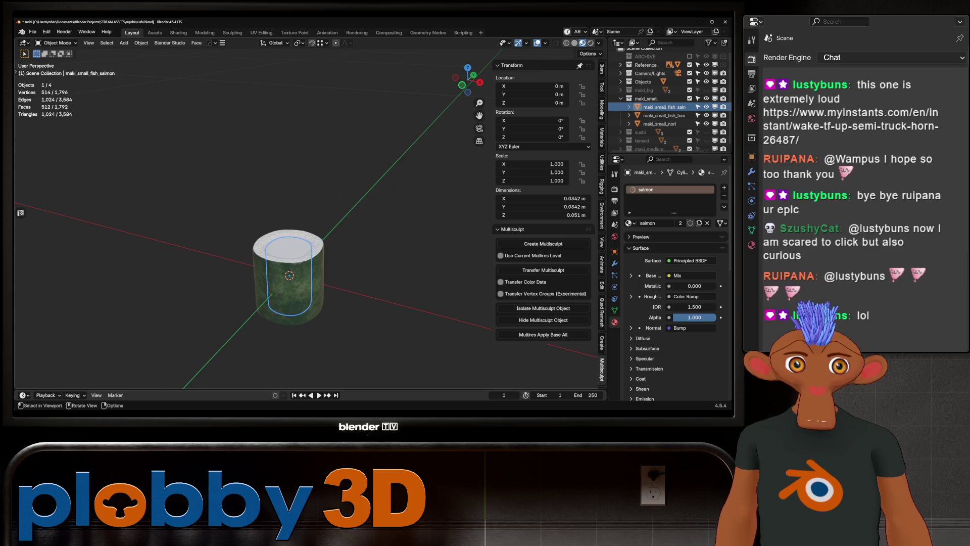
{"action": "middle_click_drag", "start_coordinate": [304, 228], "coordinate": [364, 197]}
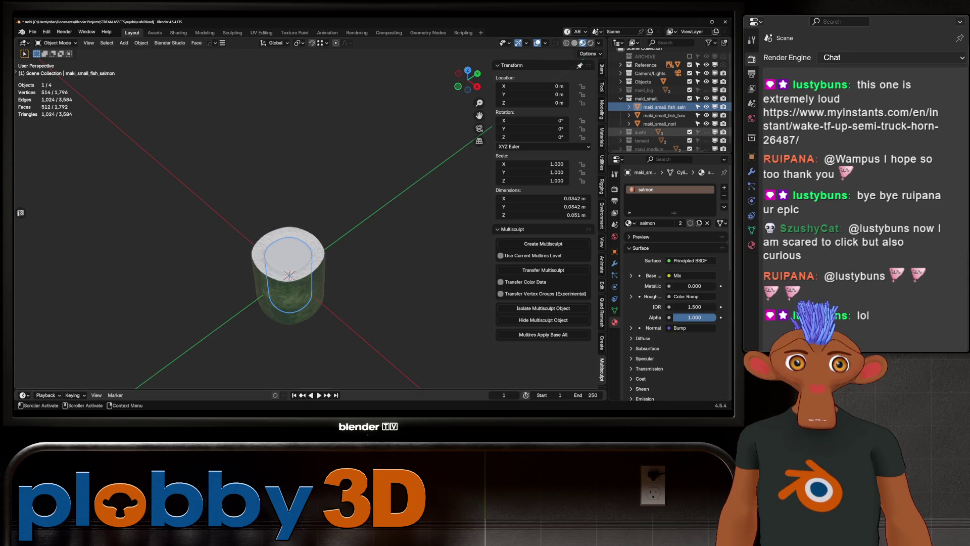
{"action": "scroll", "coordinate": [269, 260], "scroll_direction": "up", "scroll_amount": 3}
{"action": "key", "text": "Tab"}
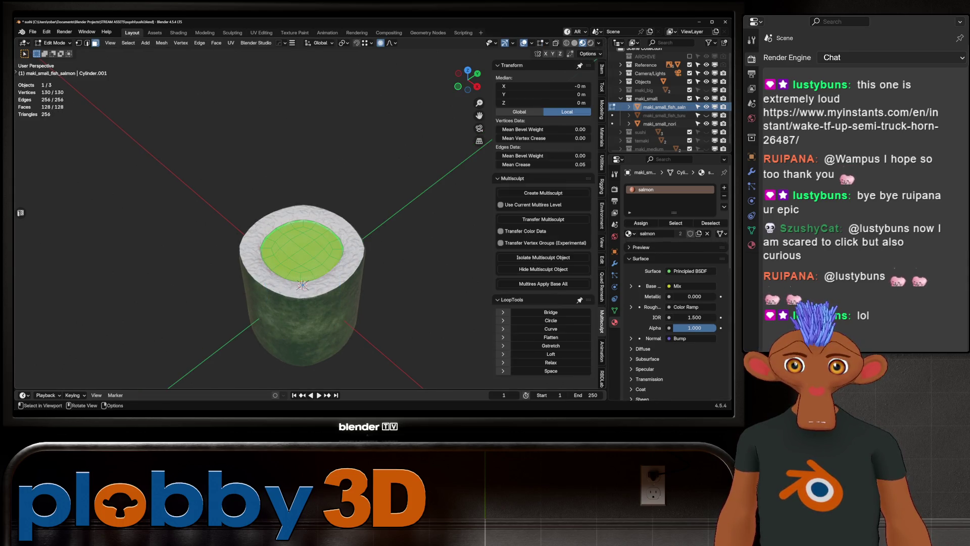
- Cube-project the salmon insert's UVs and leave Edit Mode
{"action": "right_click", "coordinate": [303, 251]}
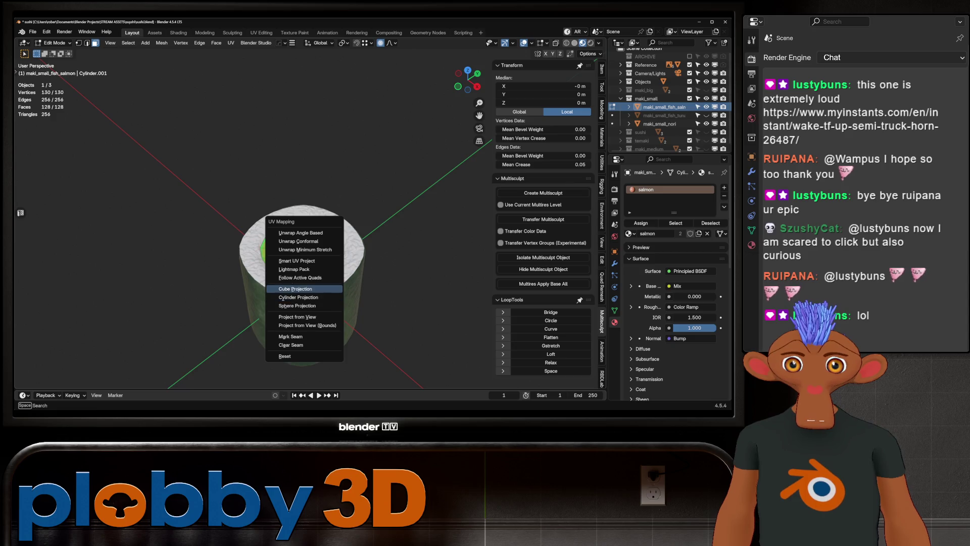
{"action": "key", "text": "Escape"}
{"action": "key", "text": "Tab"}
{"action": "middle_click_drag", "start_coordinate": [304, 284], "coordinate": [319, 250]}
{"action": "scroll", "coordinate": [318, 250], "scroll_direction": "down", "scroll_amount": 3}
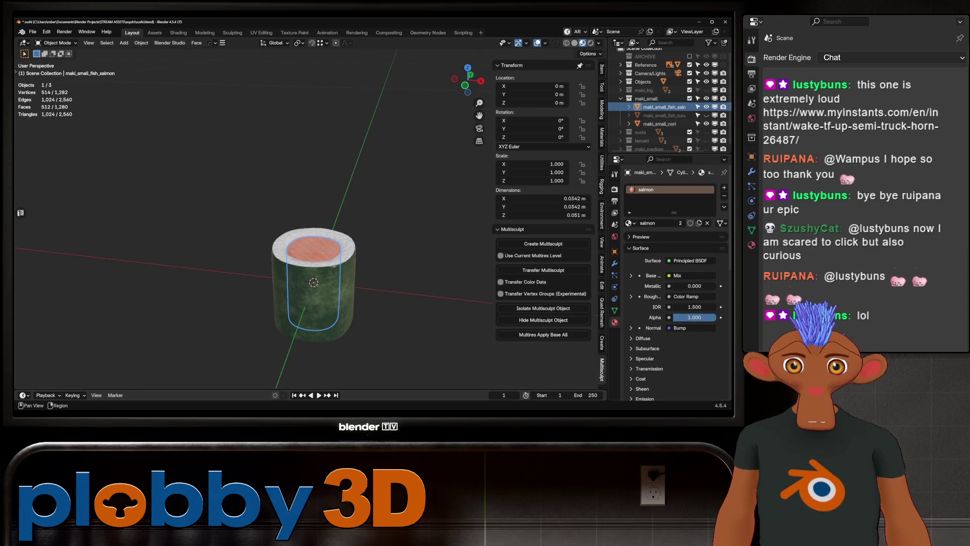
{"action": "key", "text": "alt+a"}
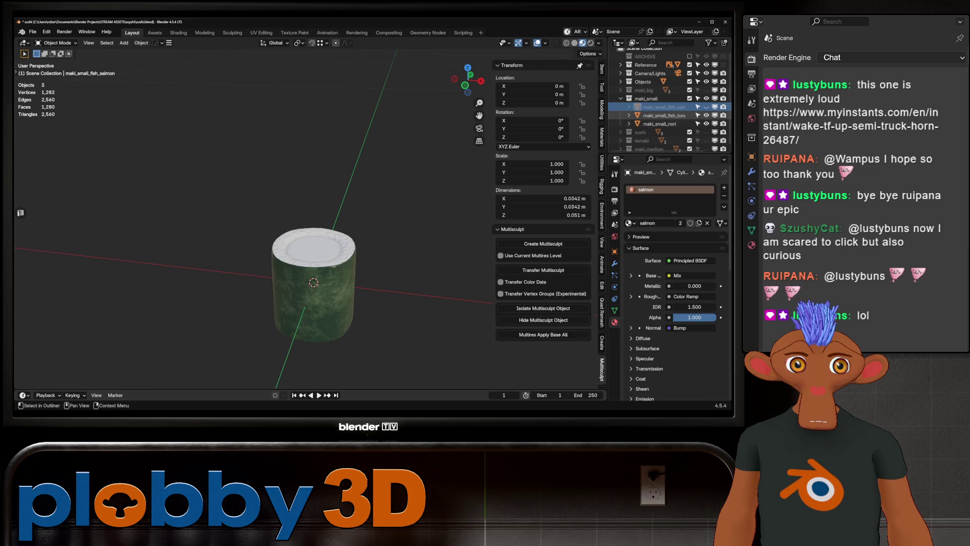
- Cube-project the tuna insert's UVs in Edit Mode
{"action": "left_click", "coordinate": [664, 116]}
{"action": "key", "text": "Tab"}
{"action": "key", "text": "u"}
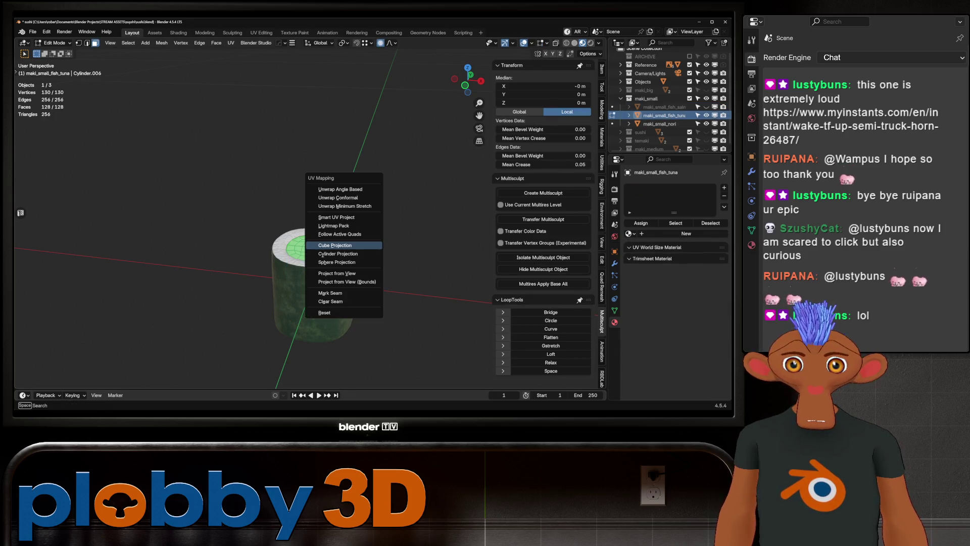
{"action": "left_click", "coordinate": [334, 245]}
{"action": "key", "text": "Tab"}
- Assign the tuna material to the tuna insert and check the maki from above and the front
{"action": "left_click", "coordinate": [631, 223]}
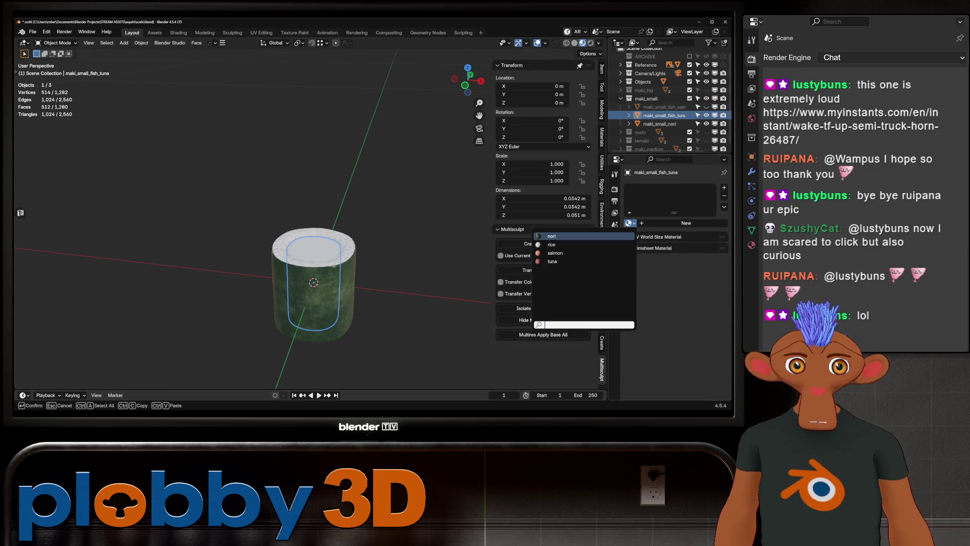
{"action": "left_click", "coordinate": [584, 258]}
{"action": "key", "text": "alt+a"}
{"action": "mouse_move", "coordinate": [313, 282]}
{"action": "middle_mouse_down"}
{"action": "mouse_move", "coordinate": [290, 254]}
{"action": "mouse_move", "coordinate": [277, 306]}
{"action": "middle_mouse_up"}
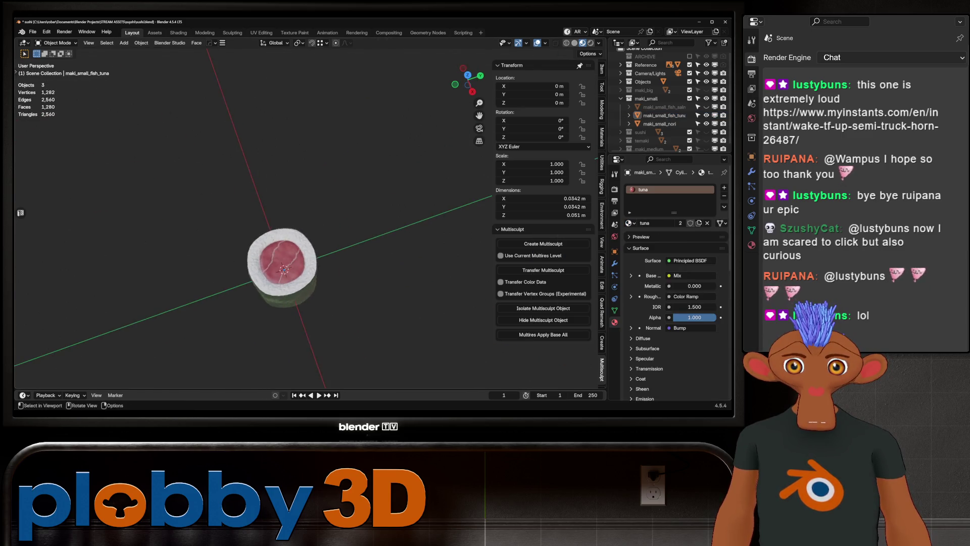
{"action": "scroll", "coordinate": [276, 305], "scroll_direction": "up", "scroll_amount": 3}
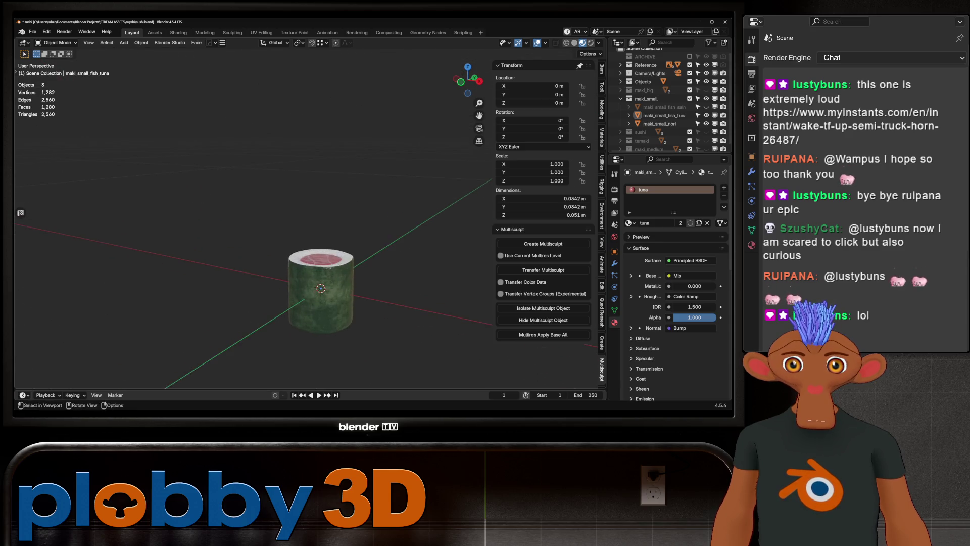
{"action": "middle_click_drag", "start_coordinate": [277, 305], "coordinate": [303, 304]}
- Toggle the small maki hidden and shown, then select the big maki's rice object
{"action": "key", "text": "h"}
{"action": "key", "text": "alt+h"}
{"action": "key", "text": "h"}
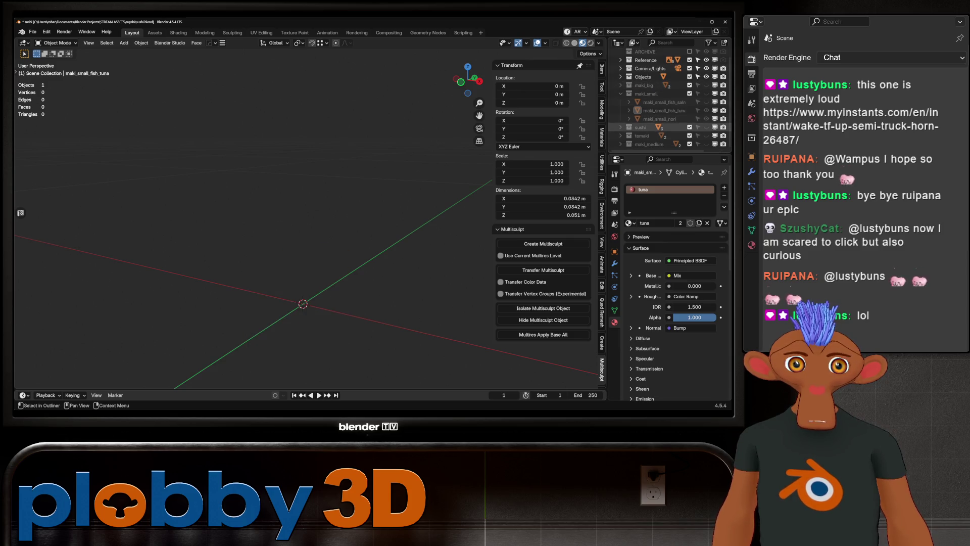
{"action": "key", "text": "alt+h"}
{"action": "middle_click_drag", "start_coordinate": [303, 227], "coordinate": [303, 189]}
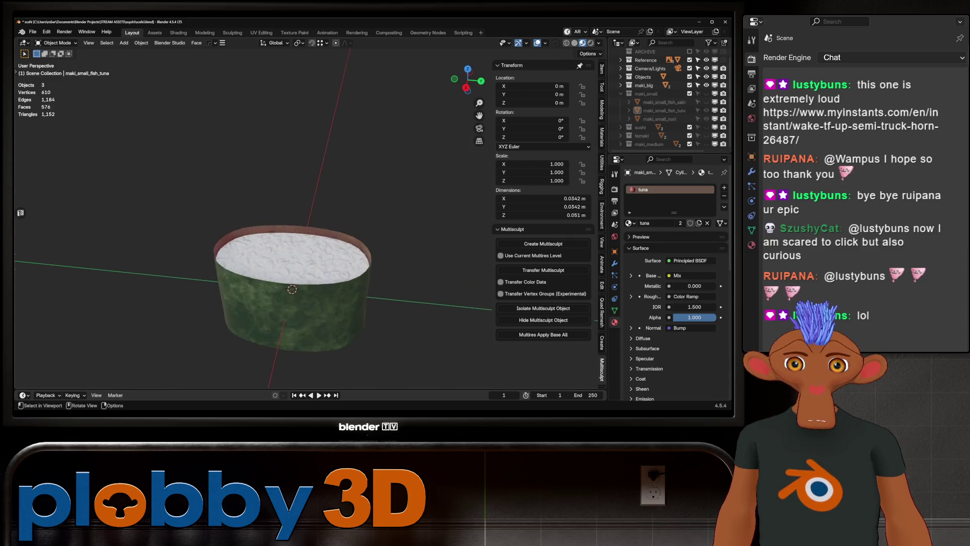
{"action": "mouse_move", "coordinate": [303, 227]}
{"action": "middle_mouse_down"}
{"action": "mouse_move", "coordinate": [341, 266]}
{"action": "mouse_move", "coordinate": [318, 243]}
{"action": "mouse_move", "coordinate": [304, 288]}
{"action": "middle_mouse_up"}
{"action": "left_click", "coordinate": [338, 256]}
{"action": "scroll", "coordinate": [303, 265], "scroll_direction": "down", "scroll_amount": 3}
- Duplicate the rice top cap faces in place and separate them into a new object
{"action": "key", "text": "Tab"}
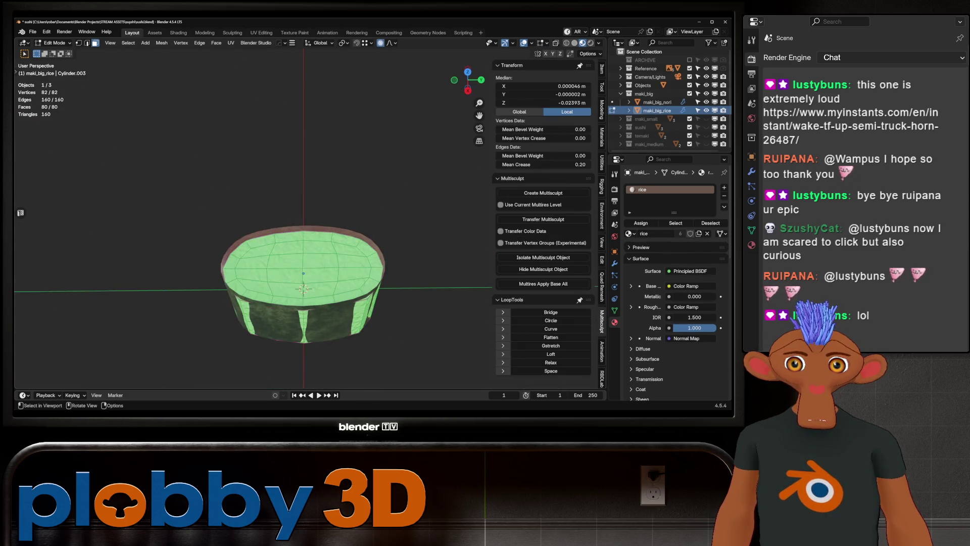
{"action": "left_click", "coordinate": [259, 250]}
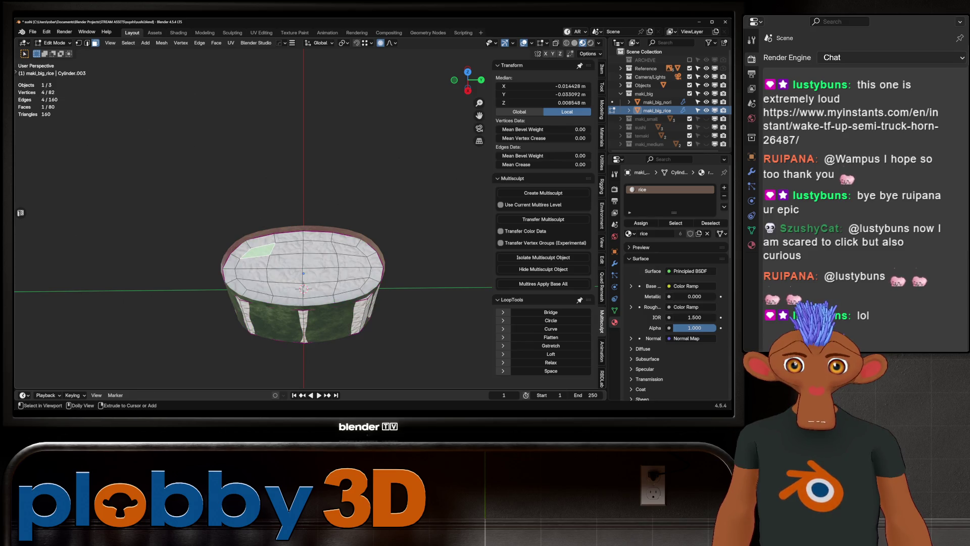
{"action": "left_click", "coordinate": [346, 286], "text": "ctrl+shift"}
{"action": "key", "text": "ctrl+KP_Add"}
{"action": "key", "text": "shift+d"}
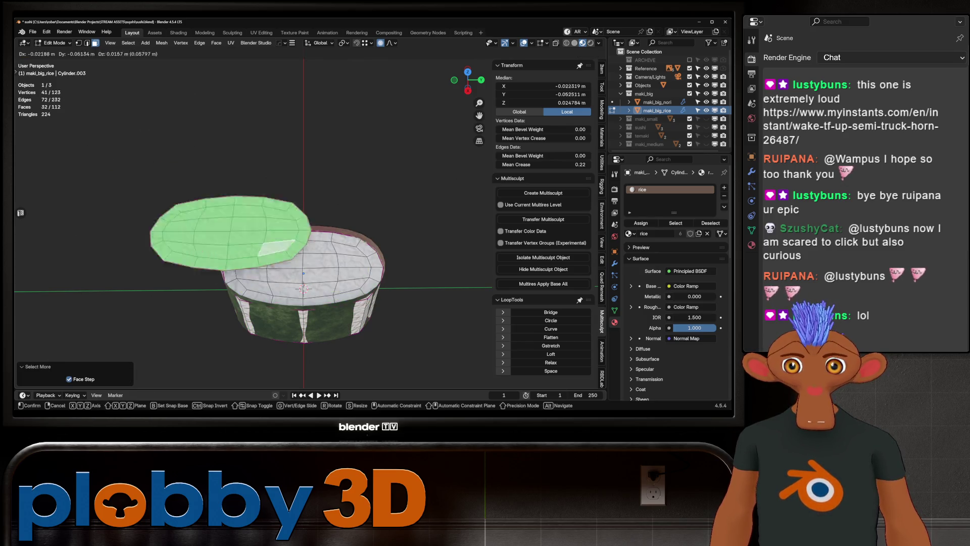
{"action": "key", "text": "Escape"}
{"action": "key", "text": "p"}
{"action": "left_click", "coordinate": [406, 185]}
{"action": "key", "text": "Tab"}
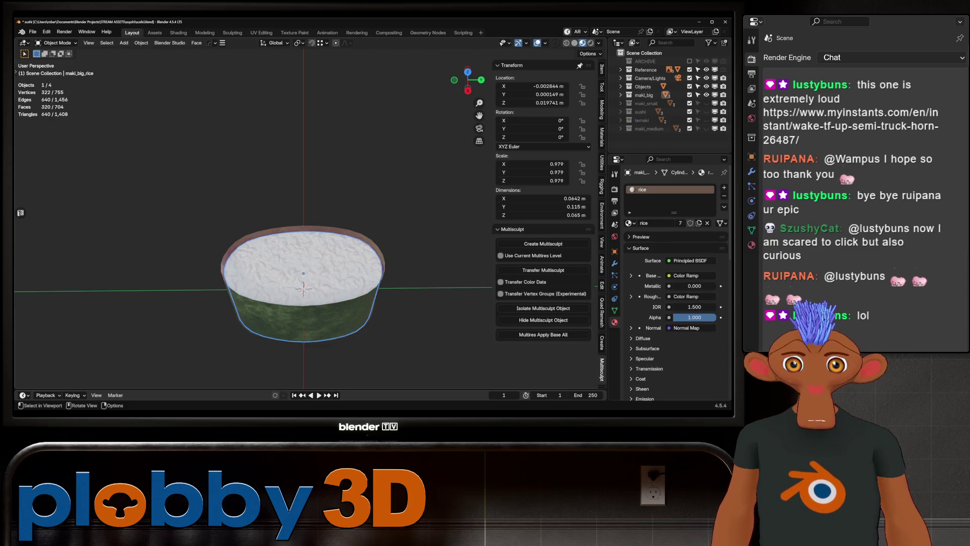
- Rename the separated rice top to 'scatter' and isolate it in local view
{"action": "left_click", "coordinate": [660, 114]}
{"action": "double_click", "coordinate": [659, 115]}
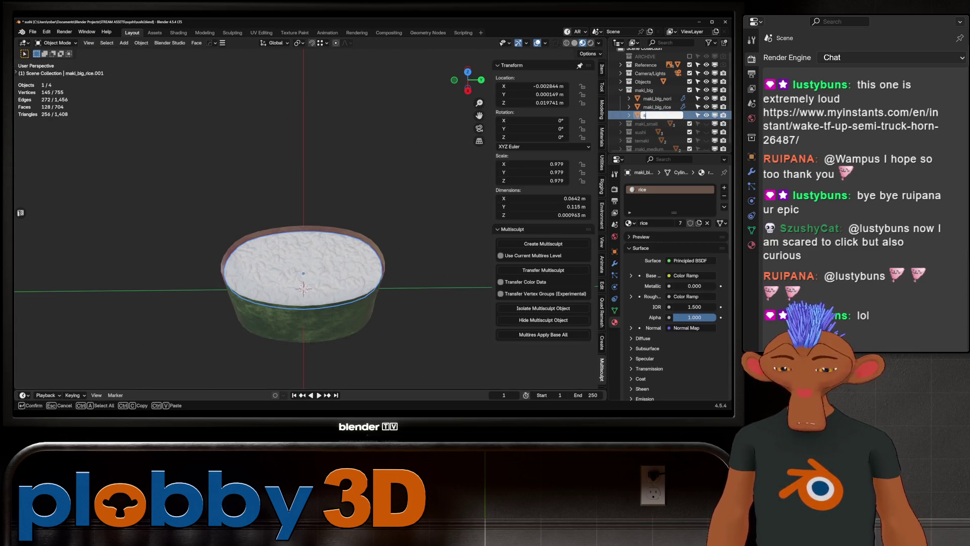
{"action": "type", "text": "catter"}
{"action": "key", "text": "Return"}
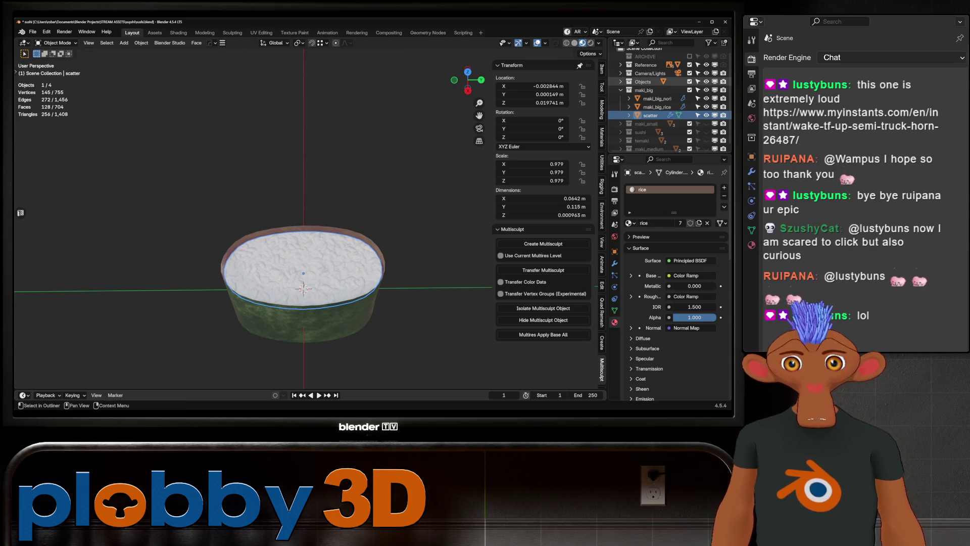
{"action": "scroll", "coordinate": [303, 288], "scroll_direction": "up", "scroll_amount": 4}
{"action": "middle_click_drag", "start_coordinate": [303, 289], "coordinate": [303, 266]}
{"action": "key", "text": "Tab"}
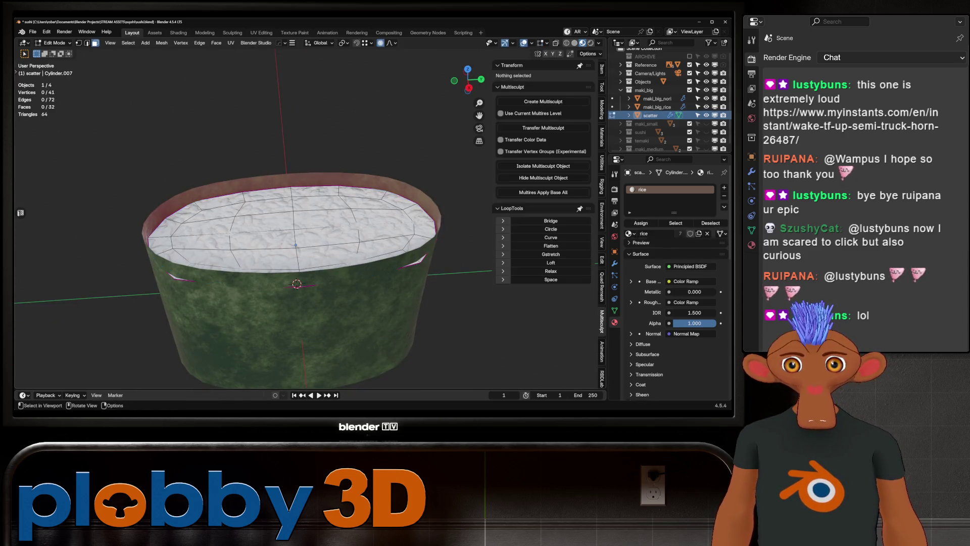
{"action": "key", "text": "KP_Divide"}
{"action": "middle_click_drag", "start_coordinate": [304, 227], "coordinate": [319, 190]}
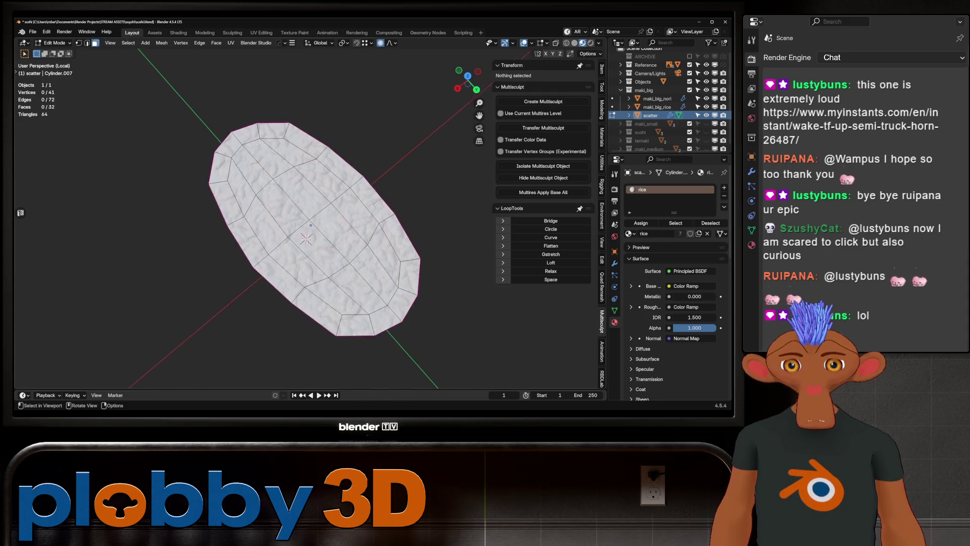
{"action": "key", "text": "Tab"}
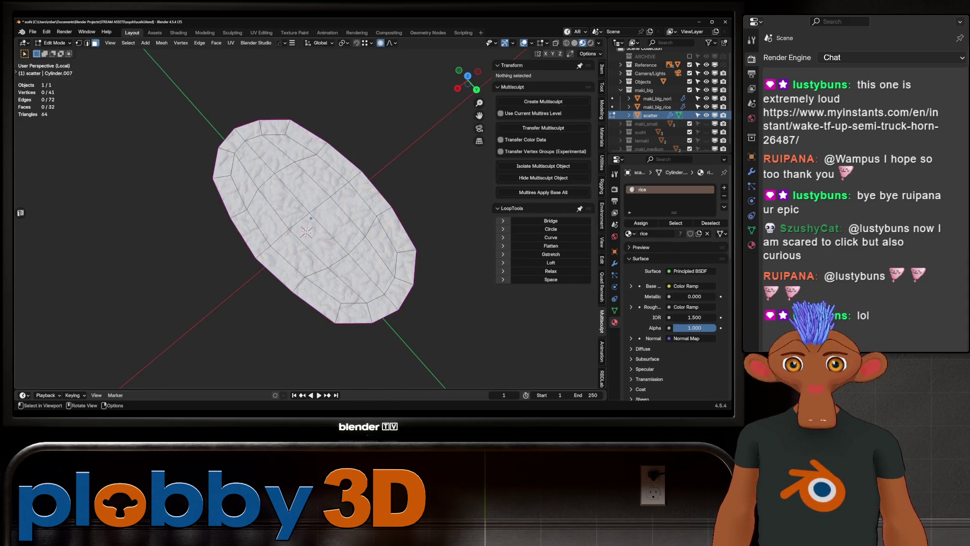
- Raise a vertex on the scatter disc along Z with proportional editing to form a bump
{"action": "middle_click_drag", "start_coordinate": [306, 231], "coordinate": [313, 250]}
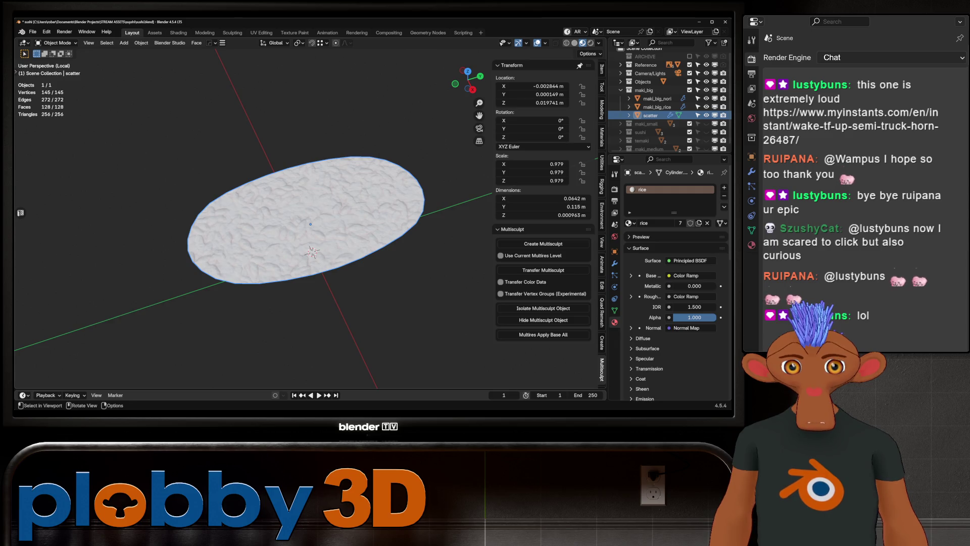
{"action": "left_click", "coordinate": [614, 262]}
{"action": "mouse_move", "coordinate": [312, 253]}
{"action": "middle_mouse_down"}
{"action": "mouse_move", "coordinate": [308, 245]}
{"action": "mouse_move", "coordinate": [310, 259]}
{"action": "middle_mouse_up"}
{"action": "key", "text": "Tab"}
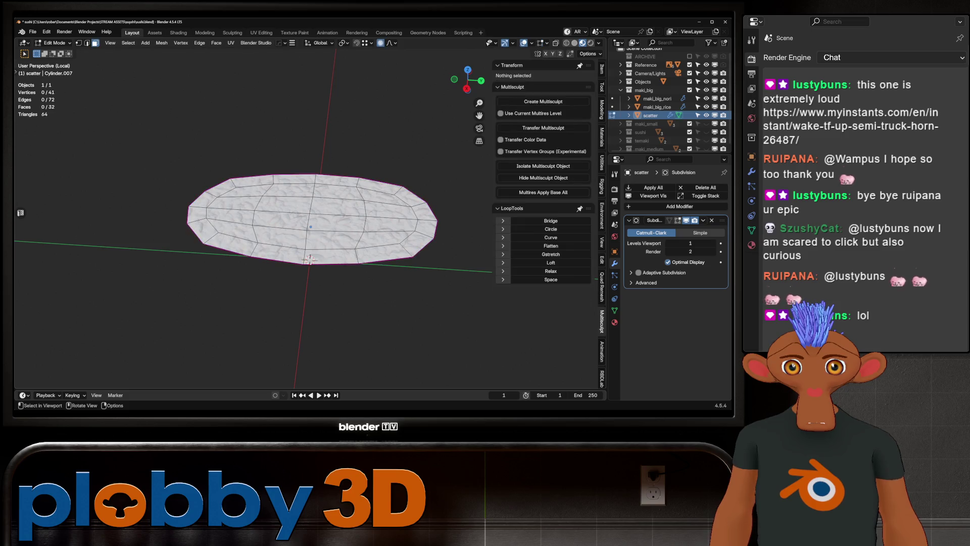
{"action": "key", "text": "1"}
{"action": "key", "text": "g"}
{"action": "key", "text": "z"}
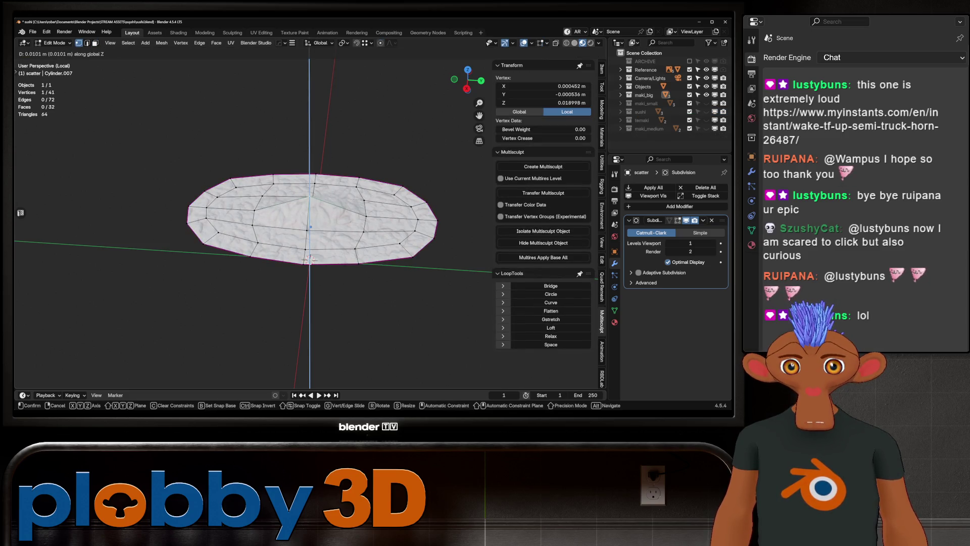
{"action": "key", "text": "o"}
{"action": "scroll", "coordinate": [310, 220], "scroll_direction": "up", "scroll_amount": 5}
{"action": "scroll", "coordinate": [309, 259], "scroll_direction": "down", "scroll_amount": 5}
{"action": "left_click", "coordinate": [309, 259]}
{"action": "key", "text": "Tab"}
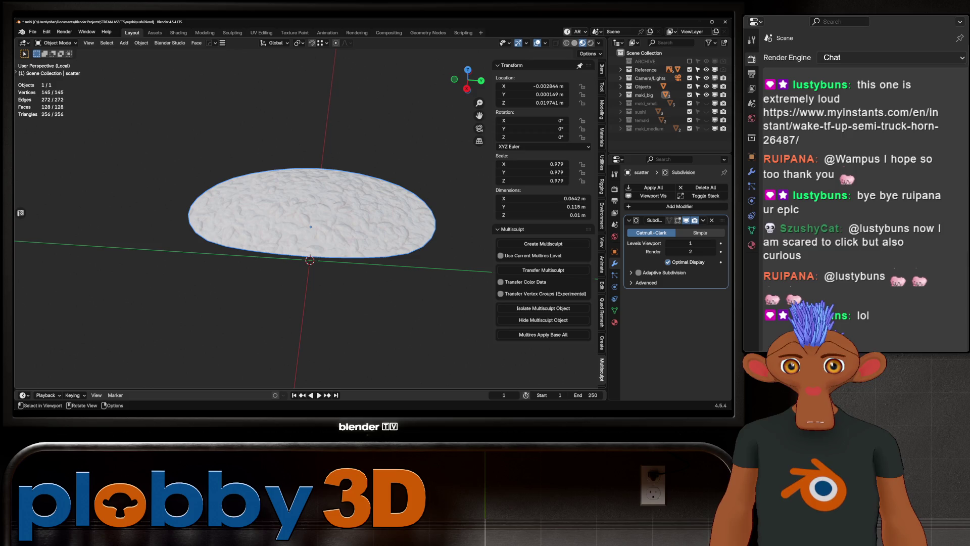
- Check the rice material, make the Objects collection active and bring up the add menu
{"action": "left_click", "coordinate": [614, 321]}
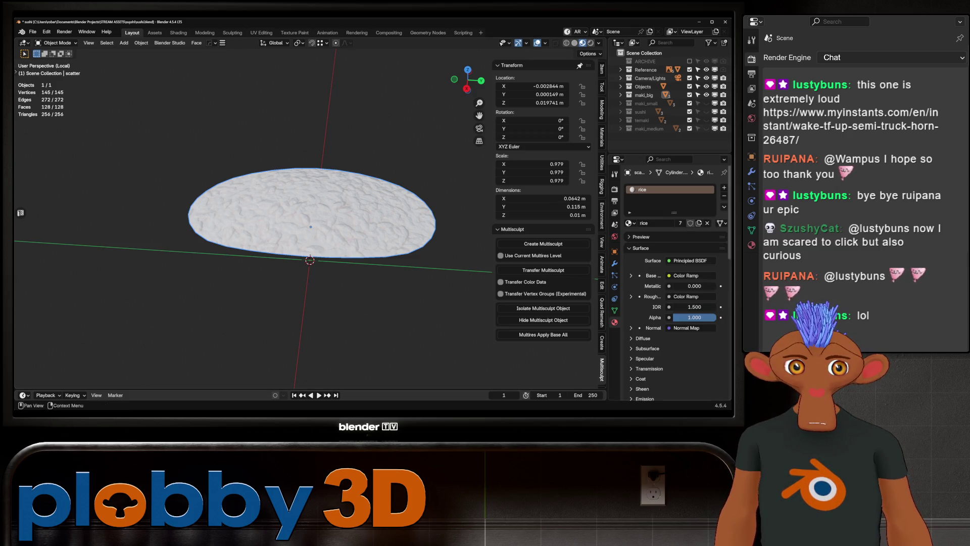
{"action": "middle_click_drag", "start_coordinate": [309, 260], "coordinate": [342, 243]}
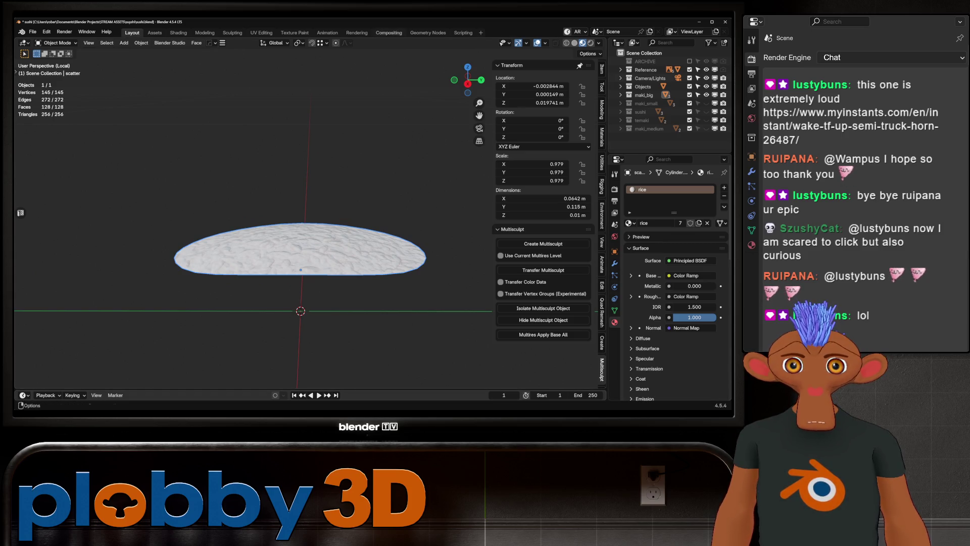
{"action": "scroll", "coordinate": [304, 250], "scroll_direction": "down", "scroll_amount": 2}
{"action": "left_click", "coordinate": [644, 87]}
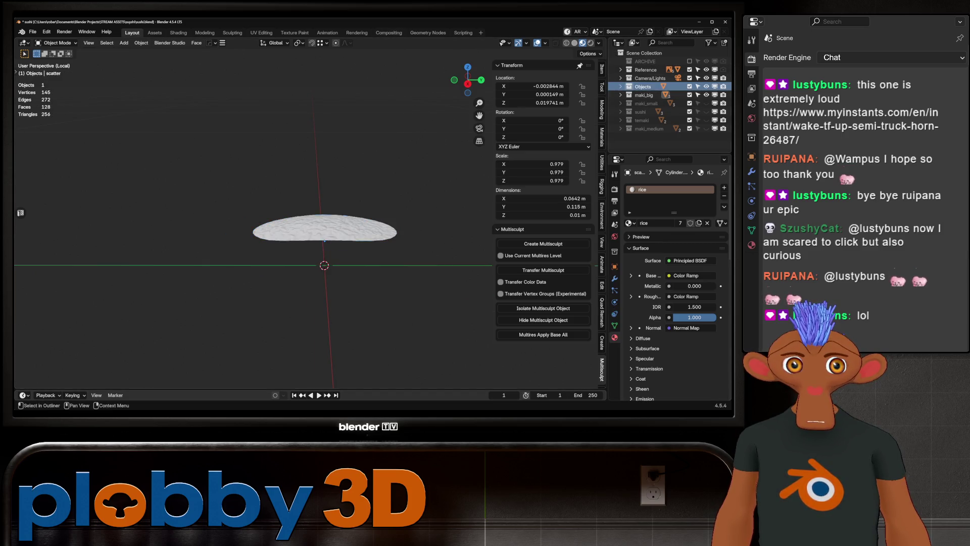
{"action": "left_click", "coordinate": [621, 87]}
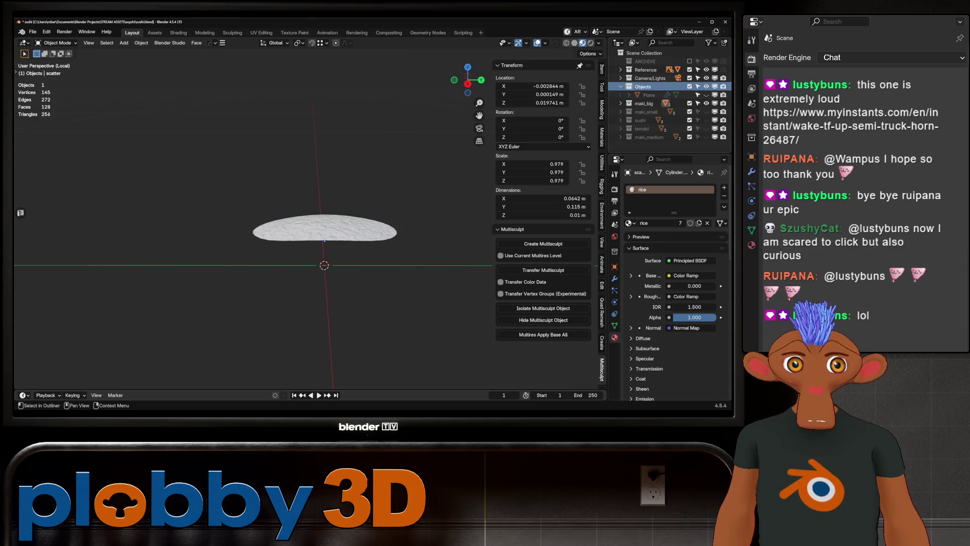
{"action": "key", "text": "shift+a"}
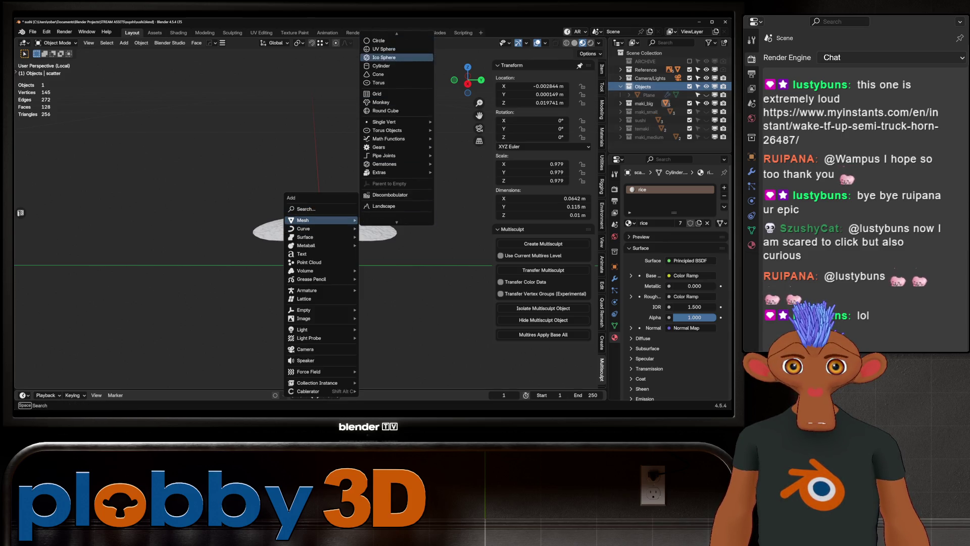
{"action": "scroll", "coordinate": [394, 80], "scroll_direction": "up", "scroll_amount": 5}
- Add a UV sphere with 16 segments and 8 rings
{"action": "left_click", "coordinate": [385, 71]}
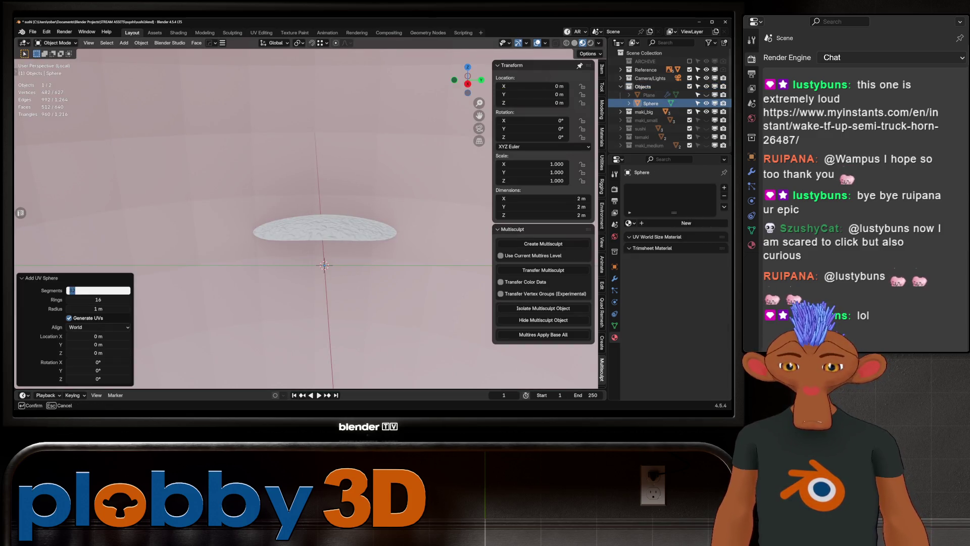
{"action": "key", "text": "Return"}
{"action": "scroll", "coordinate": [99, 299], "scroll_direction": "up", "scroll_amount": 3, "text": "ctrl"}
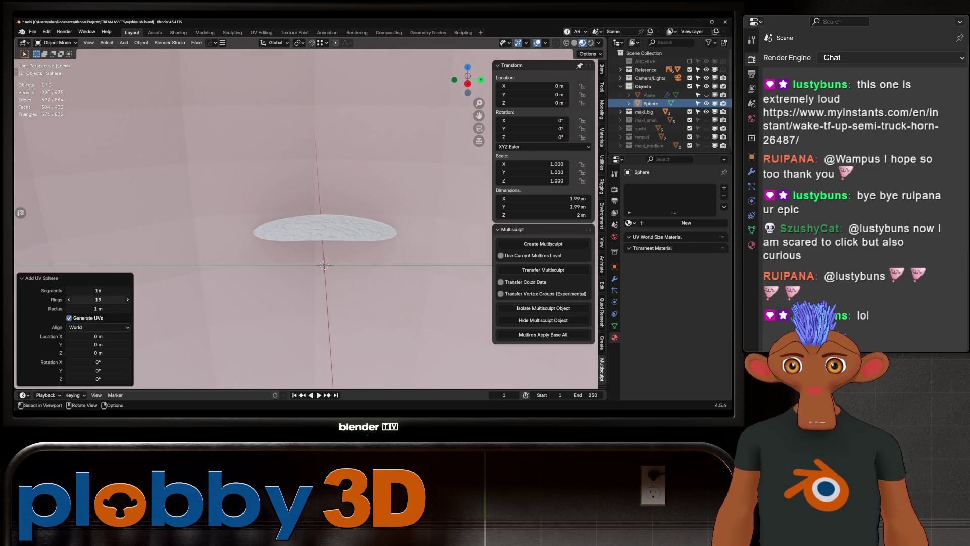
{"action": "left_click", "coordinate": [98, 300]}
{"action": "type", "text": "8"}
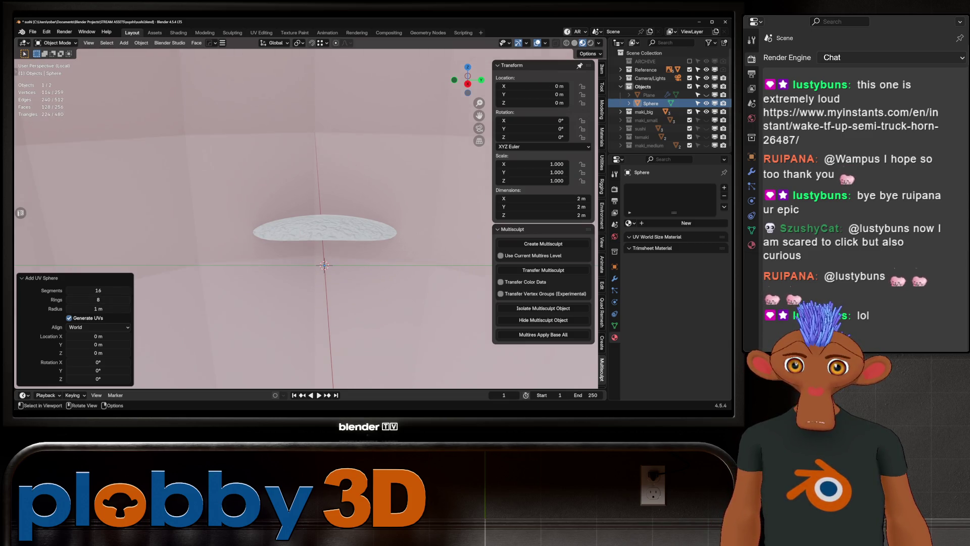
{"action": "key", "text": "Return"}
- Shrink the sphere to a tiny roe size, shade it smooth and apply its scale to 1.0
{"action": "key", "text": "s"}
{"action": "left_click", "coordinate": [311, 270]}
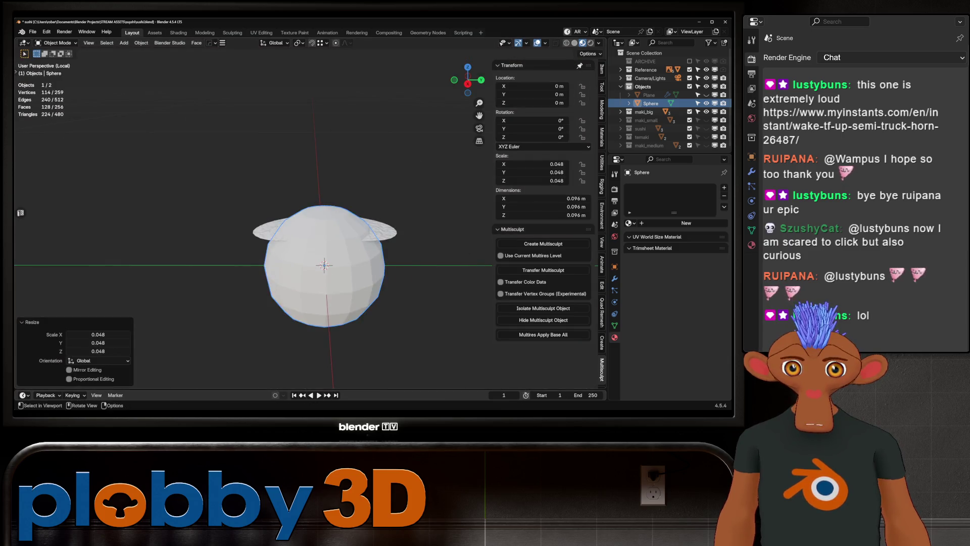
{"action": "key", "text": "s"}
{"action": "key", "text": "s"}
{"action": "left_click", "coordinate": [395, 282]}
{"action": "key", "text": "s"}
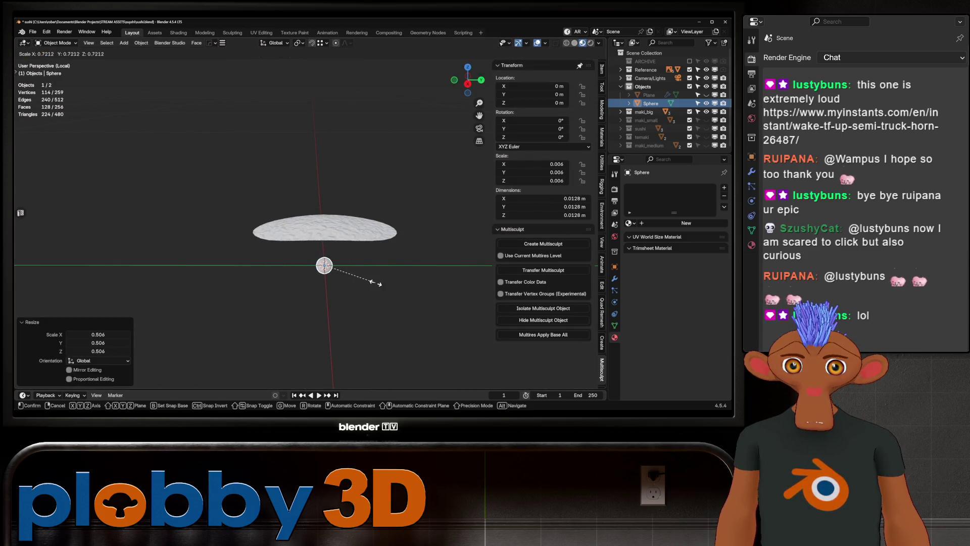
{"action": "left_click", "coordinate": [366, 281]}
{"action": "key", "text": "KP_Decimal"}
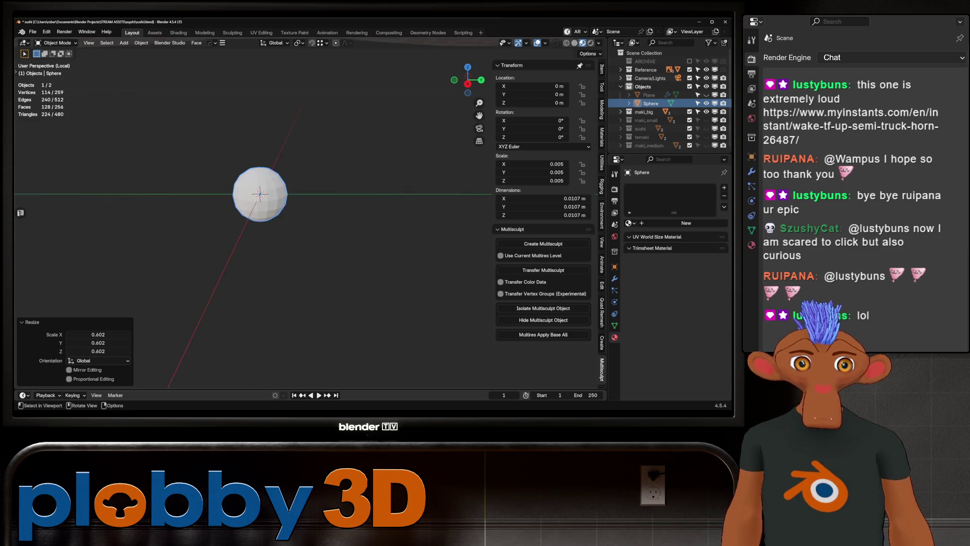
{"action": "middle_click_drag", "start_coordinate": [303, 228], "coordinate": [334, 248]}
{"action": "right_click", "coordinate": [334, 247]}
{"action": "left_click", "coordinate": [333, 248]}
{"action": "key", "text": "ctrl+a"}
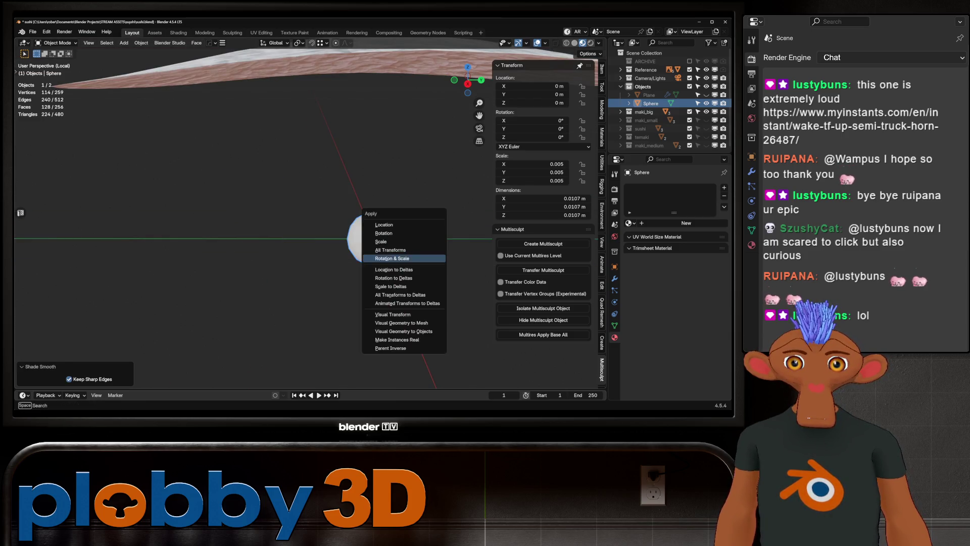
{"action": "left_click", "coordinate": [394, 237]}
- Give the sphere a new material named ikura and move to the Shading workspace
{"action": "middle_click_drag", "start_coordinate": [395, 236], "coordinate": [341, 250]}
{"action": "left_click", "coordinate": [686, 224]}
{"action": "double_click", "coordinate": [659, 188]}
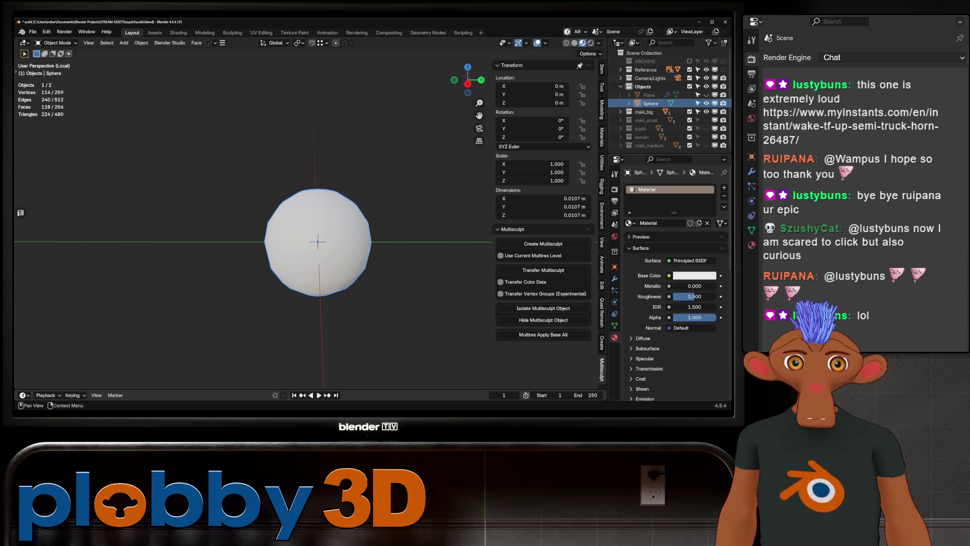
{"action": "type", "text": "ikura"}
{"action": "key", "text": "Return"}
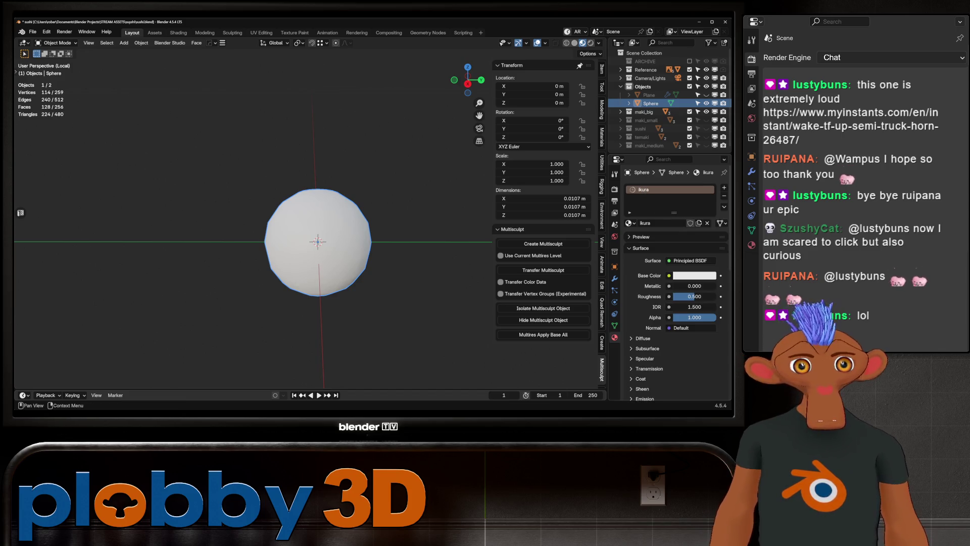
{"action": "left_click", "coordinate": [178, 31]}
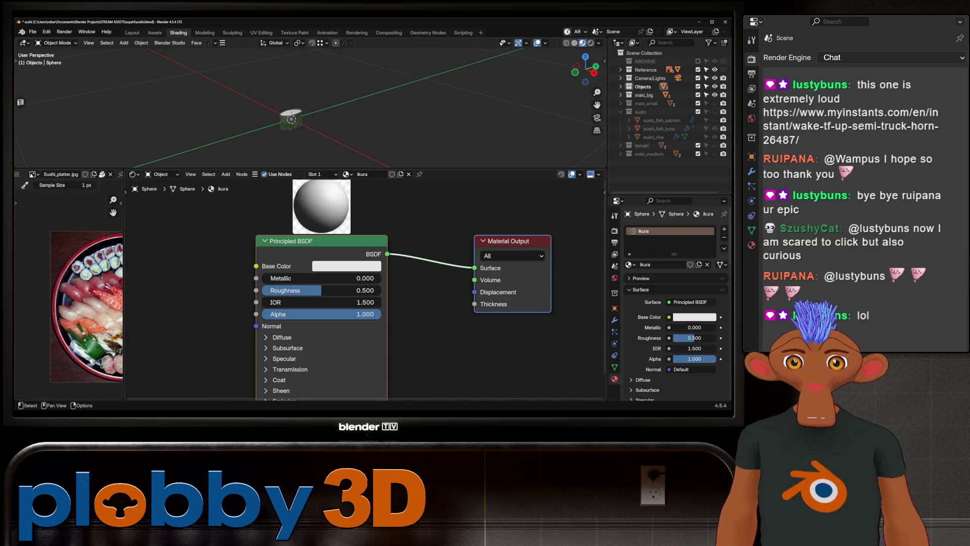
- Make ikura red-orange with roughness 0.027 and lift the sphere up out of the roll
{"action": "left_click", "coordinate": [346, 265]}
{"action": "left_click_drag", "start_coordinate": [360, 131], "coordinate": [356, 158]}
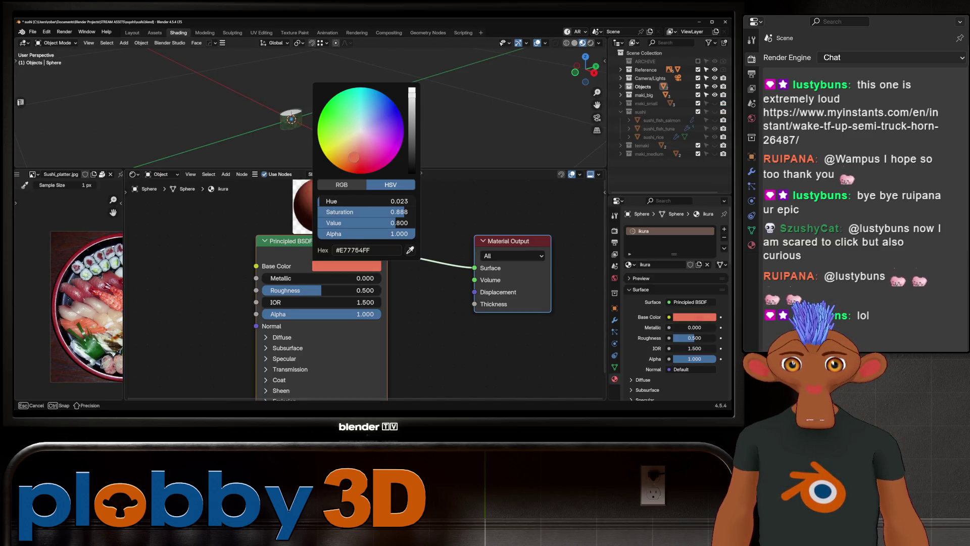
{"action": "left_click_drag", "start_coordinate": [349, 291], "coordinate": [288, 290]}
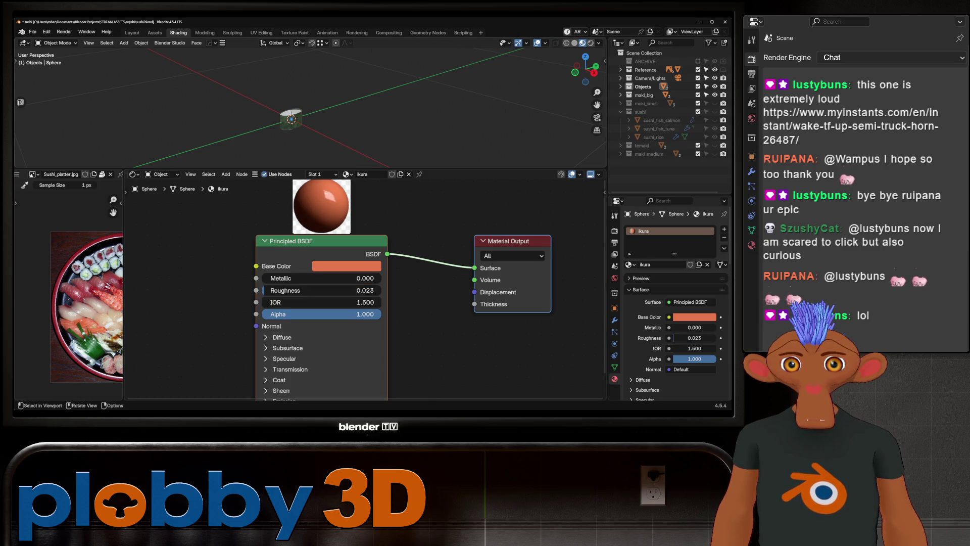
{"action": "scroll", "coordinate": [303, 120], "scroll_direction": "up", "scroll_amount": 6}
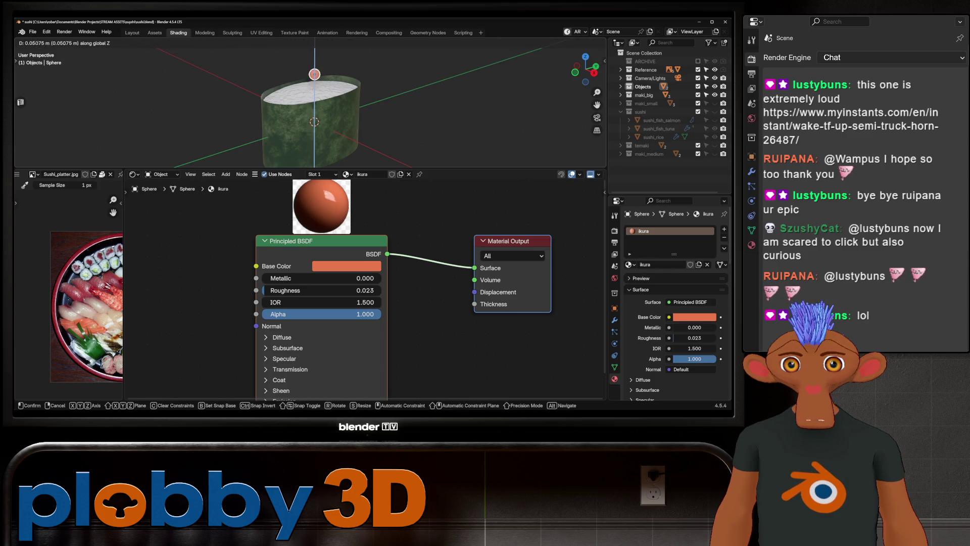
{"action": "left_click", "coordinate": [311, 99]}
{"action": "scroll", "coordinate": [311, 99], "scroll_direction": "up", "scroll_amount": 4}
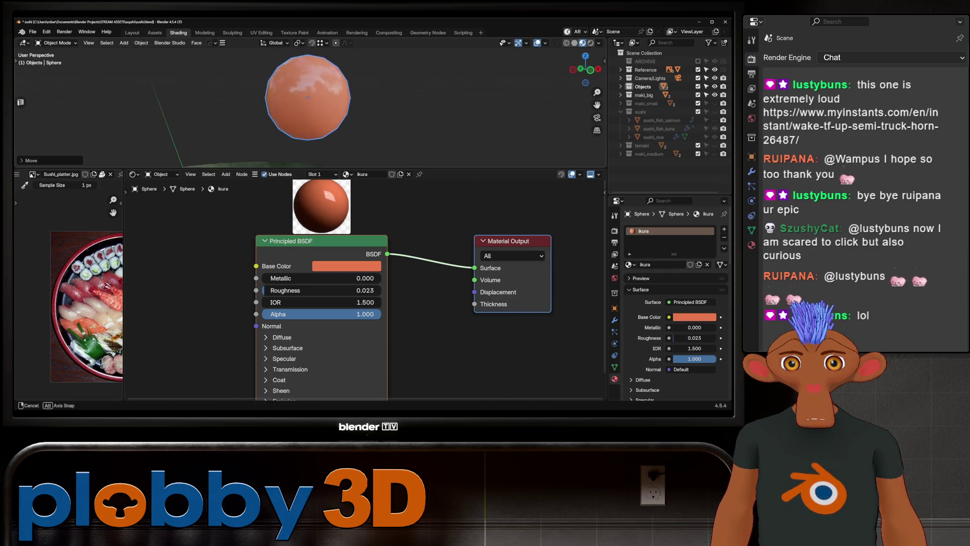
{"action": "scroll", "coordinate": [298, 57], "scroll_direction": "up", "scroll_amount": 2}
{"action": "scroll", "coordinate": [304, 98], "scroll_direction": "down", "scroll_amount": 2}
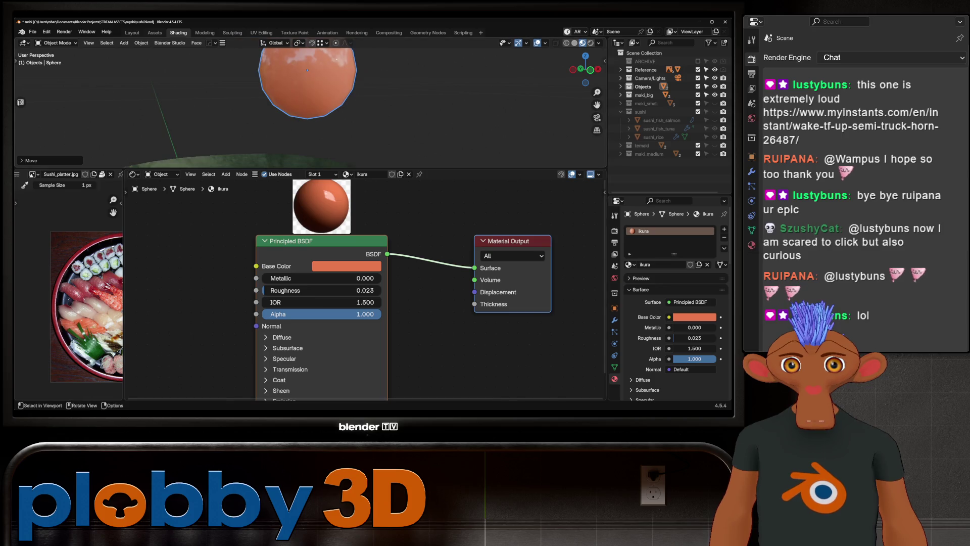
{"action": "middle_click_drag", "start_coordinate": [307, 84], "coordinate": [317, 98]}
{"action": "left_click_drag", "start_coordinate": [319, 290], "coordinate": [322, 290]}
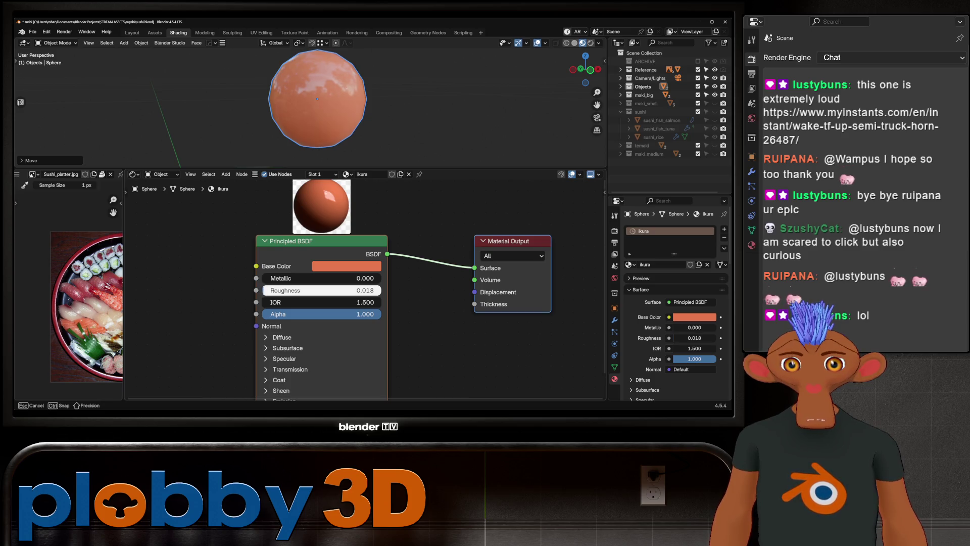
{"action": "left_click_drag", "start_coordinate": [322, 290], "coordinate": [326, 290]}
{"action": "scroll", "coordinate": [69, 303], "scroll_direction": "up", "scroll_amount": 4}
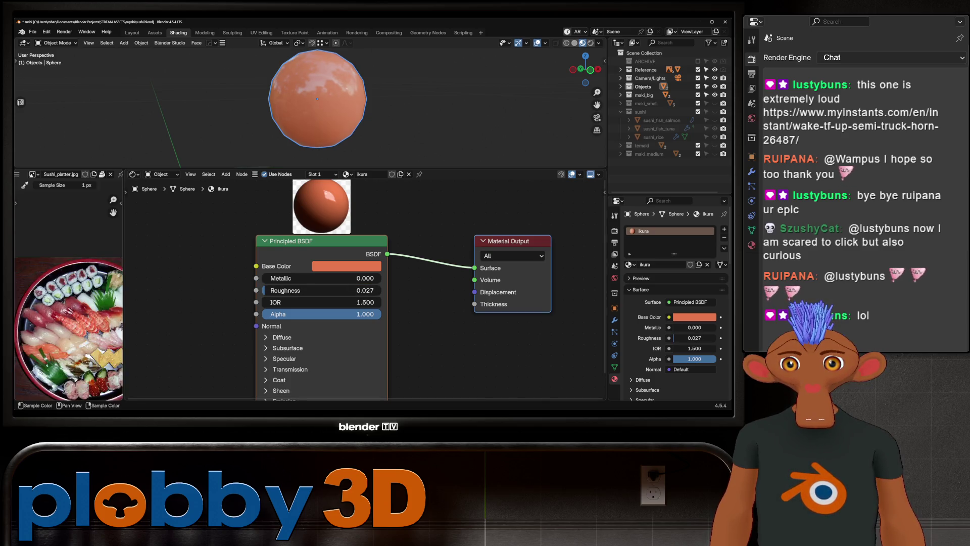
{"action": "scroll", "coordinate": [95, 376], "scroll_direction": "up", "scroll_amount": 2}
{"action": "scroll", "coordinate": [95, 376], "scroll_direction": "up", "scroll_amount": 2}
{"action": "scroll", "coordinate": [94, 375], "scroll_direction": "up", "scroll_amount": 1}
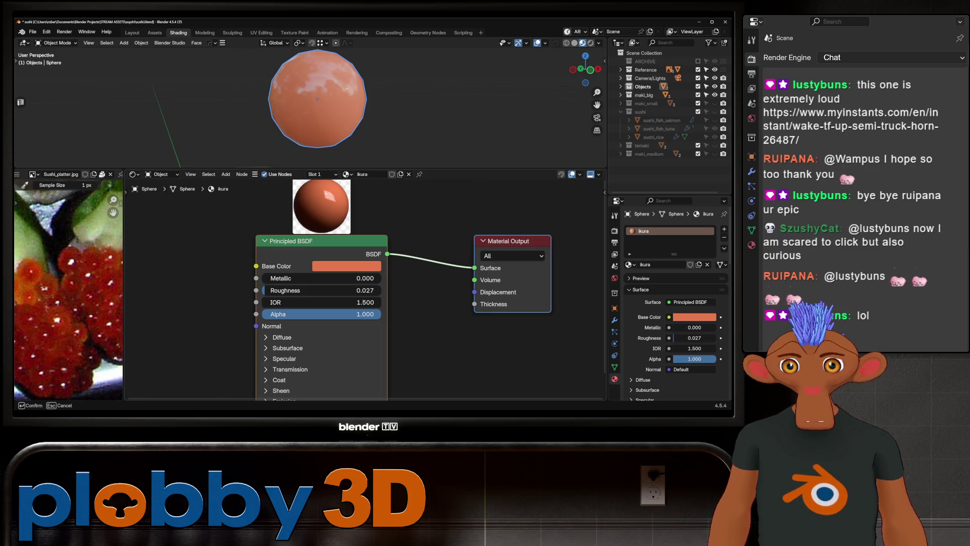
- Sample the roe's deep red from the reference photo as the ikura base colour
{"action": "left_click", "coordinate": [44, 288]}
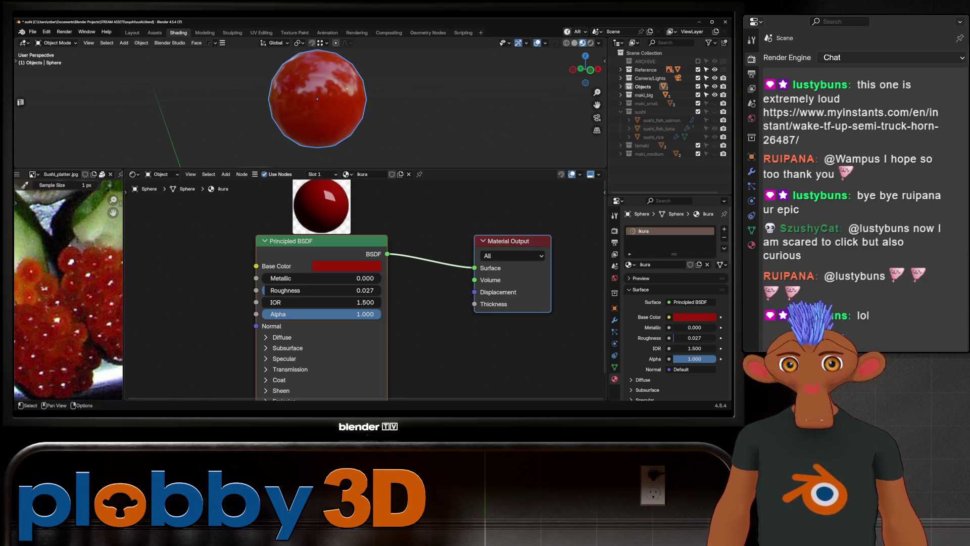
{"action": "scroll", "coordinate": [310, 107], "scroll_direction": "down", "scroll_amount": 3}
{"action": "scroll", "coordinate": [309, 106], "scroll_direction": "down", "scroll_amount": 2}
{"action": "scroll", "coordinate": [309, 106], "scroll_direction": "down", "scroll_amount": 2}
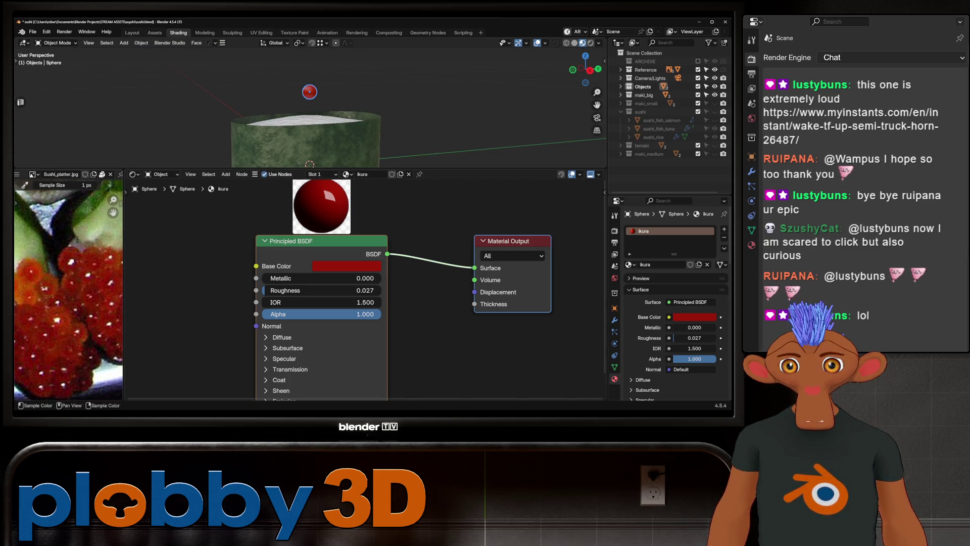
{"action": "scroll", "coordinate": [309, 106], "scroll_direction": "up", "scroll_amount": 3}
{"action": "scroll", "coordinate": [309, 106], "scroll_direction": "up", "scroll_amount": 2}
{"action": "mouse_move", "coordinate": [309, 107]}
{"action": "middle_mouse_down"}
{"action": "mouse_move", "coordinate": [334, 106]}
{"action": "mouse_move", "coordinate": [322, 106]}
{"action": "middle_mouse_up"}
{"action": "scroll", "coordinate": [69, 288], "scroll_direction": "down", "scroll_amount": 2}
{"action": "scroll", "coordinate": [69, 288], "scroll_direction": "up", "scroll_amount": 3}
{"action": "scroll", "coordinate": [68, 289], "scroll_direction": "up", "scroll_amount": 2}
{"action": "key", "text": "Tab"}
{"action": "key", "text": "Tab"}
{"action": "key", "text": "Tab"}
- Add a second slot ikura.001 as its own copy with a sampled orange-red for the top cap
{"action": "key", "text": "3"}
{"action": "left_click", "coordinate": [323, 76], "text": "alt"}
{"action": "mouse_move", "coordinate": [342, 319]}
{"action": "middle_mouse_down"}
{"action": "mouse_move", "coordinate": [466, 289]}
{"action": "mouse_move", "coordinate": [446, 313]}
{"action": "middle_mouse_up"}
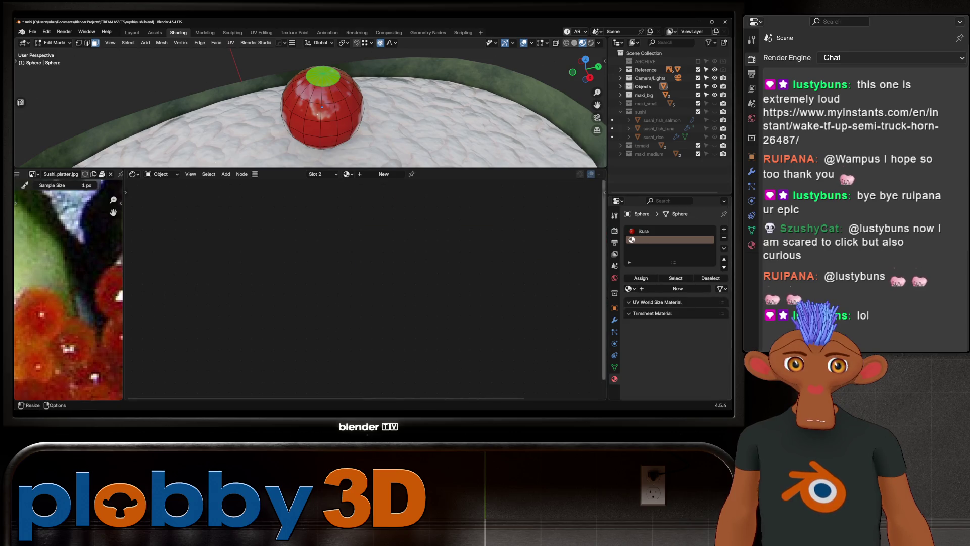
{"action": "left_click", "coordinate": [724, 230]}
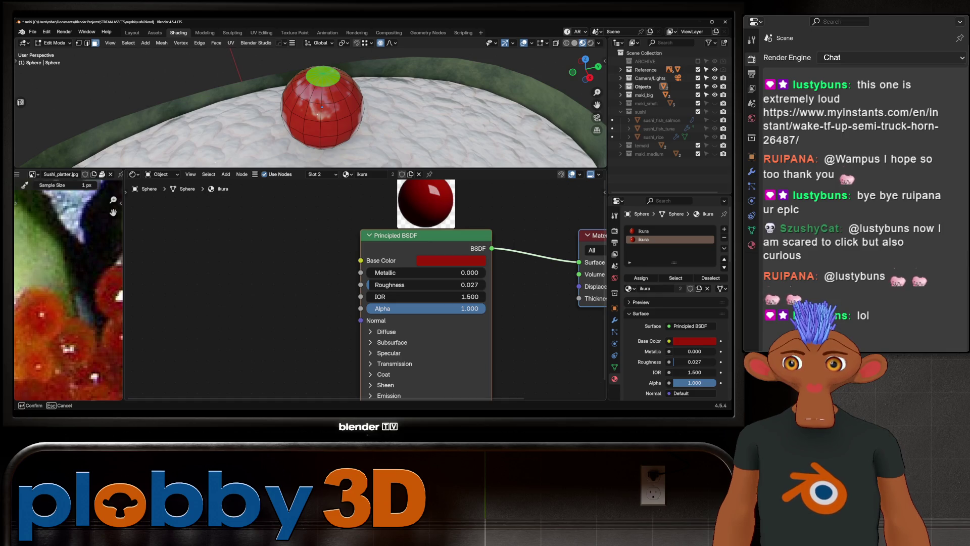
{"action": "left_click", "coordinate": [54, 349]}
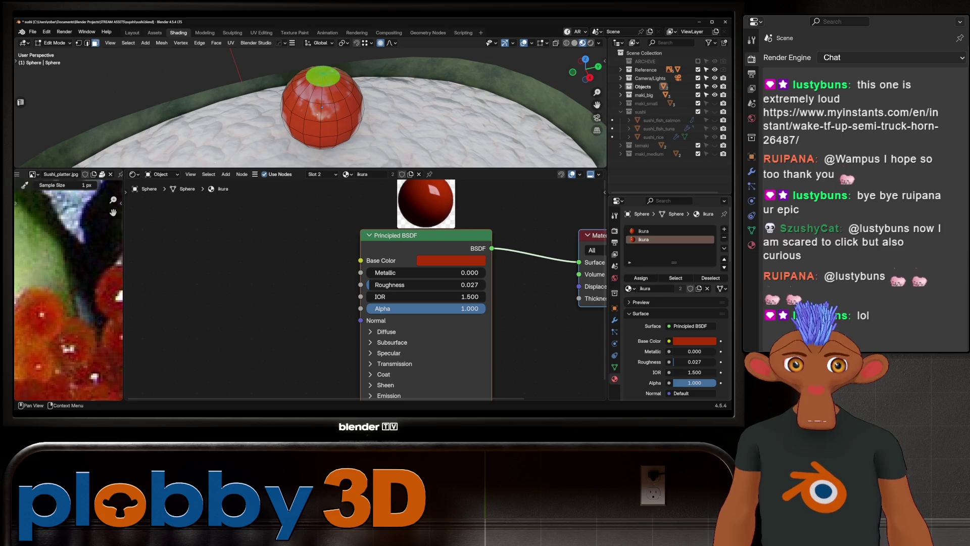
{"action": "key", "text": "Tab"}
{"action": "left_click", "coordinate": [393, 174]}
{"action": "key", "text": "Tab"}
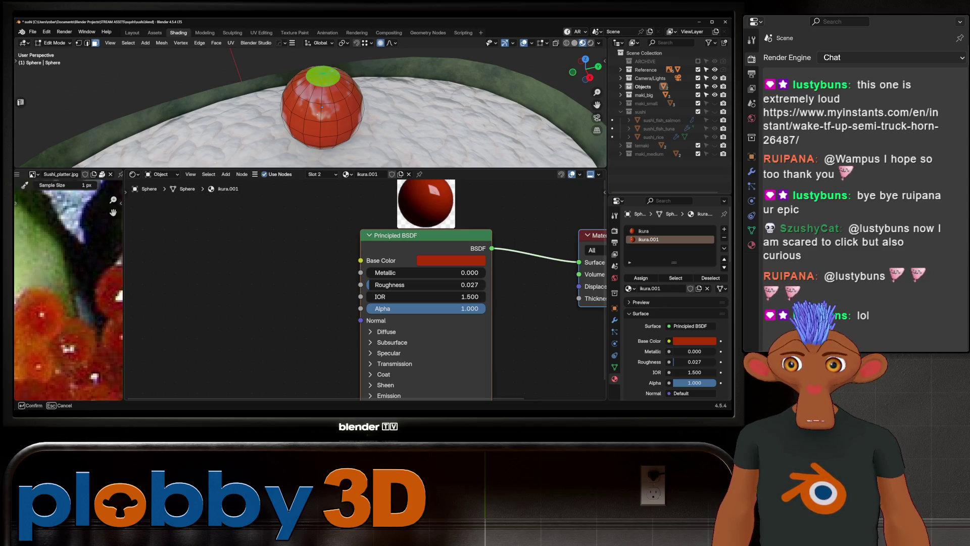
- Inspect the sphere on the rice and remove the extra ikura.001 material slot
{"action": "key", "text": "Tab"}
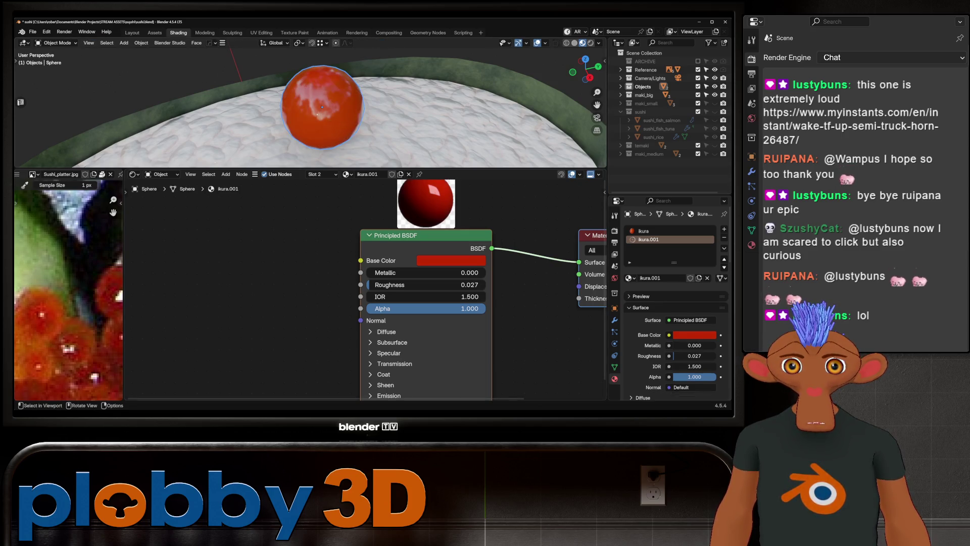
{"action": "mouse_move", "coordinate": [304, 114]}
{"action": "middle_mouse_down"}
{"action": "mouse_move", "coordinate": [394, 115]}
{"action": "mouse_move", "coordinate": [288, 92]}
{"action": "middle_mouse_up"}
{"action": "key", "text": "Tab"}
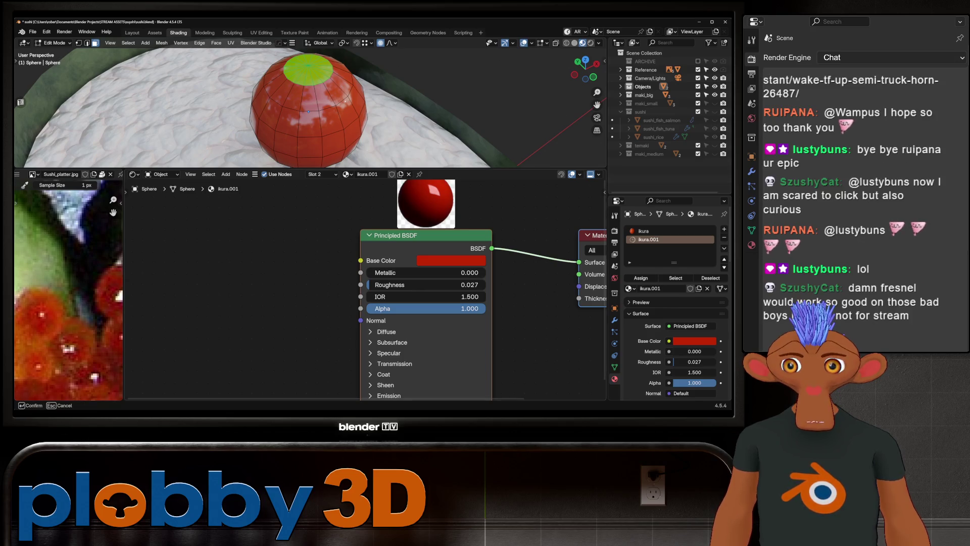
{"action": "key", "text": "Tab"}
{"action": "mouse_move", "coordinate": [303, 107]}
{"action": "middle_mouse_down"}
{"action": "mouse_move", "coordinate": [304, 76]}
{"action": "mouse_move", "coordinate": [295, 164]}
{"action": "mouse_move", "coordinate": [294, 98]}
{"action": "mouse_move", "coordinate": [290, 120]}
{"action": "middle_mouse_up"}
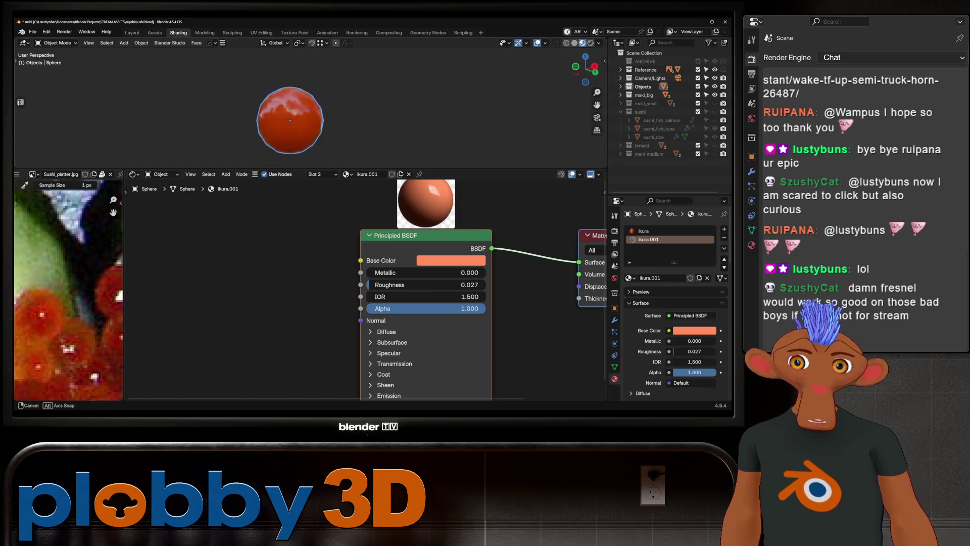
{"action": "scroll", "coordinate": [290, 119], "scroll_direction": "down", "scroll_amount": 3}
{"action": "mouse_move", "coordinate": [290, 118]}
{"action": "middle_mouse_down"}
{"action": "mouse_move", "coordinate": [322, 120]}
{"action": "mouse_move", "coordinate": [343, 166]}
{"action": "middle_mouse_up"}
{"action": "left_click", "coordinate": [724, 237]}
{"action": "scroll", "coordinate": [344, 167], "scroll_direction": "down", "scroll_amount": 3}
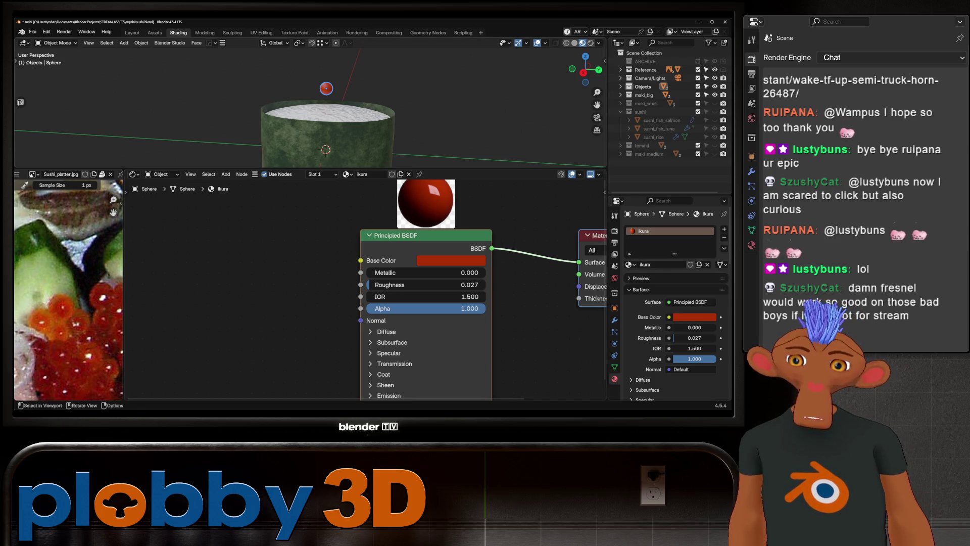
- Apply the roe sphere's object transform and lower ikura roughness to 0.015
{"action": "middle_click_drag", "start_coordinate": [325, 92], "coordinate": [333, 121]}
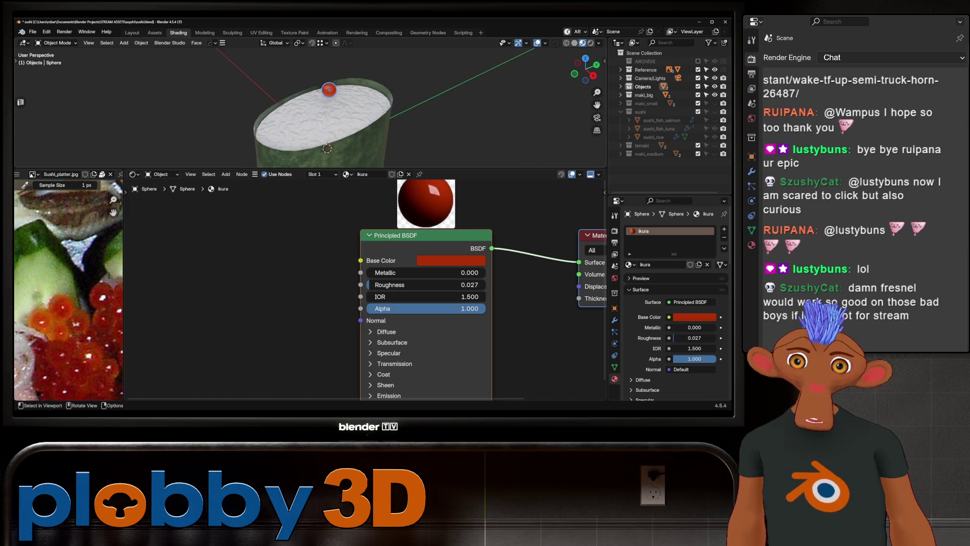
{"action": "scroll", "coordinate": [327, 114], "scroll_direction": "down", "scroll_amount": 3}
{"action": "scroll", "coordinate": [326, 113], "scroll_direction": "up", "scroll_amount": 1}
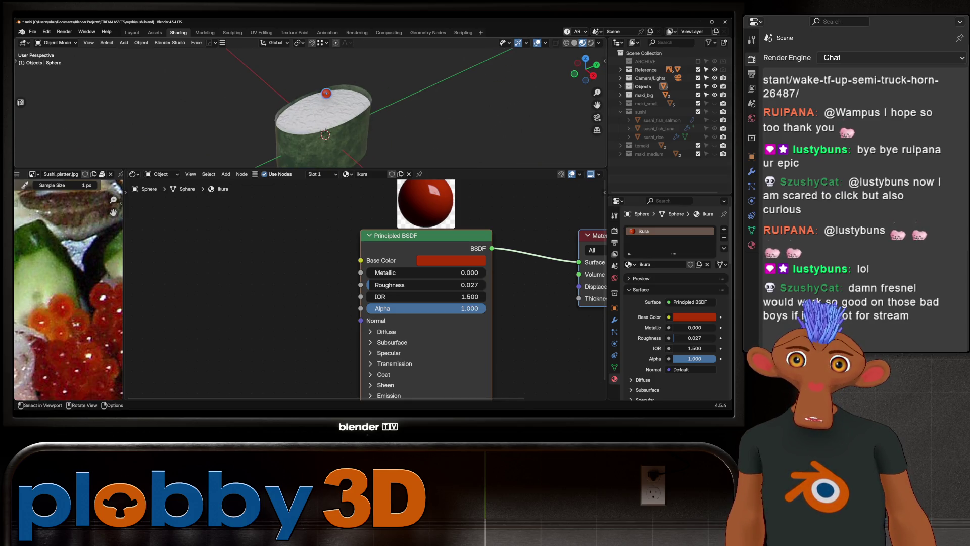
{"action": "key", "text": "s"}
{"action": "right_click", "coordinate": [427, 107]}
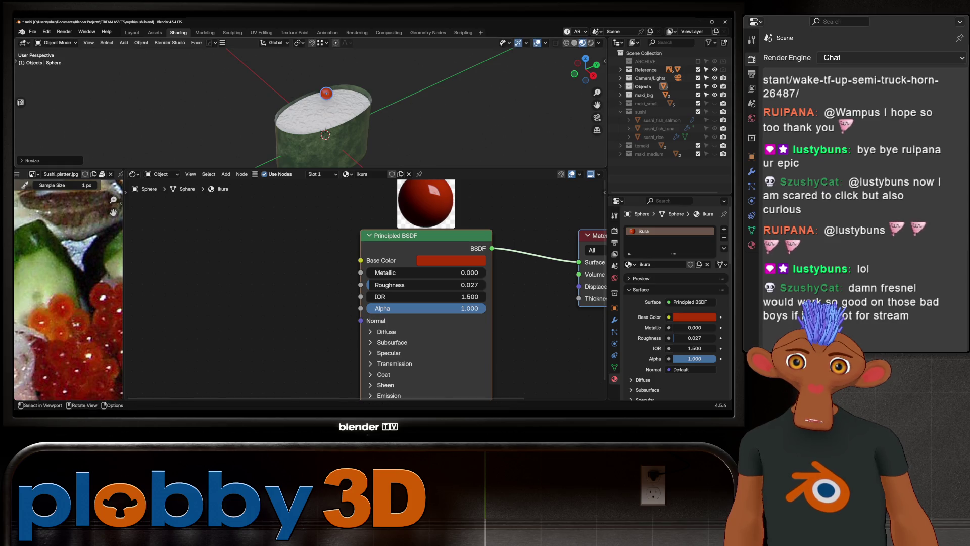
{"action": "key", "text": "ctrl+a"}
{"action": "left_click", "coordinate": [394, 94]}
{"action": "key", "text": "KP_Decimal"}
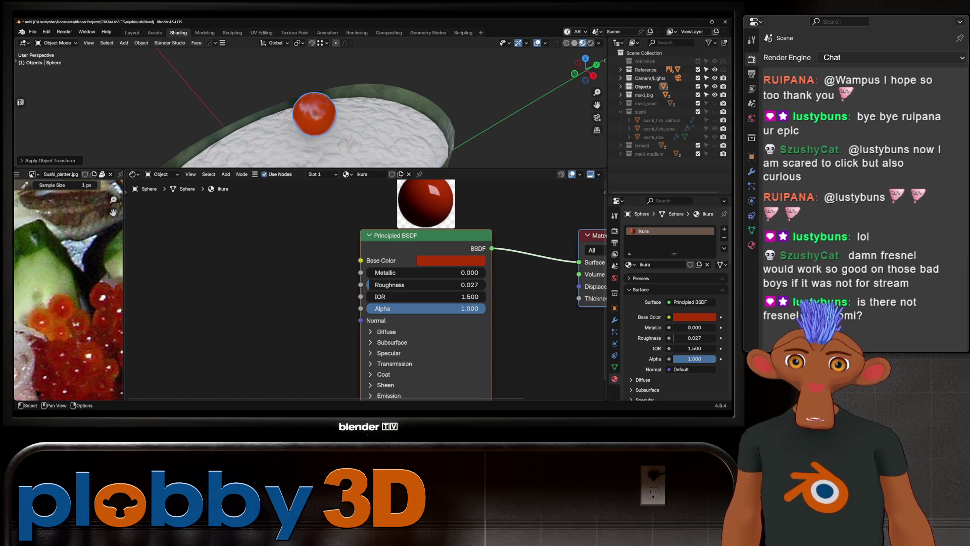
{"action": "left_click_drag", "start_coordinate": [386, 284], "coordinate": [387, 284]}
{"action": "type", "text": "0.015"}
{"action": "scroll", "coordinate": [311, 113], "scroll_direction": "down", "scroll_amount": 5}
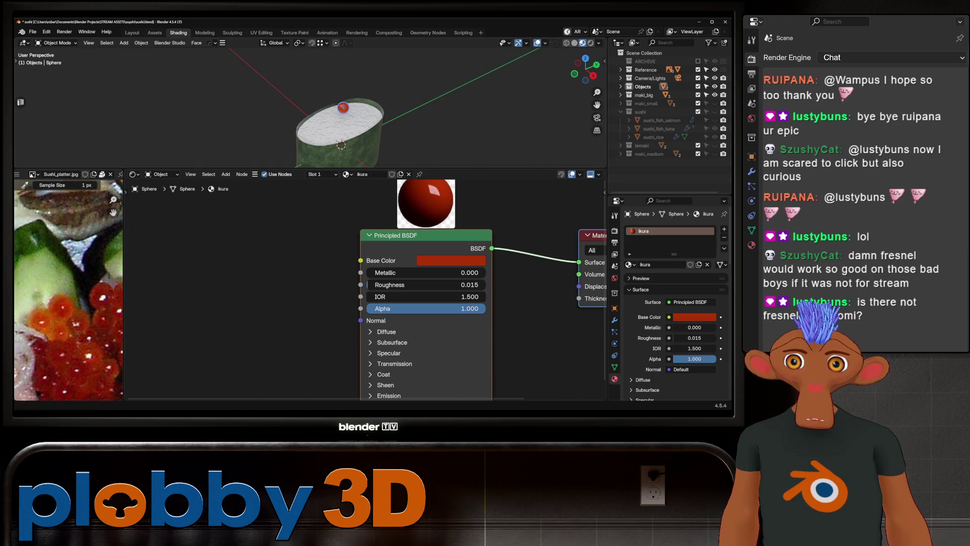
- Move through Layout to the Geometry Nodes workspace looking down on the scatter disc
{"action": "key", "text": "ctrl+Page_Up"}
{"action": "key", "text": "ctrl+Page_Up"}
{"action": "middle_click_drag", "start_coordinate": [319, 244], "coordinate": [334, 204]}
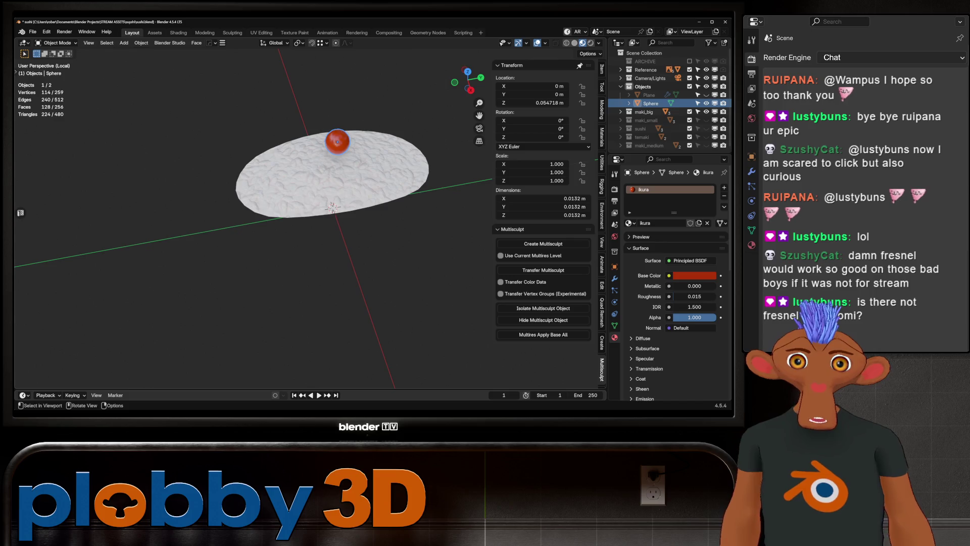
{"action": "key", "text": "ctrl+Page_Down"}
{"action": "key", "text": "ctrl+Page_Down"}
{"action": "key", "text": "ctrl+Page_Down"}
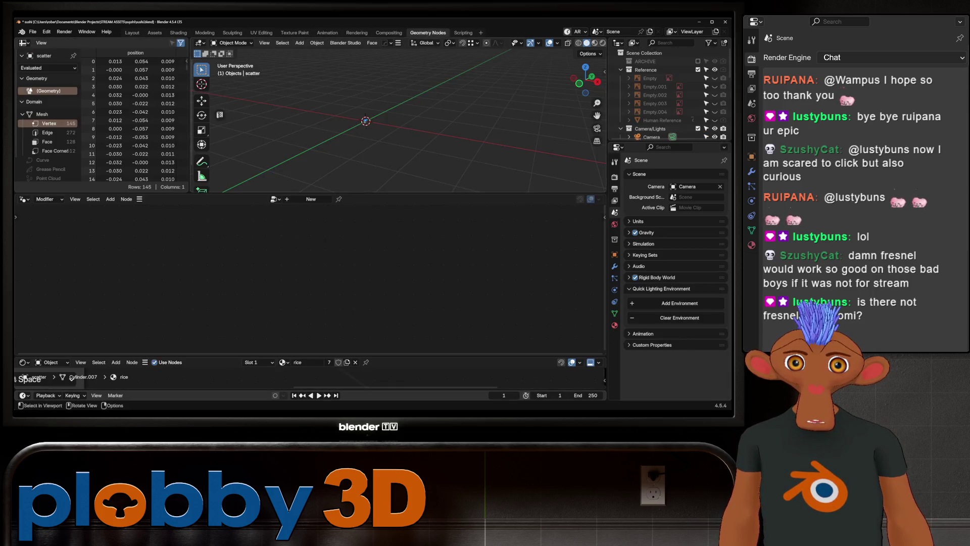
- Create a scatter node tree with a Distribute Points on Faces node set to Poisson Disk
{"action": "left_click", "coordinate": [311, 199]}
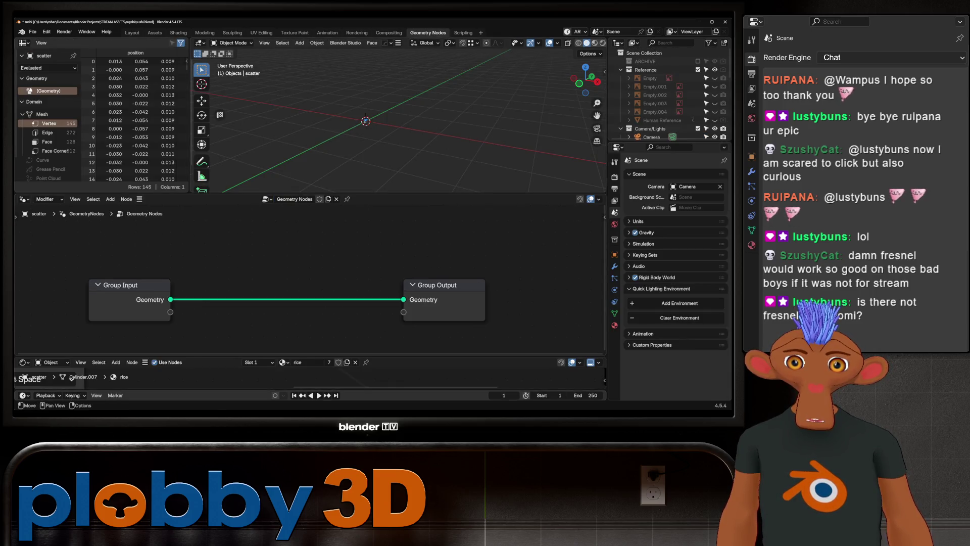
{"action": "key", "text": "shift+a"}
{"action": "type", "text": "distri"}
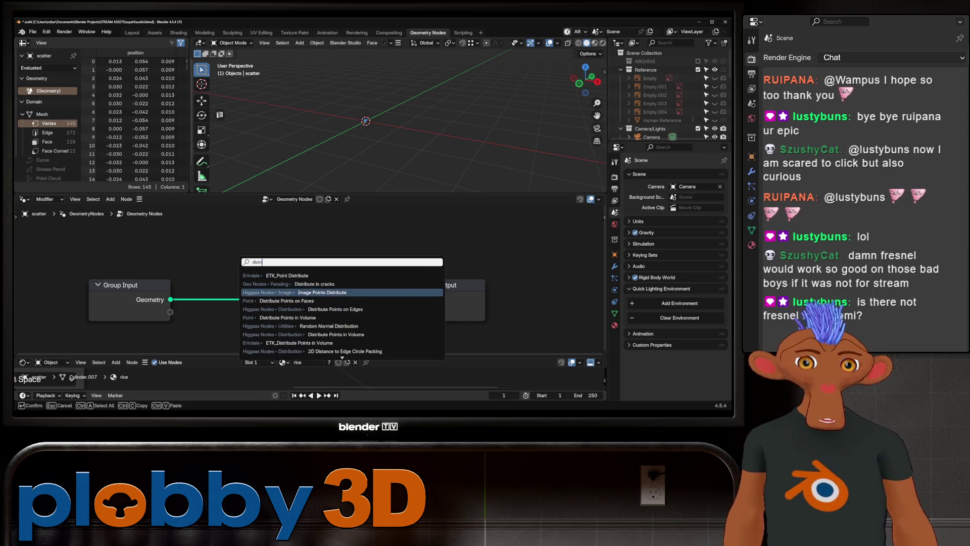
{"action": "type", "text": "but"}
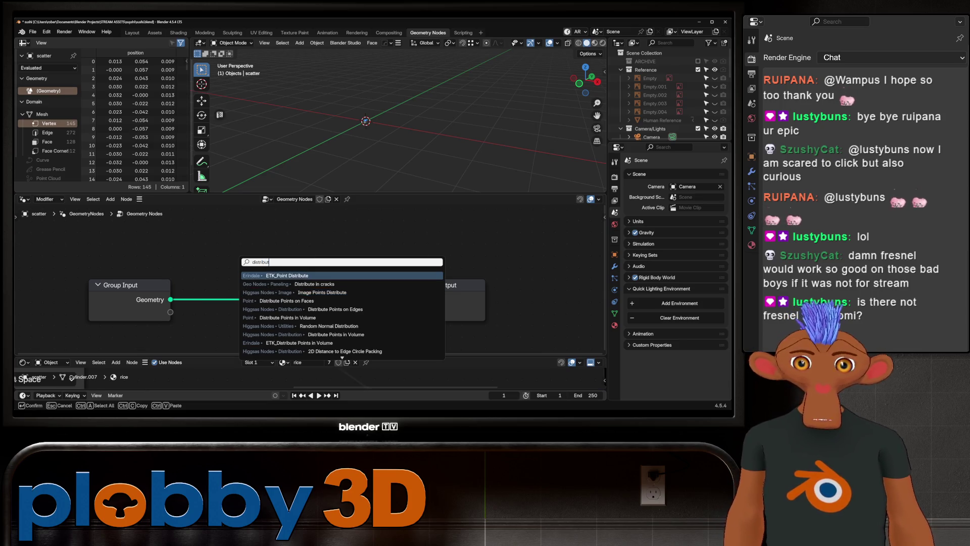
{"action": "key", "text": "Down"}
{"action": "key", "text": "Down"}
{"action": "key", "text": "Down"}
{"action": "key", "text": "Up"}
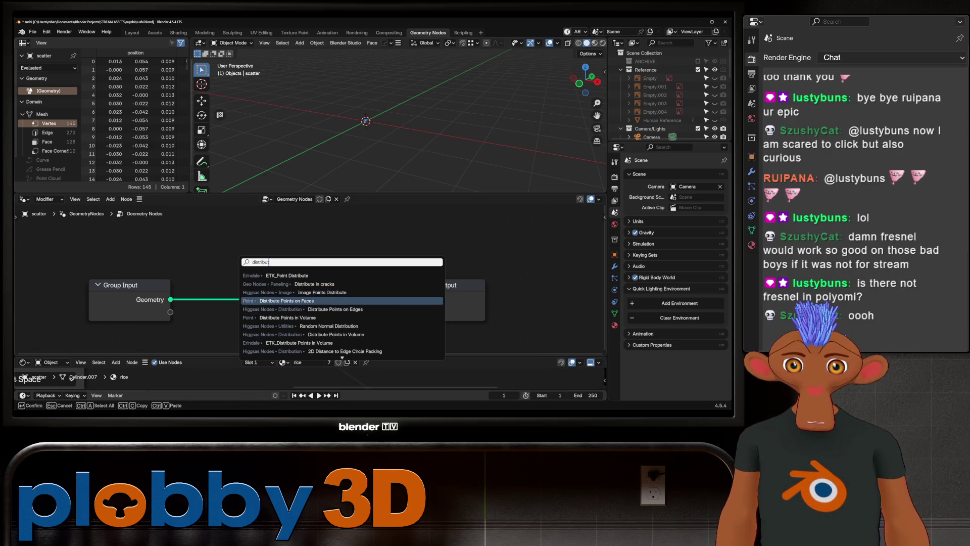
{"action": "key", "text": "Return"}
{"action": "scroll", "coordinate": [159, 278], "scroll_direction": "down", "scroll_amount": 3}
{"action": "left_click_drag", "start_coordinate": [152, 283], "coordinate": [88, 274]}
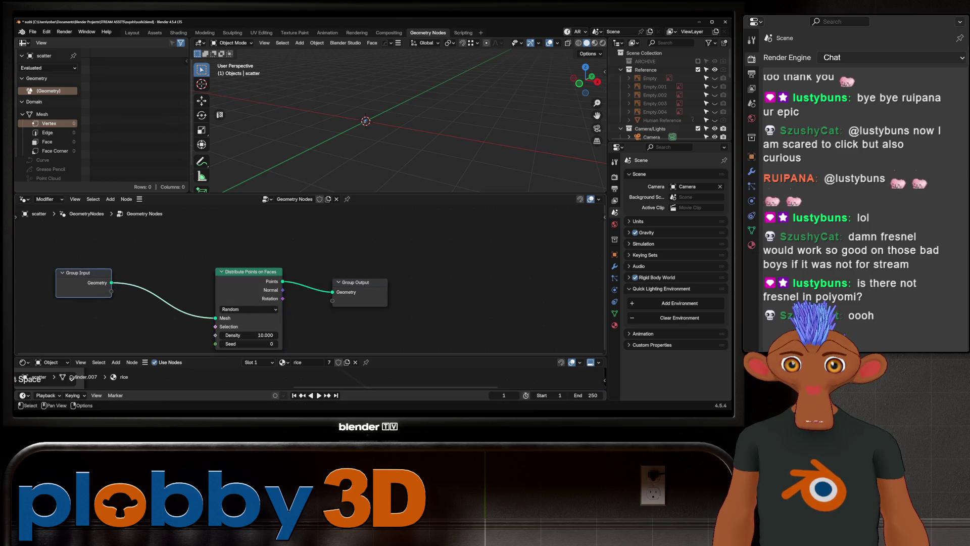
{"action": "left_click_drag", "start_coordinate": [356, 283], "coordinate": [511, 265]}
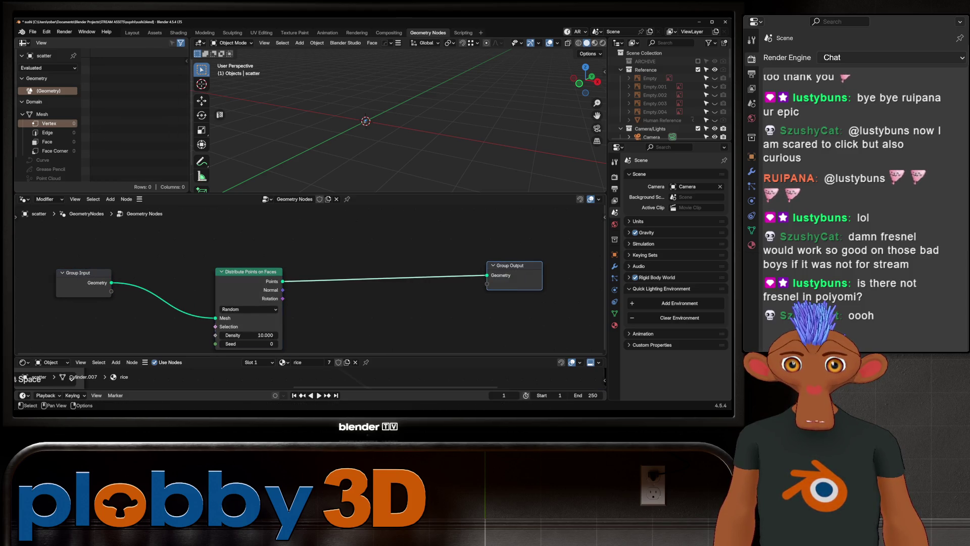
{"action": "left_click_drag", "start_coordinate": [250, 271], "coordinate": [189, 256]}
{"action": "left_click", "coordinate": [190, 294]}
{"action": "left_click", "coordinate": [190, 304]}
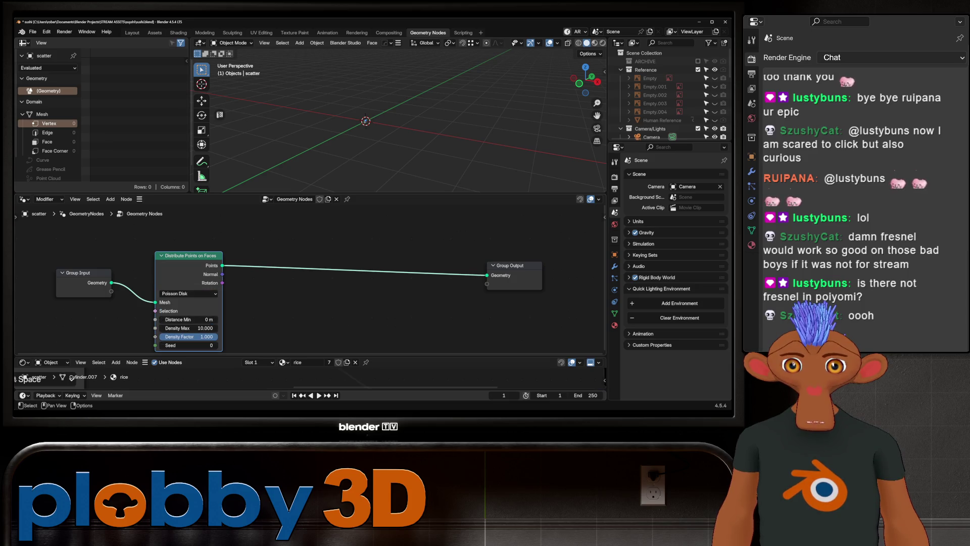
- Add Instance on Points and feed the Sphere's Object Info geometry in as the instance
{"action": "key", "text": "shift+a"}
{"action": "type", "text": "instance"}
{"action": "key", "text": "Return"}
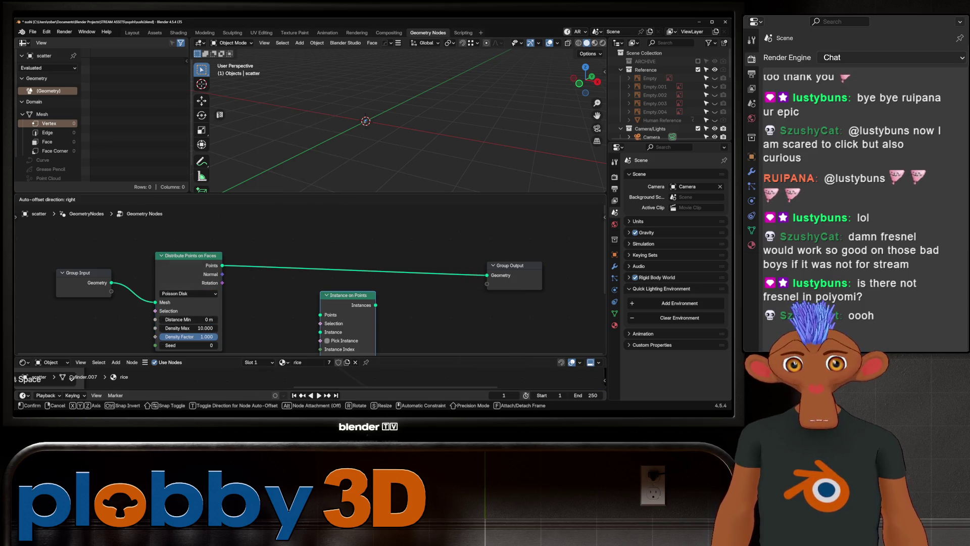
{"action": "left_click", "coordinate": [311, 296]}
{"action": "scroll", "coordinate": [311, 281], "scroll_direction": "down", "scroll_amount": 2}
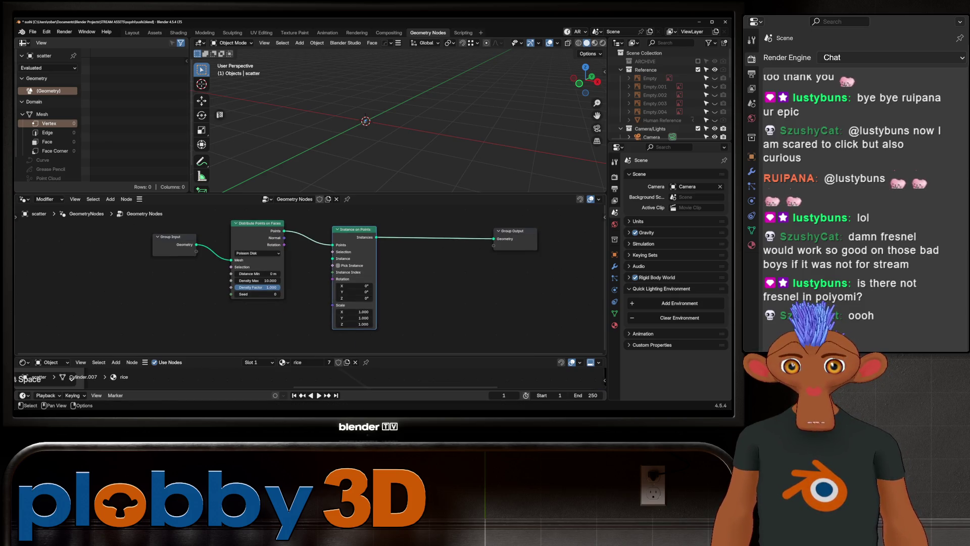
{"action": "scroll", "coordinate": [652, 106], "scroll_direction": "down", "scroll_amount": 2}
{"action": "left_click_drag", "start_coordinate": [651, 129], "coordinate": [243, 326]}
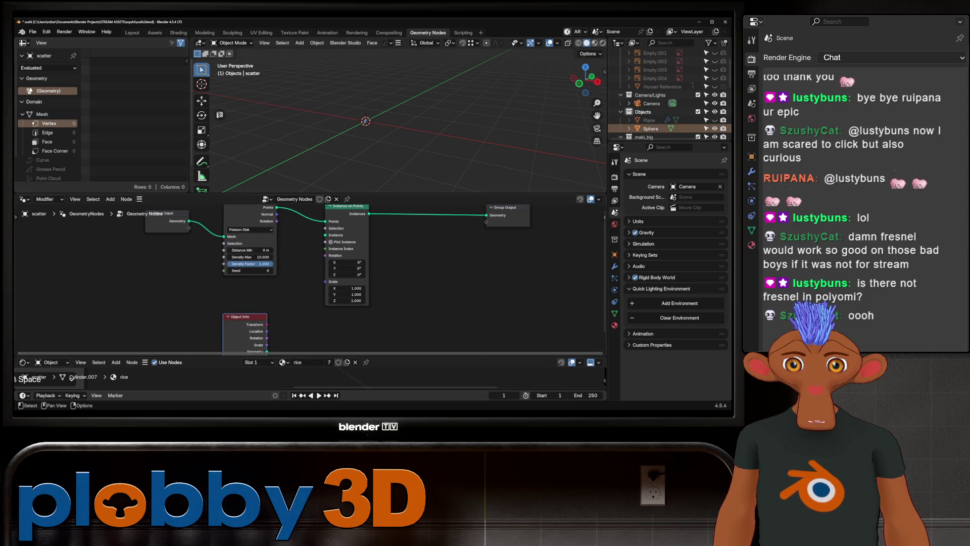
{"action": "middle_click_drag", "start_coordinate": [304, 318], "coordinate": [294, 292]}
{"action": "left_click_drag", "start_coordinate": [259, 325], "coordinate": [318, 241]}
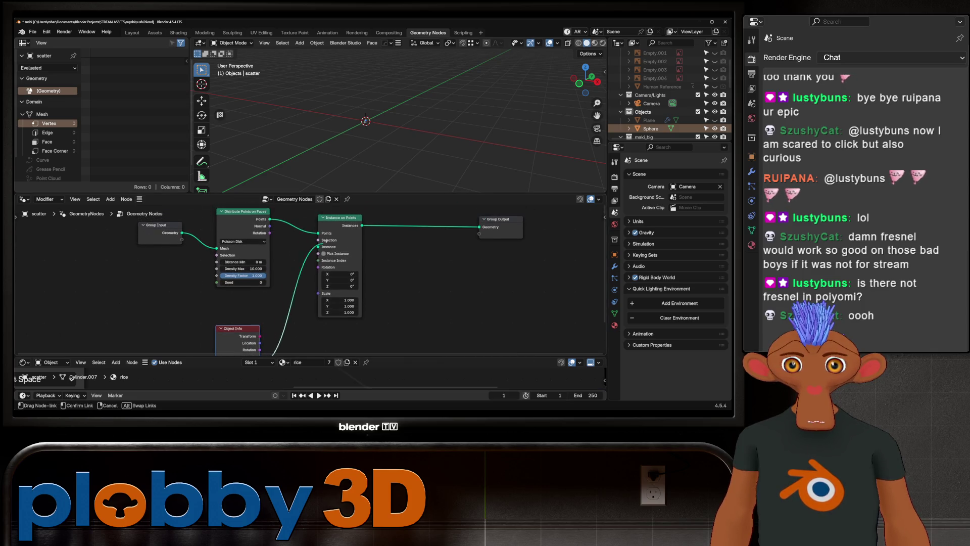
{"action": "mouse_move", "coordinate": [318, 233]}
{"action": "left_mouse_down"}
{"action": "mouse_move", "coordinate": [318, 246]}
{"action": "mouse_move", "coordinate": [263, 291]}
{"action": "left_mouse_up"}
{"action": "middle_click_drag", "start_coordinate": [263, 291], "coordinate": [300, 242]}
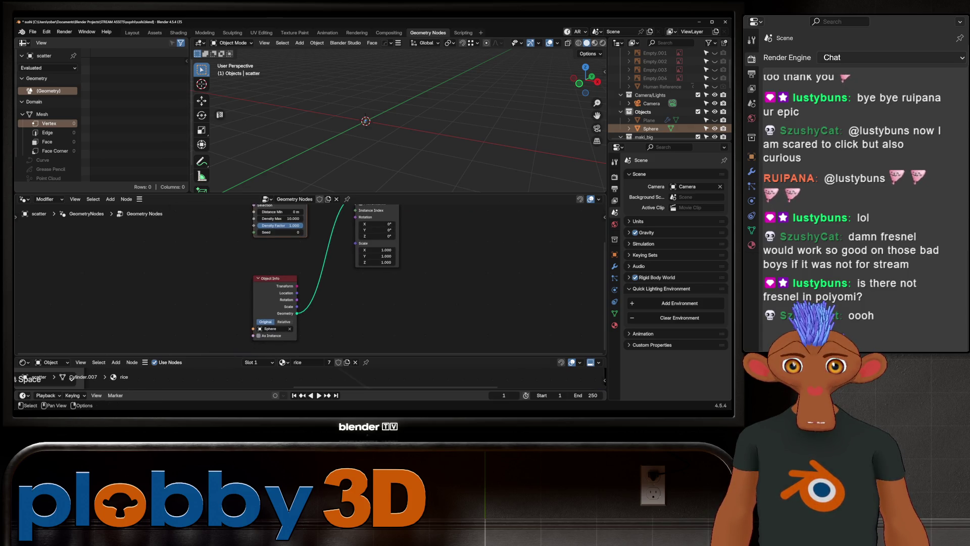
{"action": "mouse_move", "coordinate": [364, 122]}
{"action": "middle_mouse_down"}
{"action": "mouse_move", "coordinate": [357, 152]}
{"action": "mouse_move", "coordinate": [379, 129]}
{"action": "middle_mouse_up"}
{"action": "scroll", "coordinate": [356, 152], "scroll_direction": "up", "scroll_amount": 5}
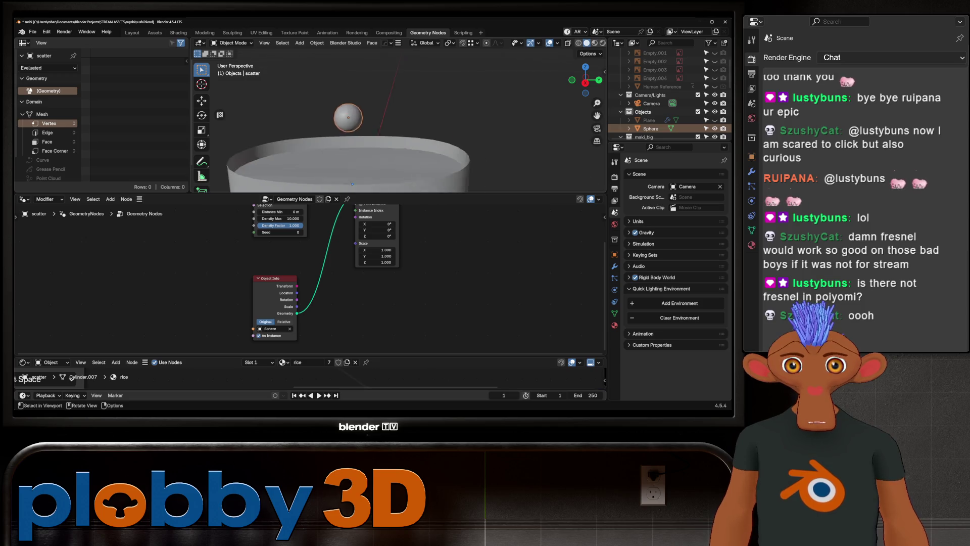
- Select the scatter object and raise Density Max until roe spheres appear on the disc
{"action": "left_click", "coordinate": [345, 163]}
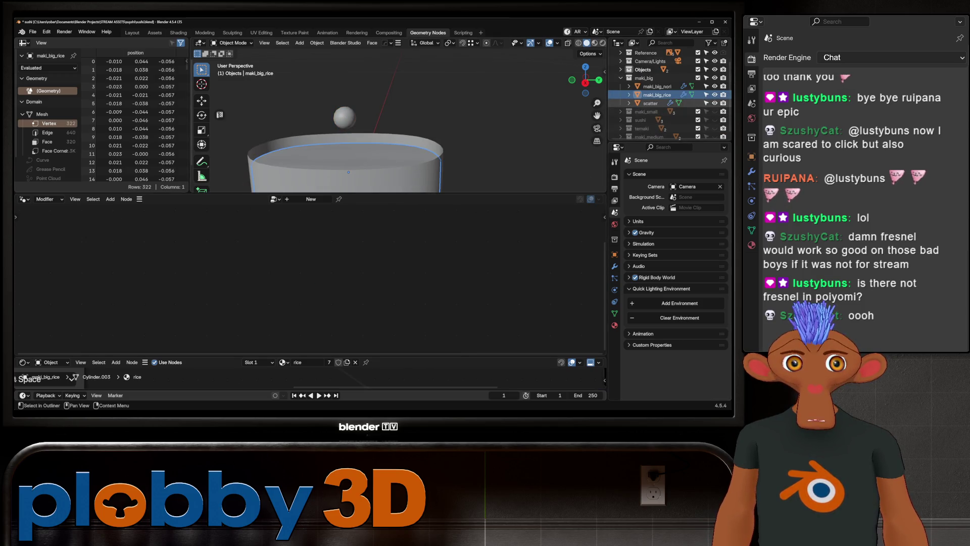
{"action": "left_click", "coordinate": [650, 103]}
{"action": "middle_click_drag", "start_coordinate": [356, 129], "coordinate": [364, 91]}
{"action": "scroll", "coordinate": [362, 112], "scroll_direction": "up", "scroll_amount": 5}
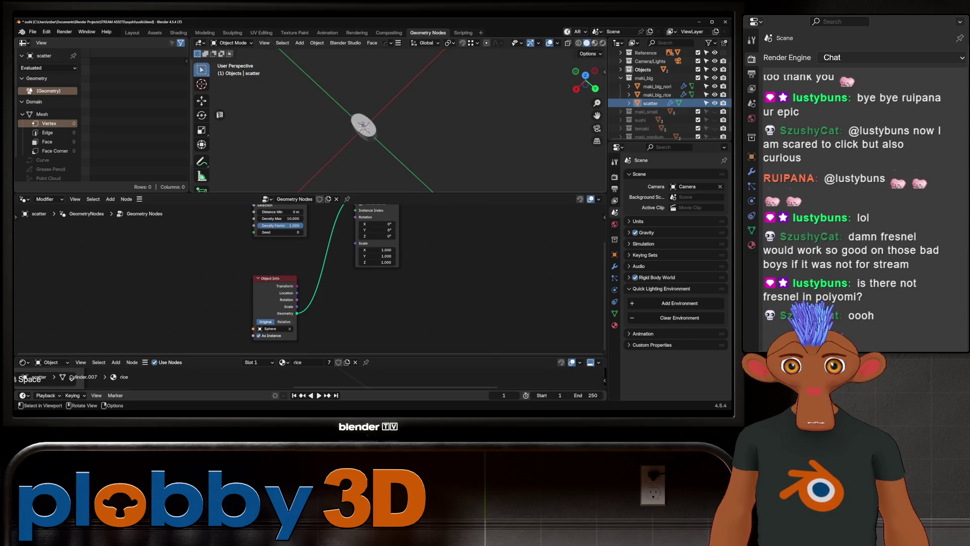
{"action": "middle_click_drag", "start_coordinate": [364, 129], "coordinate": [356, 90]}
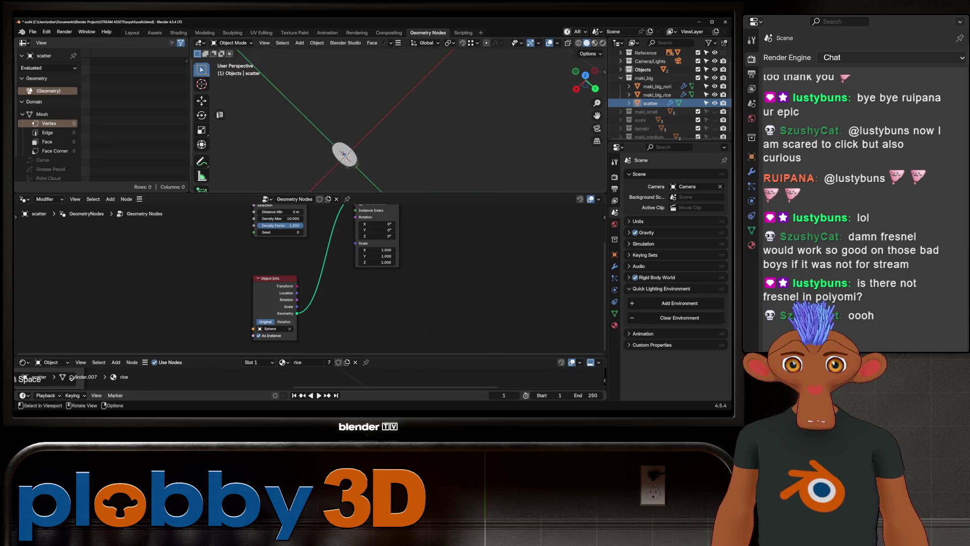
{"action": "scroll", "coordinate": [303, 288], "scroll_direction": "up", "scroll_amount": 1}
{"action": "middle_click_drag", "start_coordinate": [319, 295], "coordinate": [267, 275]}
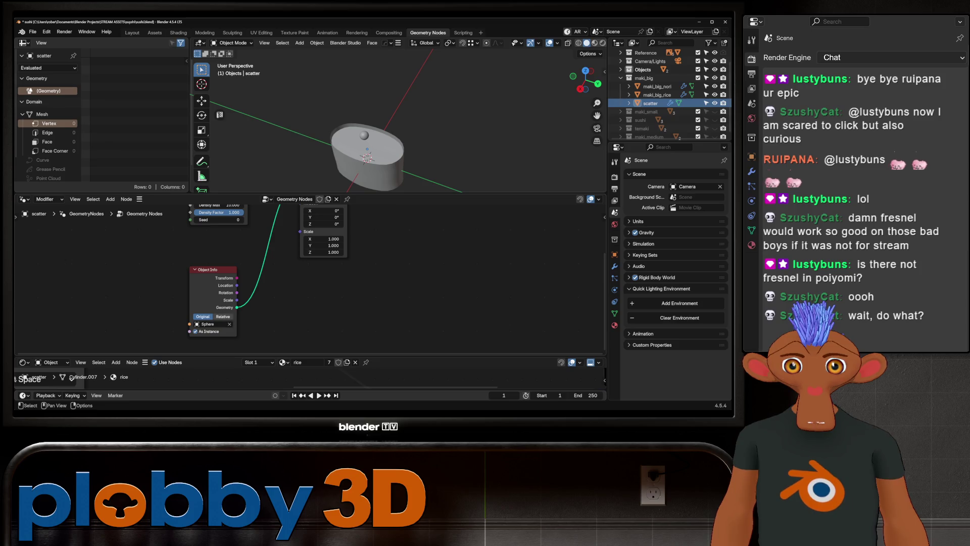
{"action": "mouse_move", "coordinate": [364, 129]}
{"action": "middle_mouse_down"}
{"action": "mouse_move", "coordinate": [380, 98]}
{"action": "mouse_move", "coordinate": [357, 114]}
{"action": "mouse_move", "coordinate": [365, 152]}
{"action": "middle_mouse_up"}
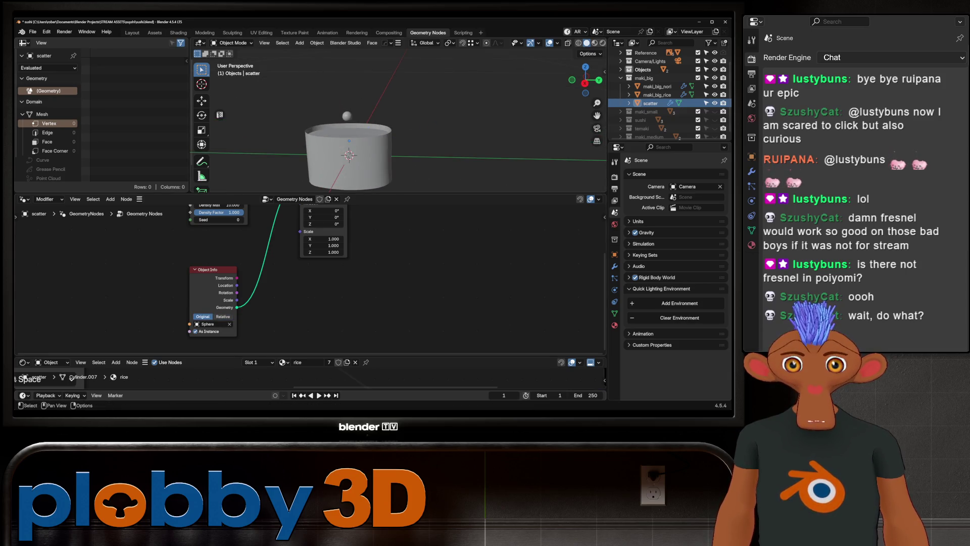
{"action": "scroll", "coordinate": [410, 309], "scroll_direction": "down", "scroll_amount": 1}
{"action": "middle_click_drag", "start_coordinate": [410, 308], "coordinate": [413, 352]}
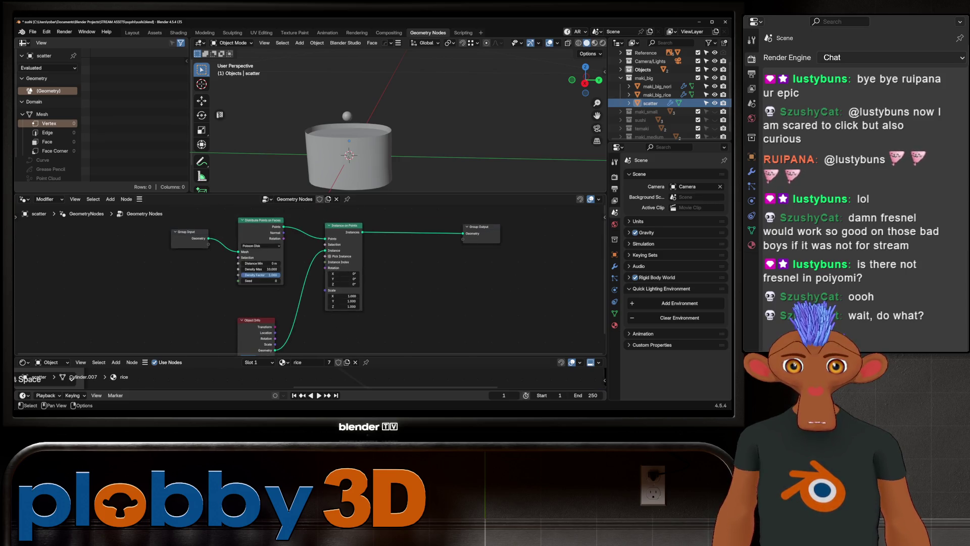
{"action": "scroll", "coordinate": [398, 126], "scroll_direction": "down", "scroll_amount": 5}
{"action": "middle_click_drag", "start_coordinate": [398, 125], "coordinate": [425, 132]}
{"action": "scroll", "coordinate": [401, 129], "scroll_direction": "up", "scroll_amount": 2}
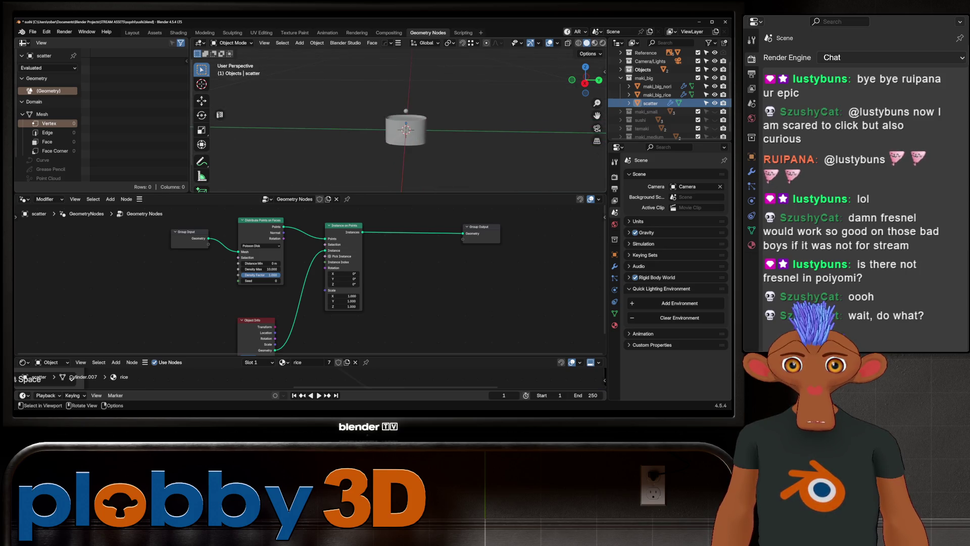
{"action": "scroll", "coordinate": [402, 129], "scroll_direction": "up", "scroll_amount": 3}
{"action": "scroll", "coordinate": [402, 129], "scroll_direction": "up", "scroll_amount": 2}
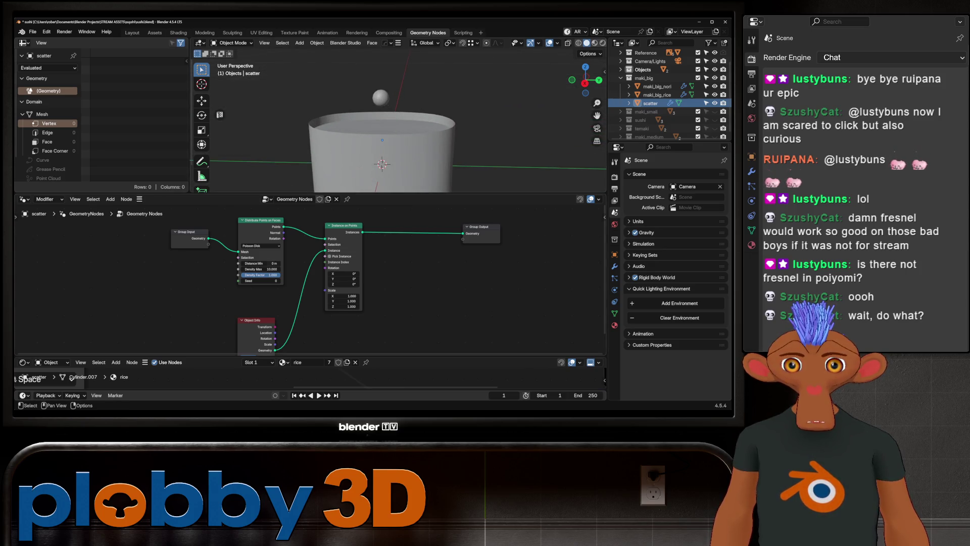
{"action": "left_click_drag", "start_coordinate": [262, 270], "coordinate": [326, 269]}
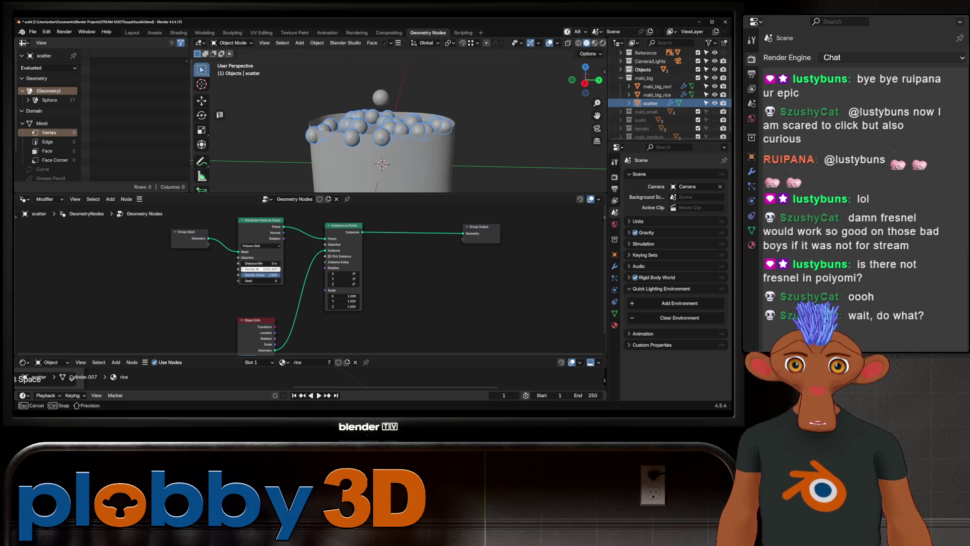
- Push the density higher and set a 0.05 m minimum distance between points
{"action": "left_click_drag", "start_coordinate": [260, 270], "coordinate": [273, 269]}
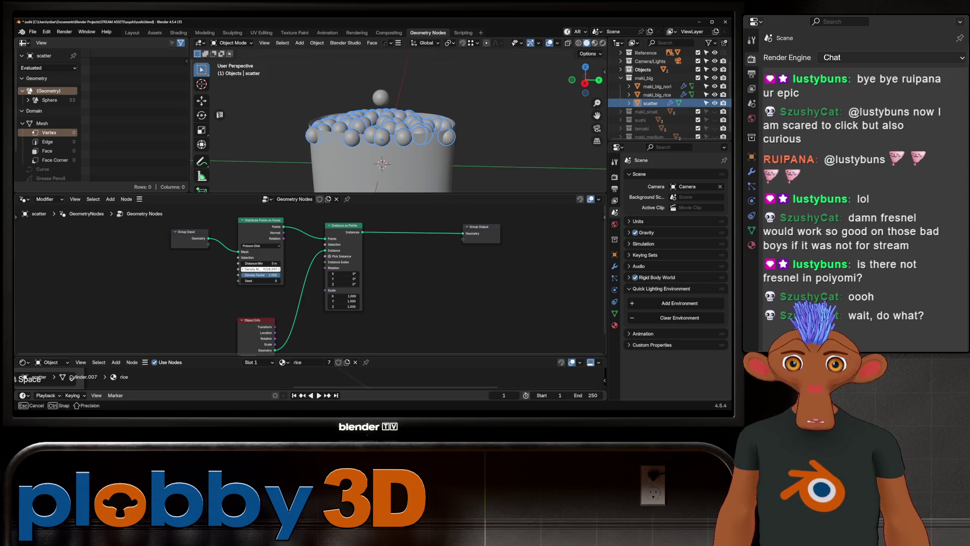
{"action": "left_click_drag", "start_coordinate": [273, 268], "coordinate": [267, 269]}
{"action": "left_click", "coordinate": [260, 263]}
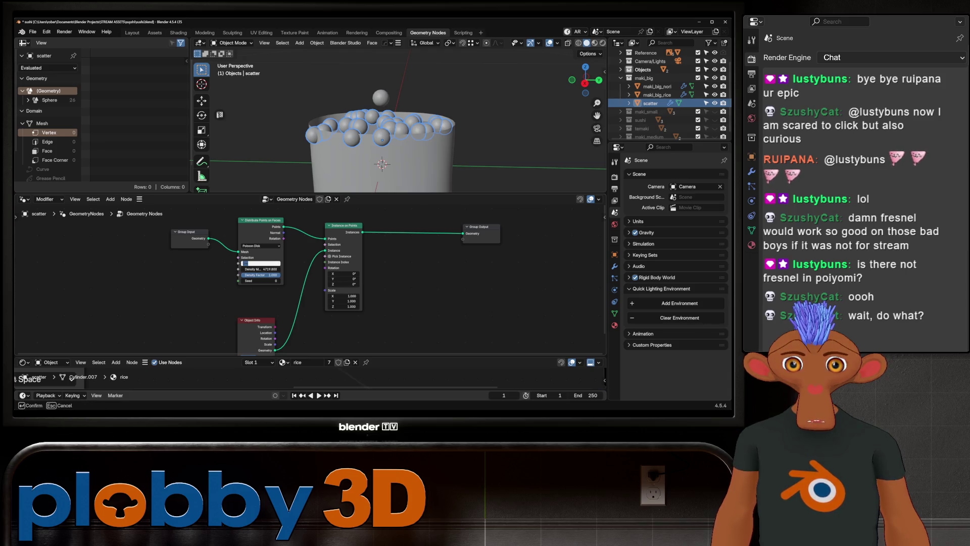
{"action": "key", "text": "Return"}
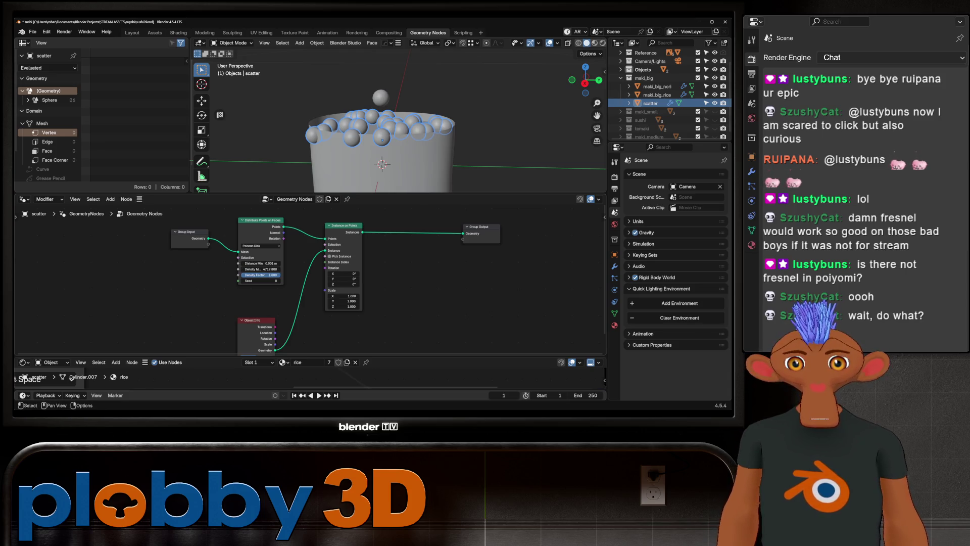
{"action": "left_click", "coordinate": [260, 263]}
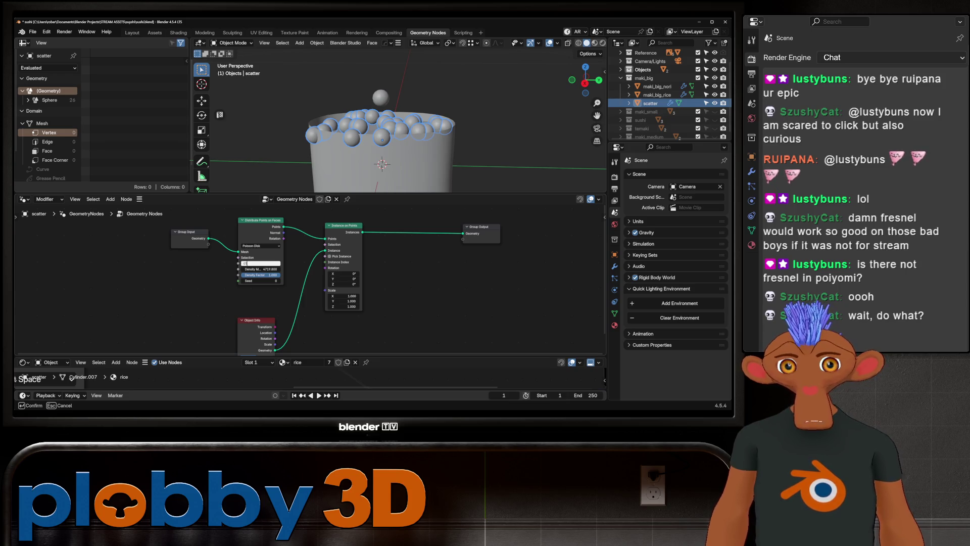
{"action": "key", "text": "Return"}
- Raise Density Max to 10000 with 0.005 m minimum spacing, packing the rice top with roe
{"action": "left_click", "coordinate": [259, 269]}
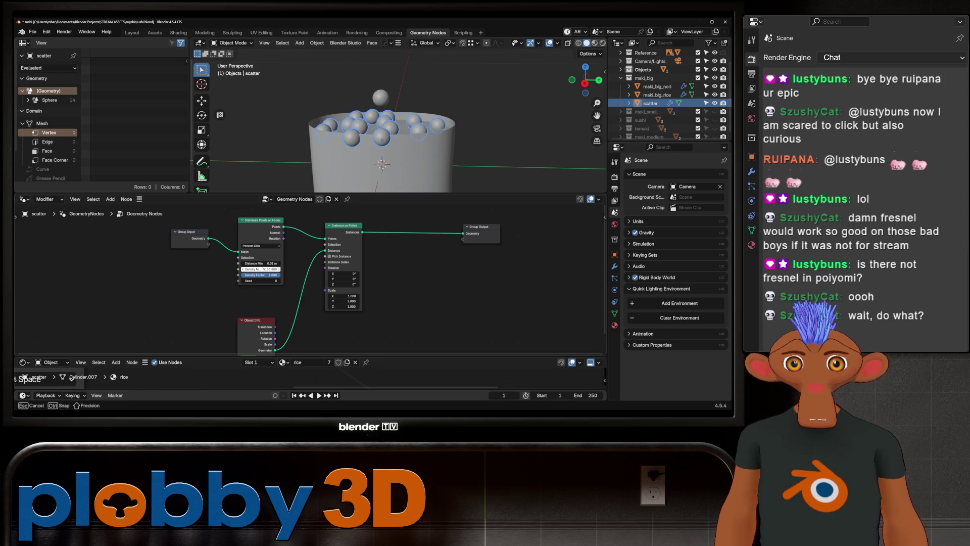
{"action": "left_click_drag", "start_coordinate": [260, 269], "coordinate": [288, 269]}
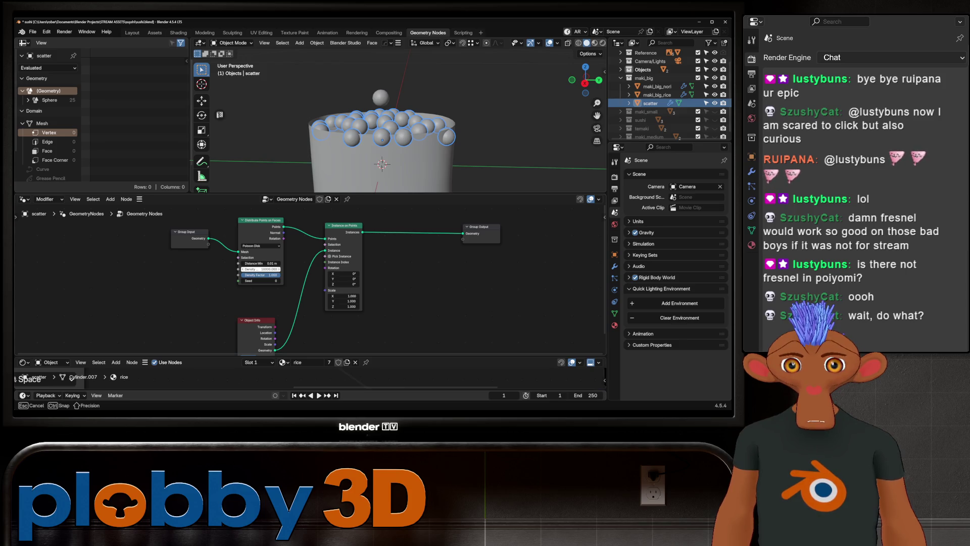
{"action": "left_click", "coordinate": [260, 263]}
{"action": "type", "text": "0.005"}
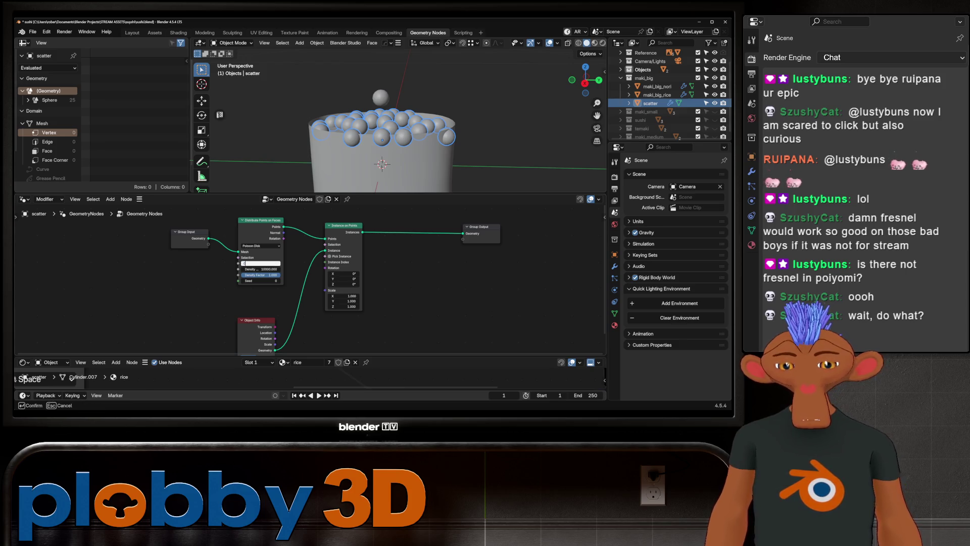
{"action": "key", "text": "Return"}
{"action": "mouse_move", "coordinate": [382, 152]}
{"action": "middle_mouse_down"}
{"action": "mouse_move", "coordinate": [395, 171]}
{"action": "mouse_move", "coordinate": [371, 155]}
{"action": "middle_mouse_up"}
{"action": "scroll", "coordinate": [395, 172], "scroll_direction": "up", "scroll_amount": 3}
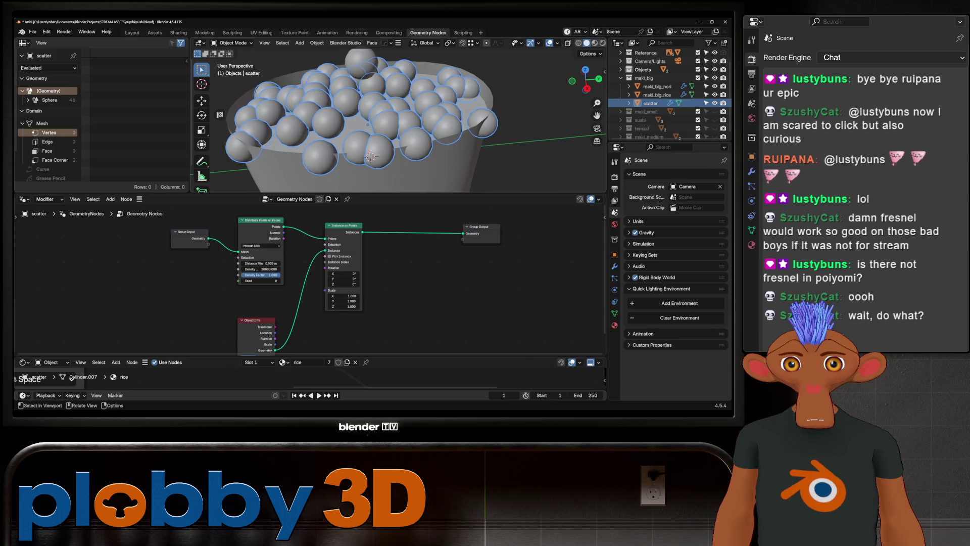
{"action": "scroll", "coordinate": [371, 155], "scroll_direction": "down", "scroll_amount": 4}
{"action": "middle_click_drag", "start_coordinate": [371, 155], "coordinate": [371, 129]}
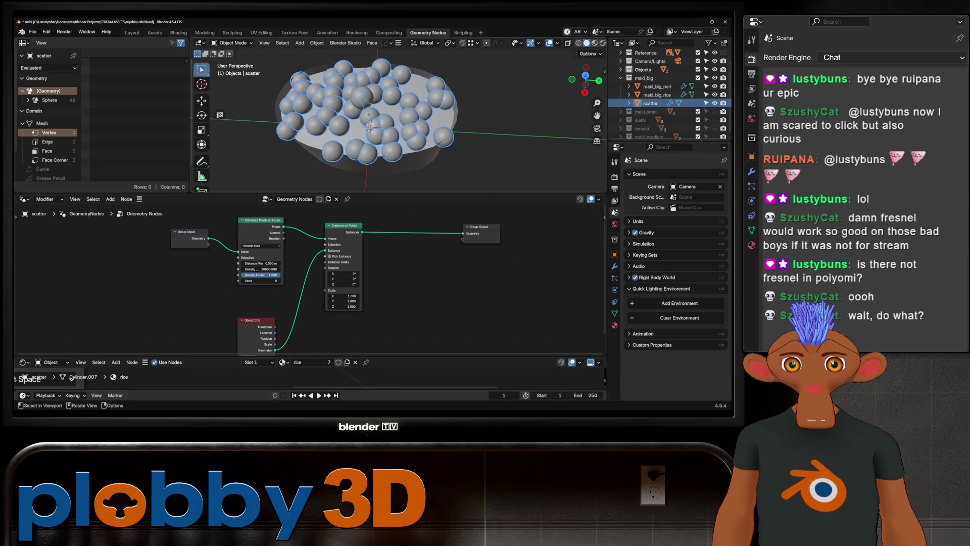
- Delete the scatter disc's outer rim faces so roe spheres stay inside the rice top edge
{"action": "key", "text": "Tab"}
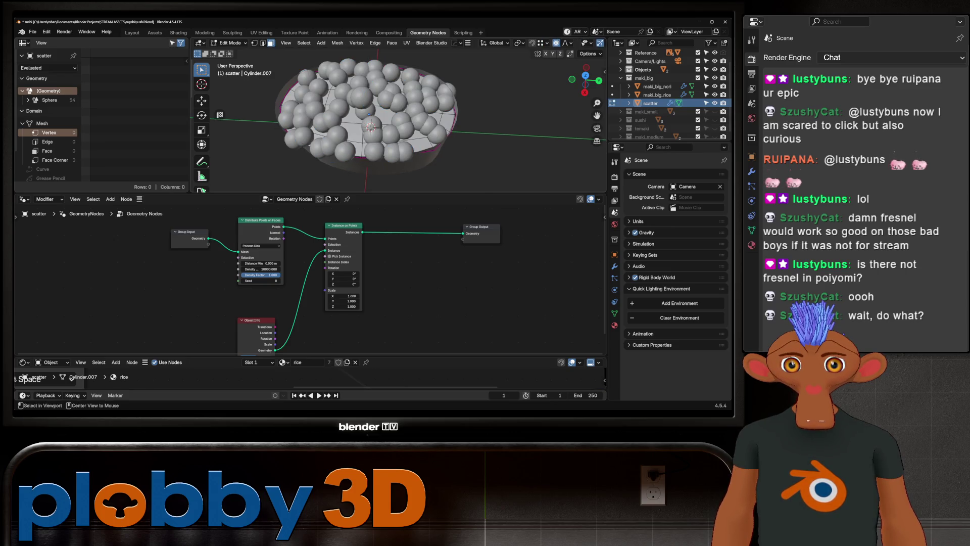
{"action": "key", "text": "a"}
{"action": "key", "text": "x"}
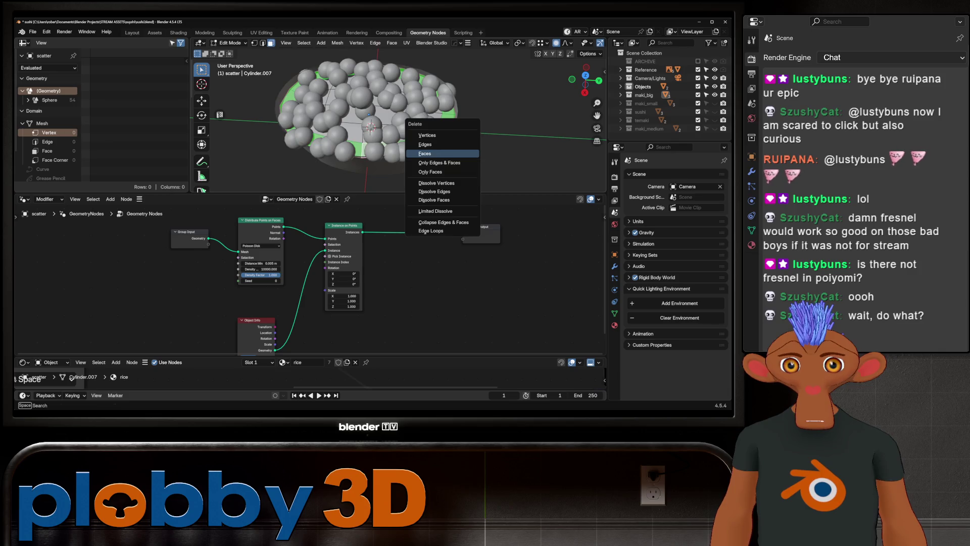
{"action": "left_click", "coordinate": [425, 153]}
{"action": "key", "text": "Tab"}
{"action": "mouse_move", "coordinate": [425, 153]}
{"action": "middle_mouse_down"}
{"action": "mouse_move", "coordinate": [425, 114]}
{"action": "mouse_move", "coordinate": [425, 125]}
{"action": "middle_mouse_up"}
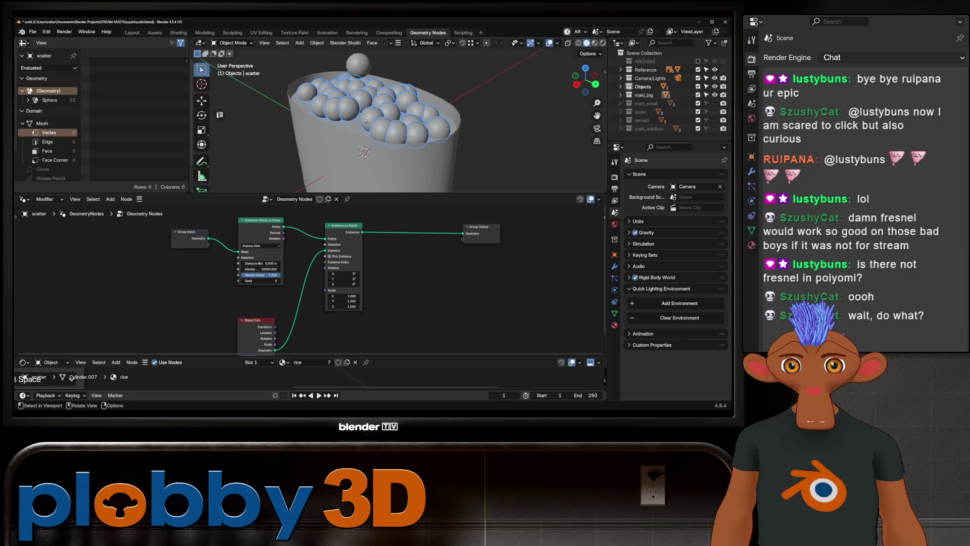
{"action": "key", "text": "Tab"}
{"action": "key", "text": "Tab"}
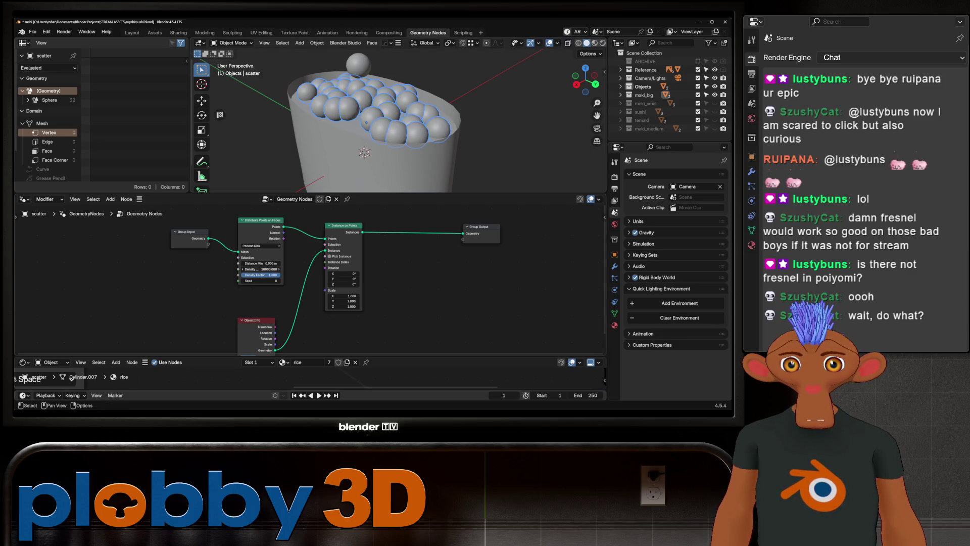
{"action": "scroll", "coordinate": [347, 273], "scroll_direction": "down", "scroll_amount": 1}
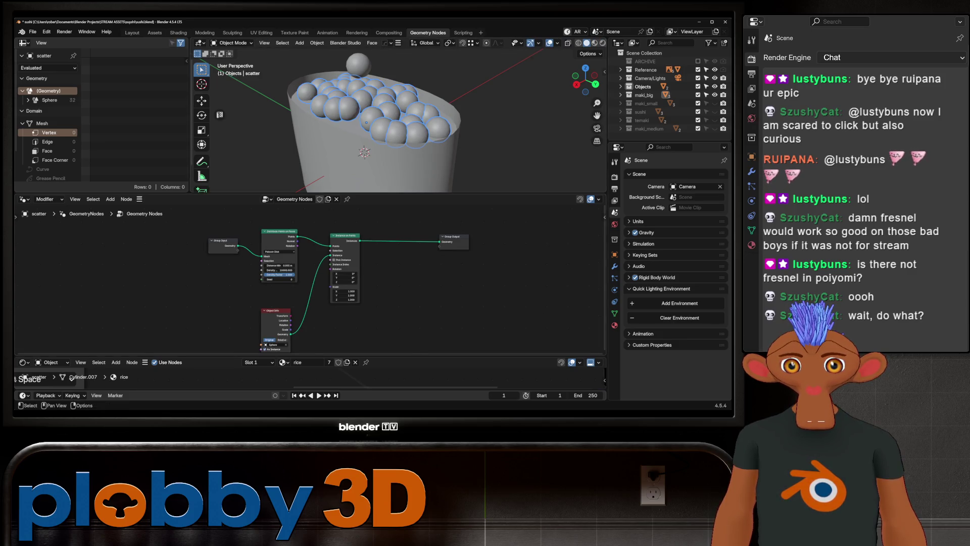
- Rearrange the Object Info, Instance on Points and Group Output nodes to make room
{"action": "left_click_drag", "start_coordinate": [275, 312], "coordinate": [210, 296]}
{"action": "left_click_drag", "start_coordinate": [344, 236], "coordinate": [363, 240]}
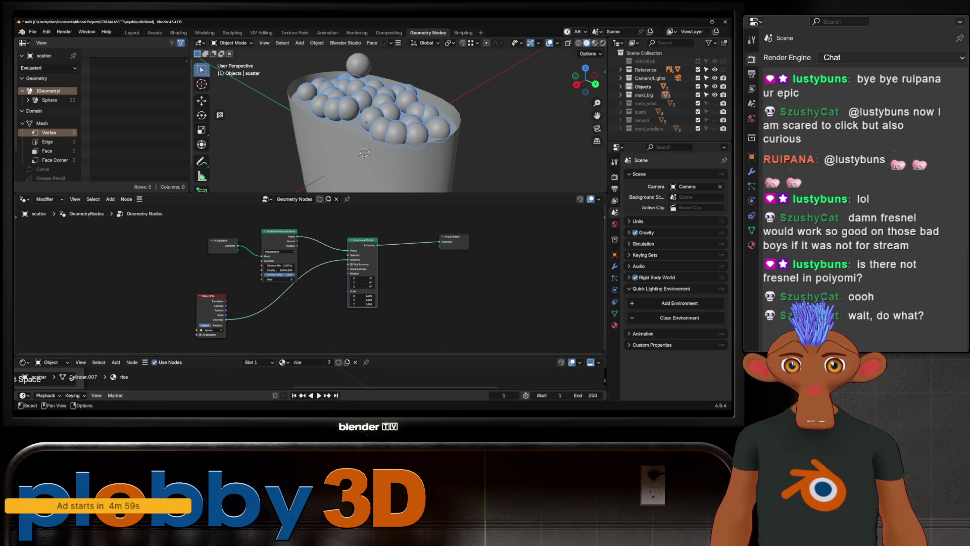
{"action": "scroll", "coordinate": [363, 241], "scroll_direction": "up", "scroll_amount": 1}
{"action": "middle_click_drag", "start_coordinate": [362, 240], "coordinate": [220, 238]}
{"action": "left_click_drag", "start_coordinate": [334, 236], "coordinate": [494, 241]}
{"action": "left_click", "coordinate": [495, 243]}
- Add a Scale Instances node before the Group Output
{"action": "key", "text": "shift+a"}
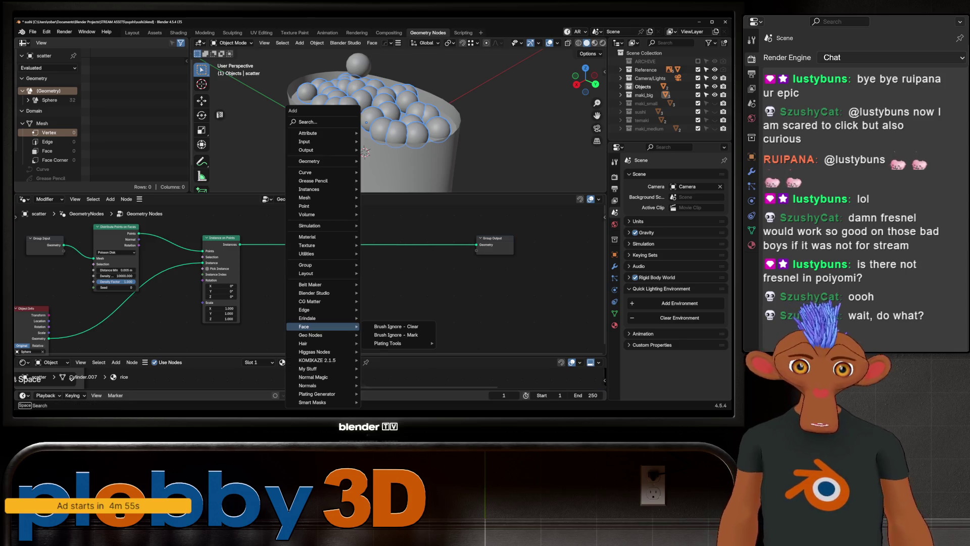
{"action": "type", "text": "instance sca"}
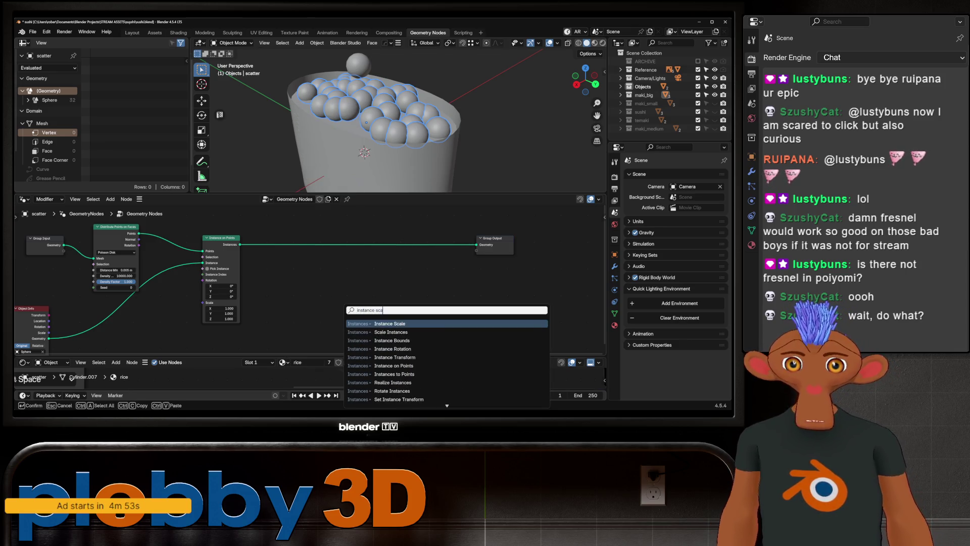
{"action": "key", "text": "Down"}
{"action": "key", "text": "Return"}
{"action": "left_click", "coordinate": [332, 250]}
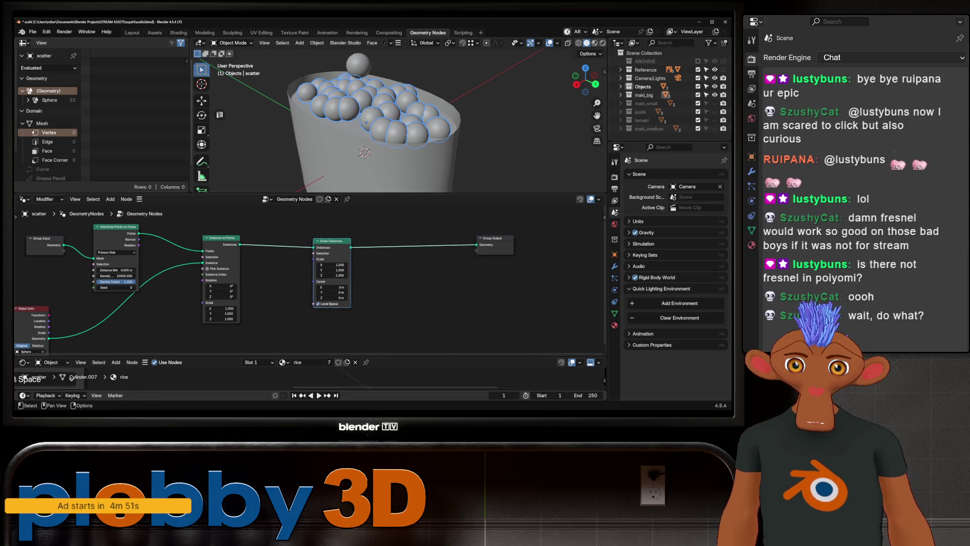
- Add a Random Value node for the scale with its minimum set to 0.8
{"action": "key", "text": "shift+a"}
{"action": "type", "text": "random"}
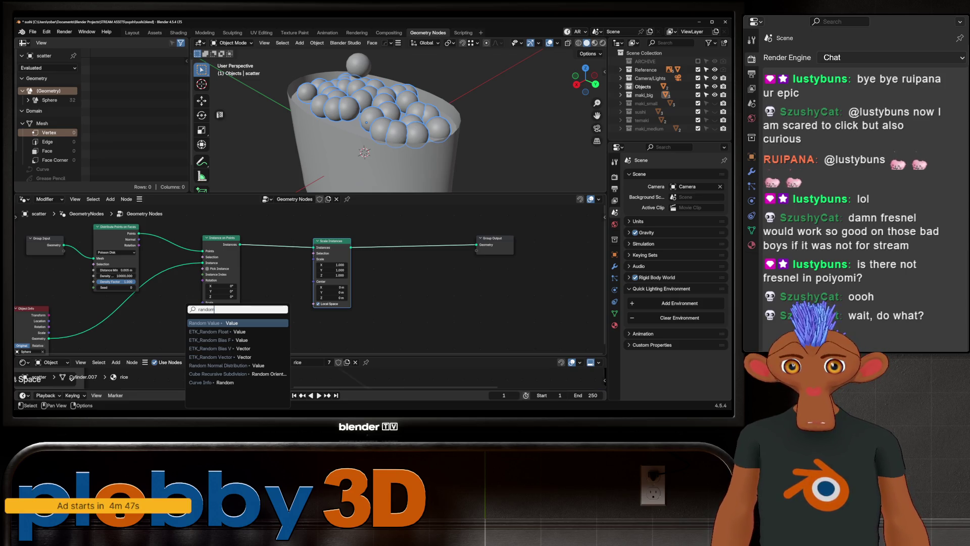
{"action": "key", "text": "Return"}
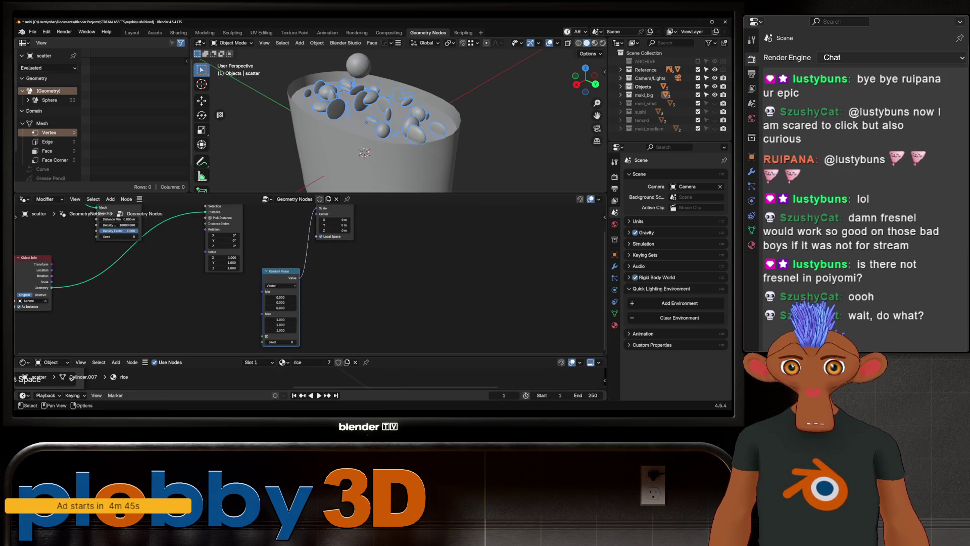
{"action": "scroll", "coordinate": [281, 273], "scroll_direction": "up", "scroll_amount": 1}
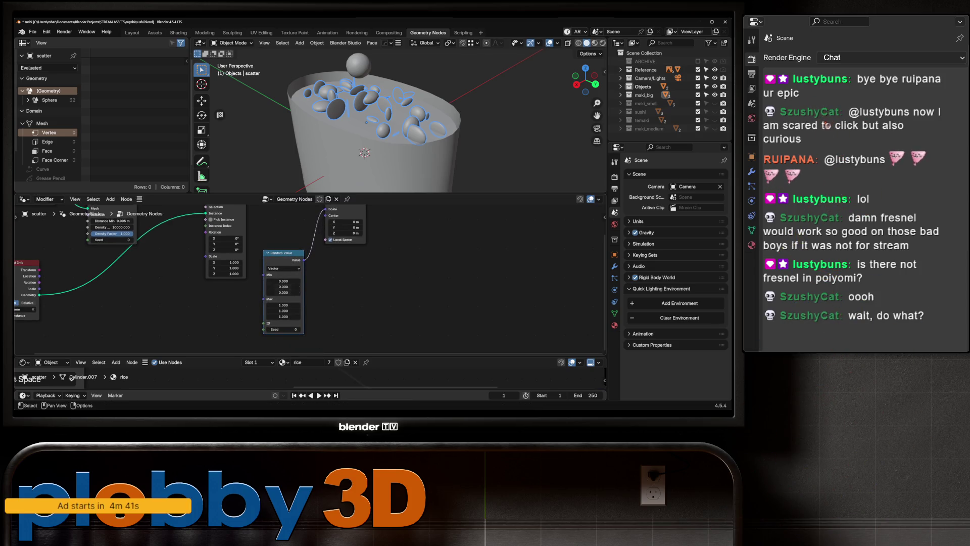
{"action": "scroll", "coordinate": [285, 283], "scroll_direction": "down", "scroll_amount": 1}
{"action": "middle_click_drag", "start_coordinate": [286, 283], "coordinate": [288, 297]}
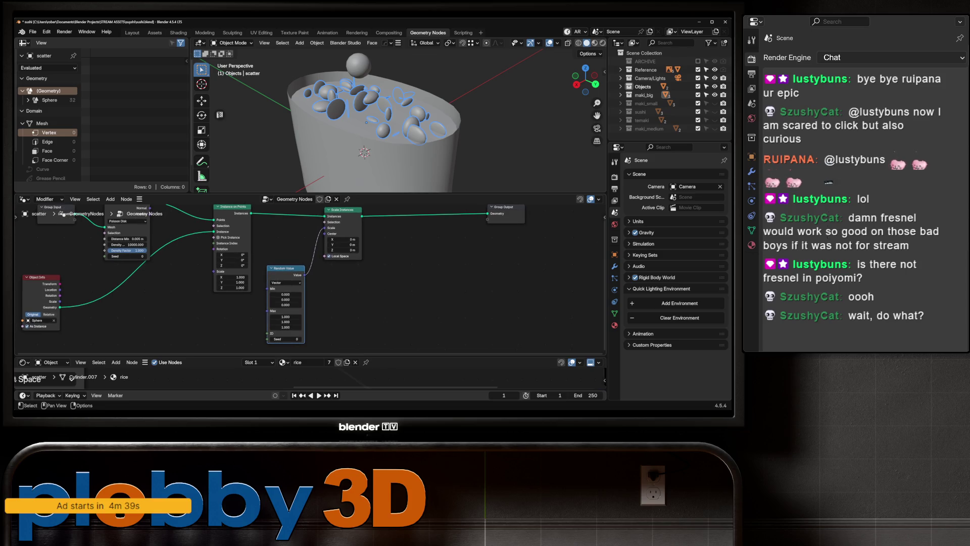
{"action": "double_click", "coordinate": [285, 295]}
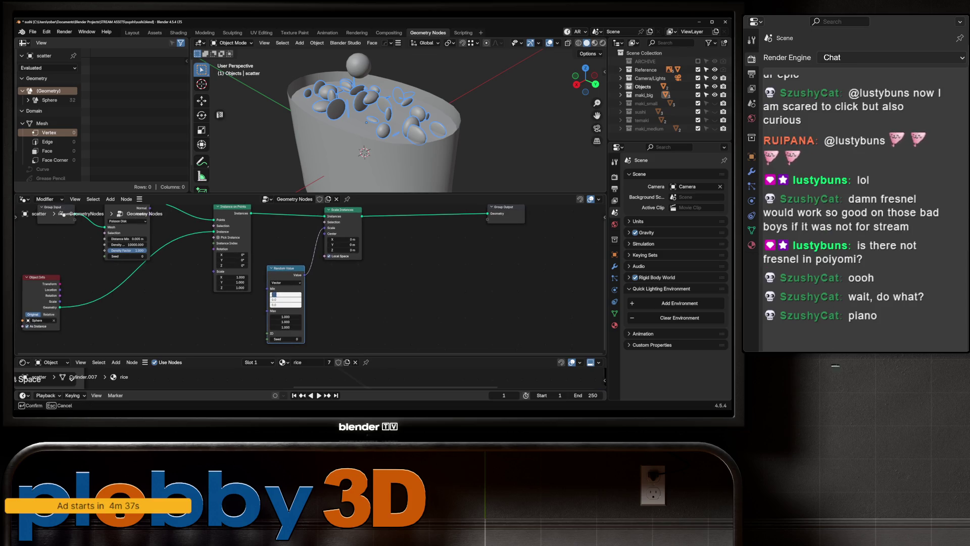
{"action": "key", "text": "Return"}
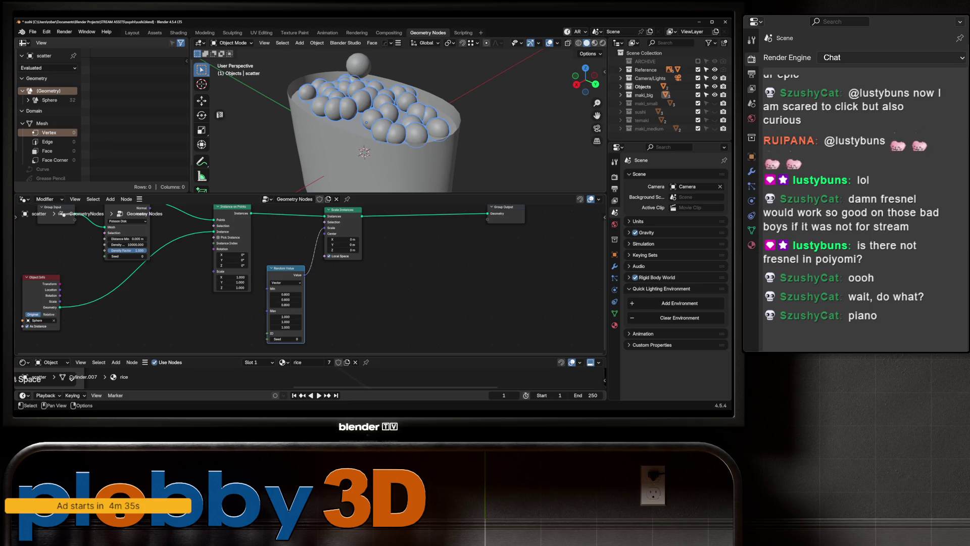
{"action": "mouse_move", "coordinate": [357, 152]}
{"action": "middle_mouse_down"}
{"action": "mouse_move", "coordinate": [367, 125]}
{"action": "mouse_move", "coordinate": [360, 120]}
{"action": "middle_mouse_up"}
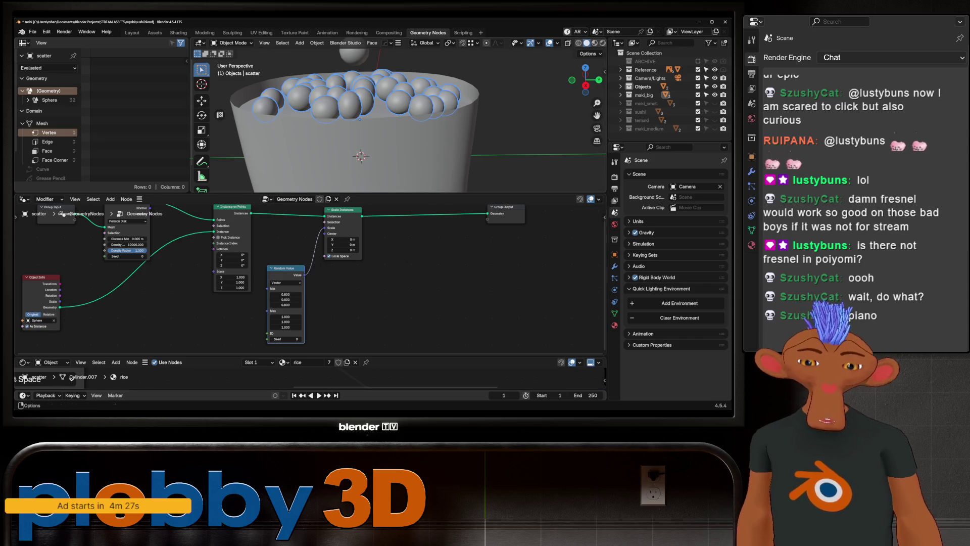
- Switch the Random Value node to Float with minimum 0.8 and maximum 1.0
{"action": "middle_click_drag", "start_coordinate": [359, 120], "coordinate": [358, 120]}
{"action": "middle_click_drag", "start_coordinate": [365, 155], "coordinate": [355, 161]}
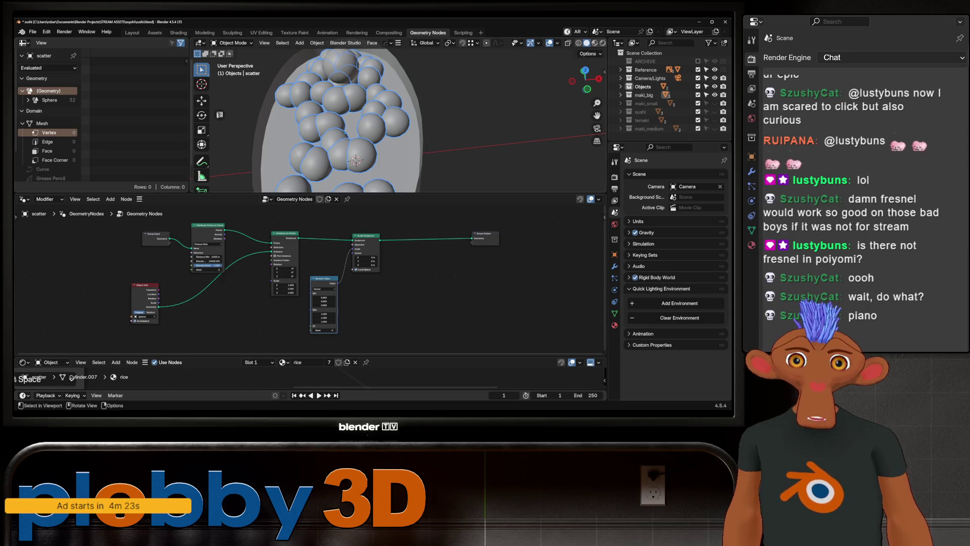
{"action": "scroll", "coordinate": [351, 160], "scroll_direction": "up", "scroll_amount": 3}
{"action": "middle_click_drag", "start_coordinate": [339, 152], "coordinate": [339, 122]}
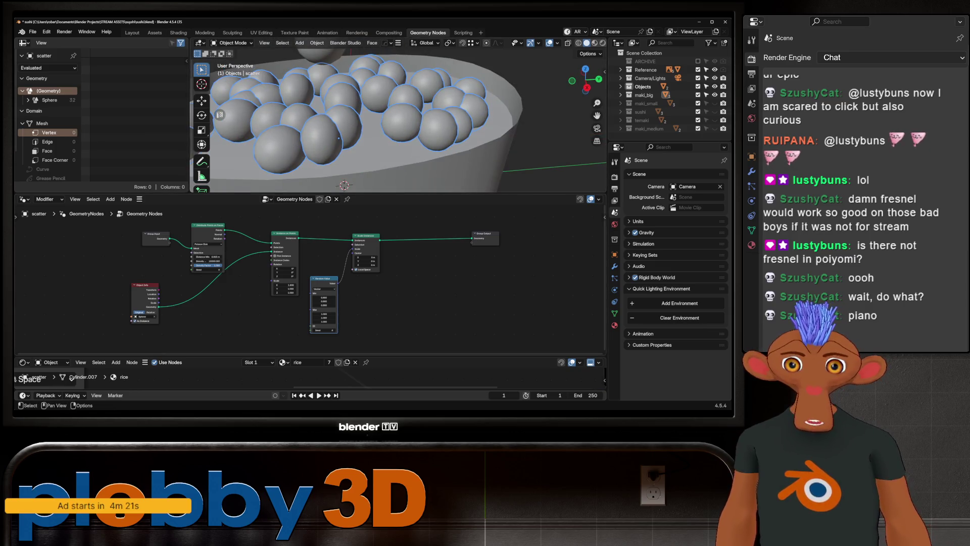
{"action": "scroll", "coordinate": [311, 273], "scroll_direction": "up", "scroll_amount": 2}
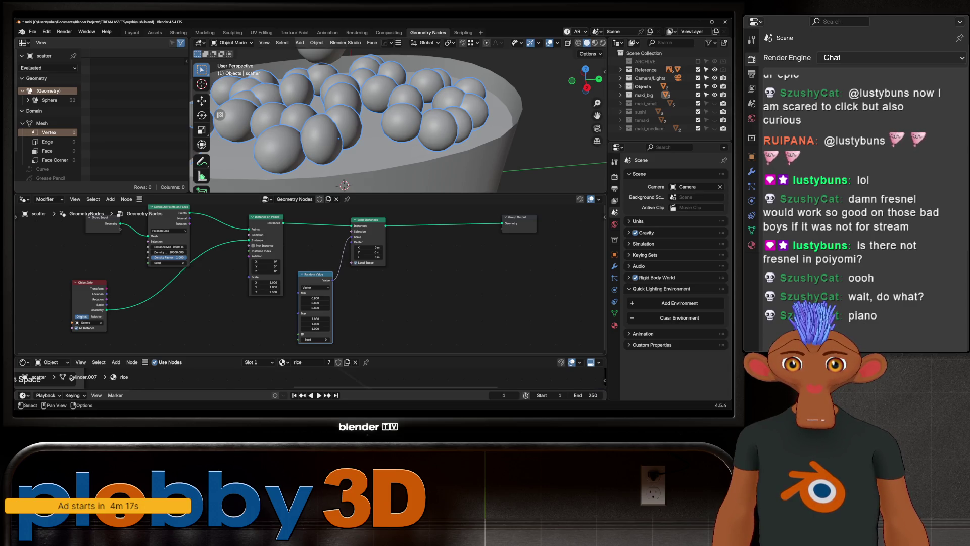
{"action": "left_click", "coordinate": [315, 288]}
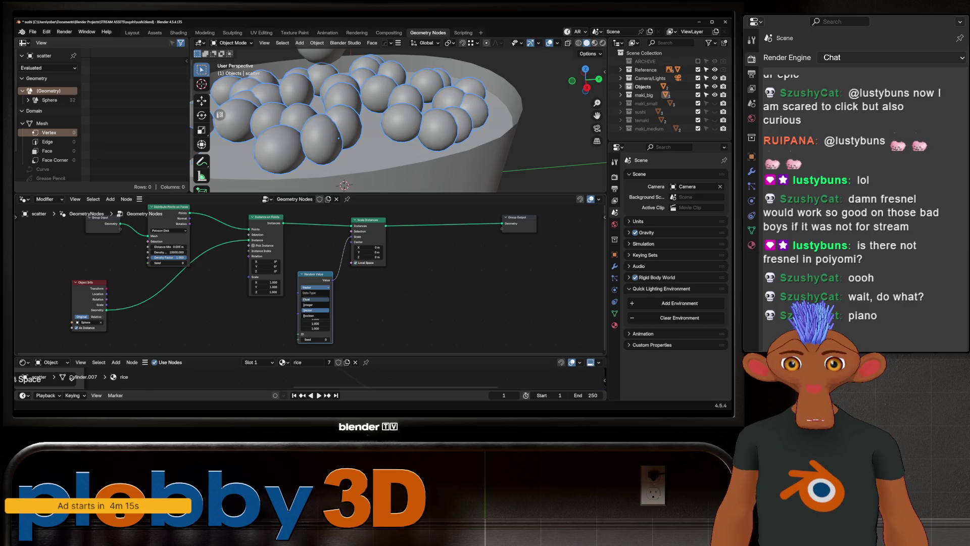
{"action": "left_click", "coordinate": [311, 298]}
{"action": "left_click", "coordinate": [315, 293]}
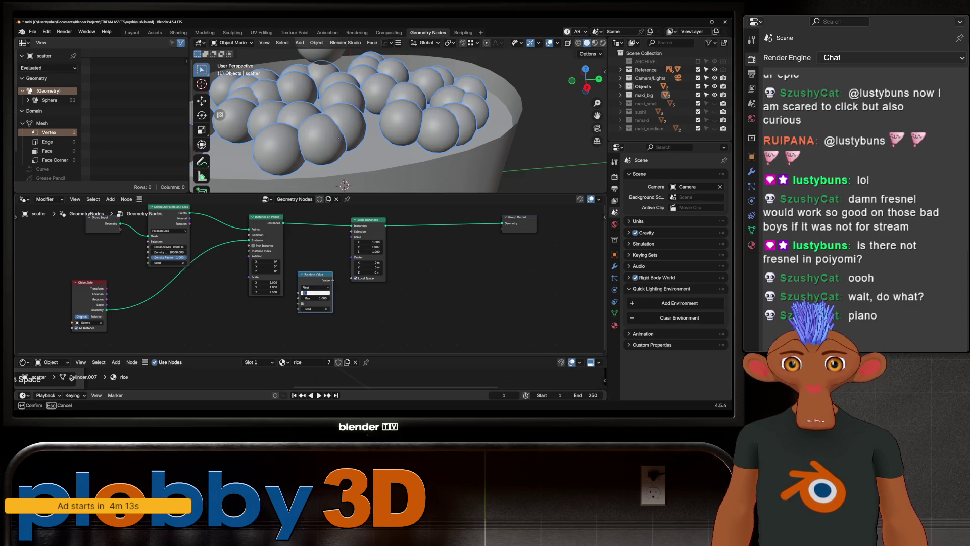
{"action": "key", "text": "Return"}
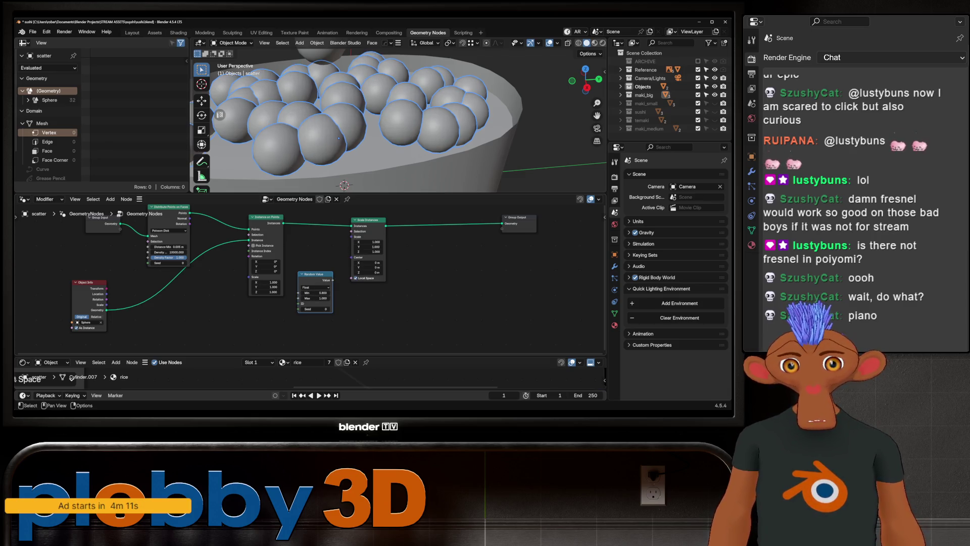
- Connect the random float value into the Scale Instances' Scale socket
{"action": "mouse_move", "coordinate": [334, 280]}
{"action": "left_mouse_down"}
{"action": "mouse_move", "coordinate": [356, 262]}
{"action": "mouse_move", "coordinate": [355, 237]}
{"action": "left_mouse_up"}
{"action": "mouse_move", "coordinate": [345, 182]}
{"action": "middle_mouse_down"}
{"action": "mouse_move", "coordinate": [341, 142]}
{"action": "mouse_move", "coordinate": [354, 156]}
{"action": "mouse_move", "coordinate": [340, 149]}
{"action": "middle_mouse_up"}
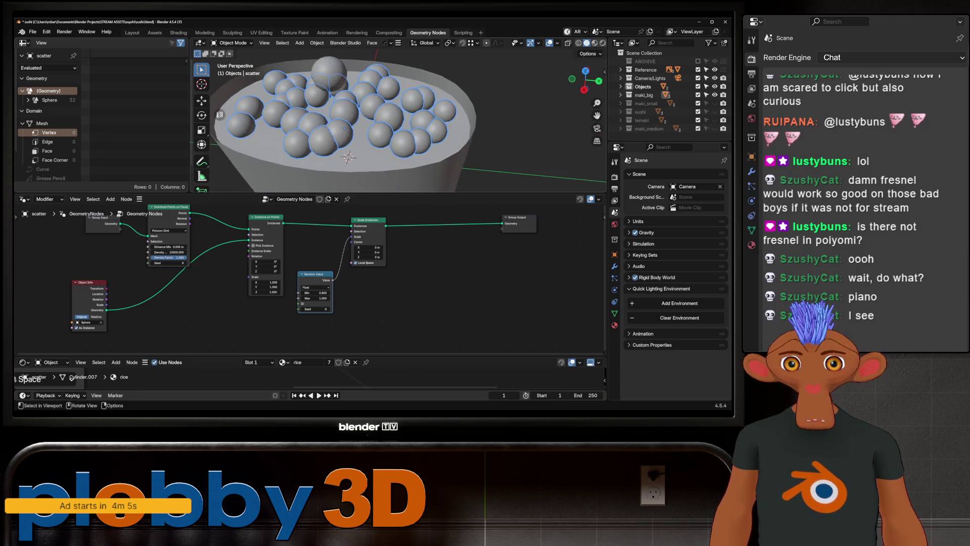
- Edge-slide the scatter disc's rim loop outward so roe spreads across the rice top
{"action": "left_click", "coordinate": [339, 149]}
{"action": "key", "text": "Tab"}
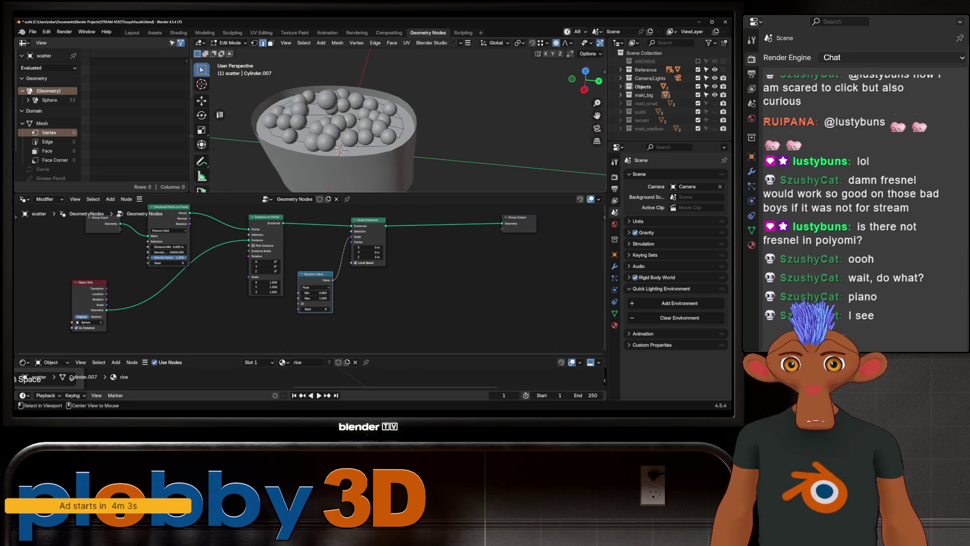
{"action": "left_click", "coordinate": [341, 149], "text": "alt"}
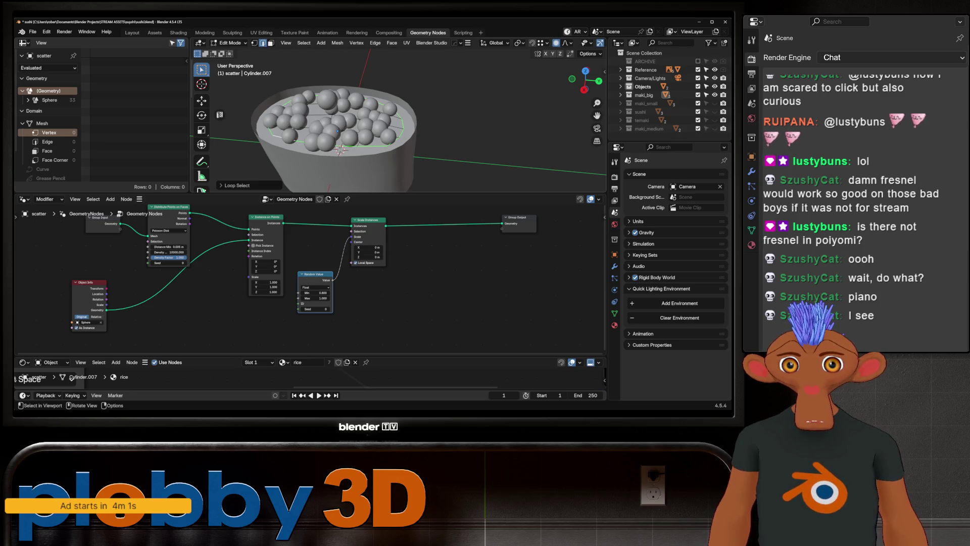
{"action": "key", "text": "g"}
{"action": "key", "text": "g"}
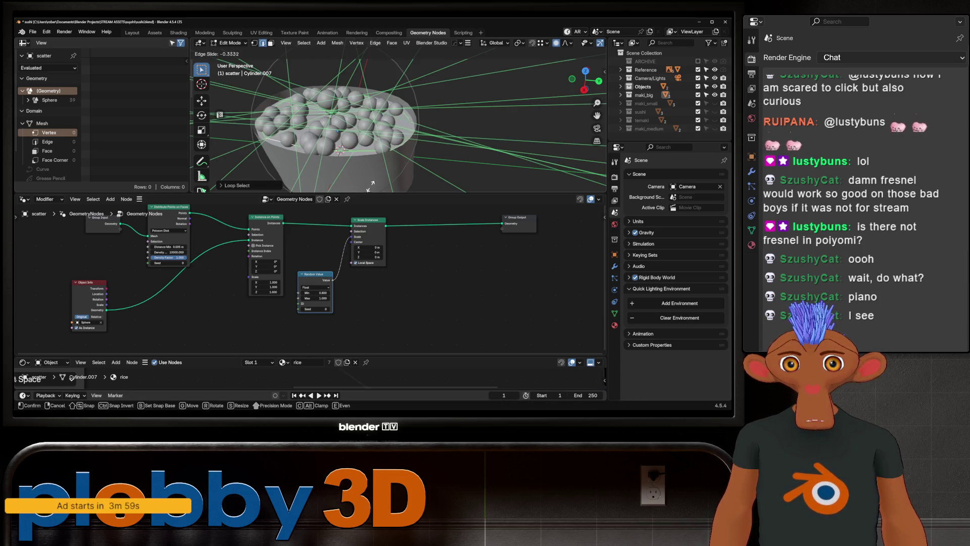
{"action": "left_click", "coordinate": [374, 186]}
{"action": "key", "text": "Tab"}
{"action": "left_click", "coordinate": [340, 149]}
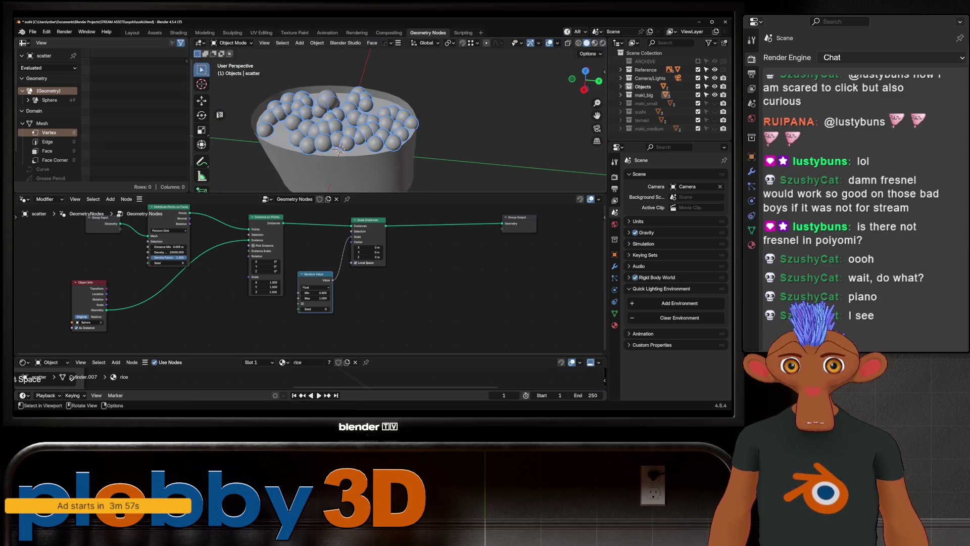
{"action": "middle_click_drag", "start_coordinate": [340, 149], "coordinate": [341, 151]}
{"action": "key", "text": "ctrl+1"}
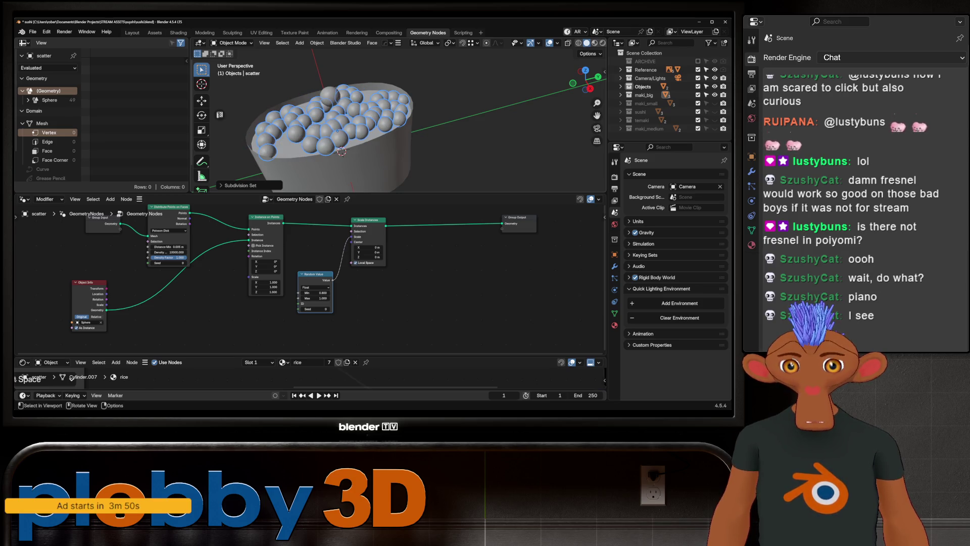
{"action": "middle_click_drag", "start_coordinate": [342, 151], "coordinate": [345, 163]}
- Raise the scatter disc along Z with proportional falloff so the roe sits up on the rice
{"action": "left_click", "coordinate": [651, 94]}
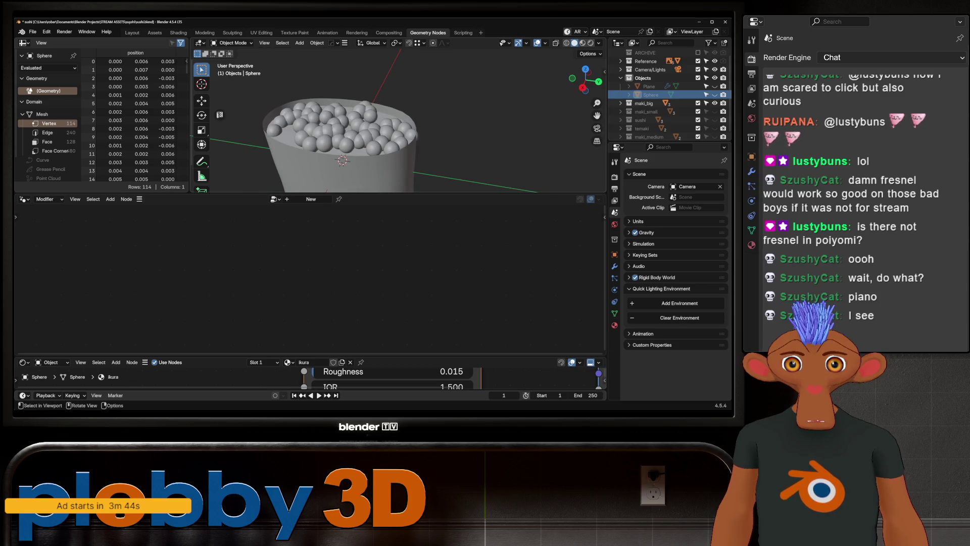
{"action": "left_click", "coordinate": [386, 175]}
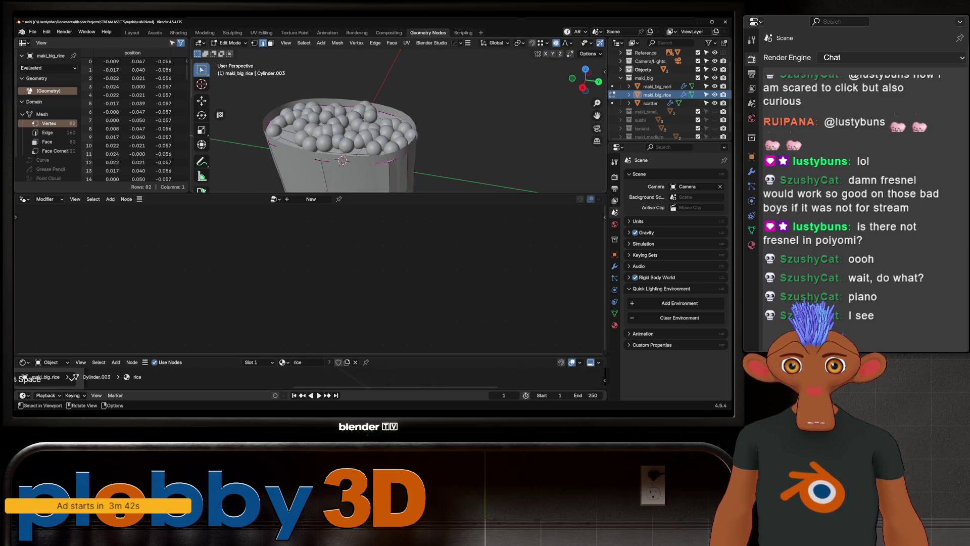
{"action": "scroll", "coordinate": [660, 98], "scroll_direction": "up", "scroll_amount": 1}
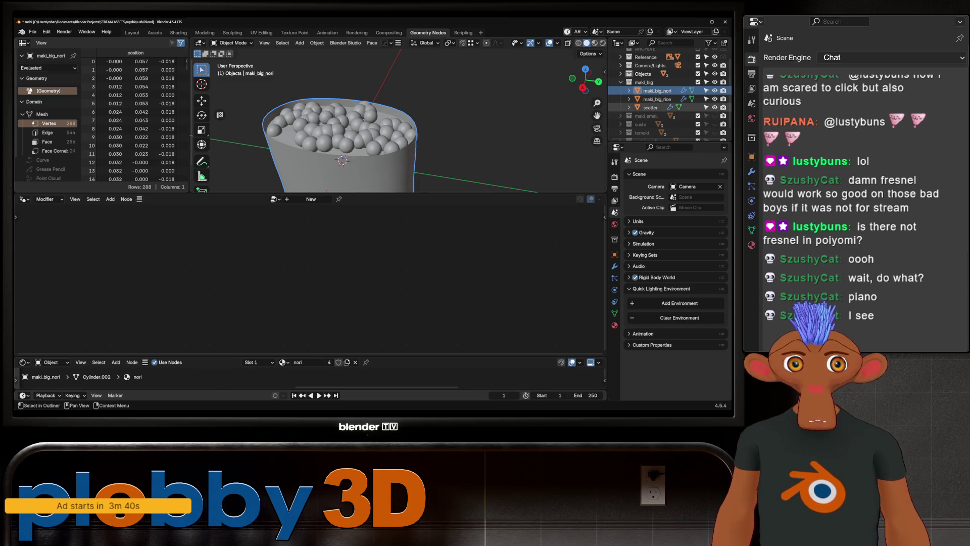
{"action": "left_click", "coordinate": [679, 107]}
{"action": "left_click", "coordinate": [621, 82]}
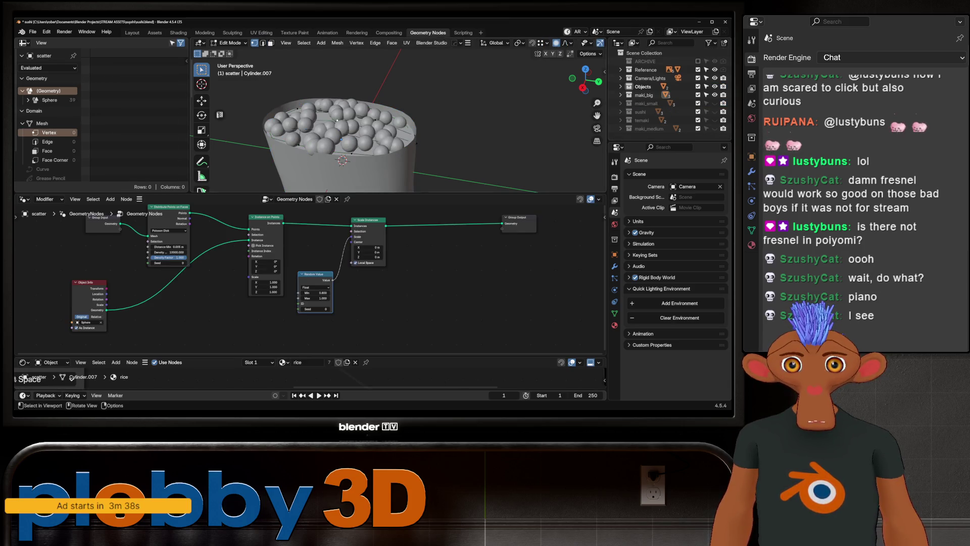
{"action": "key", "text": "g"}
{"action": "key", "text": "z"}
{"action": "scroll", "coordinate": [341, 121], "scroll_direction": "down", "scroll_amount": 5}
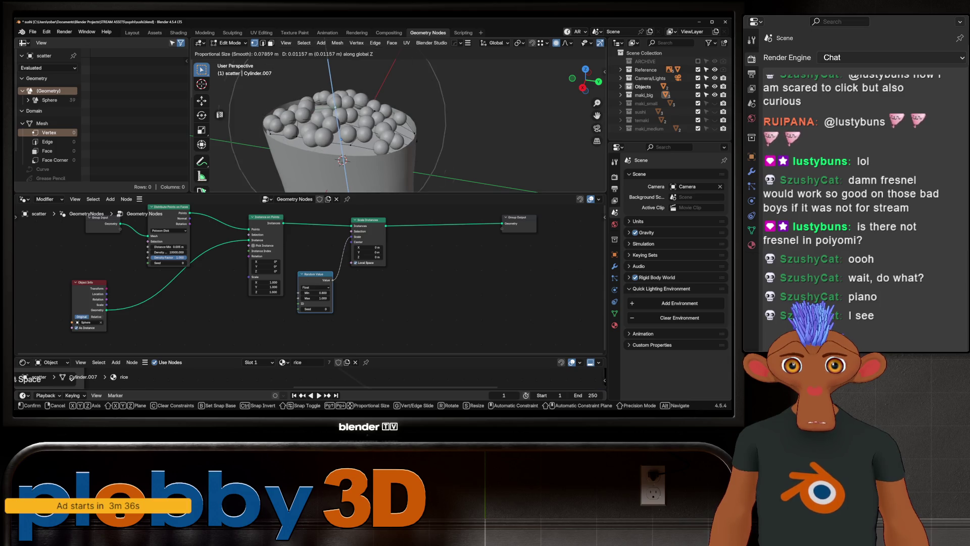
{"action": "key", "text": "Return"}
{"action": "key", "text": "Tab"}
{"action": "middle_click_drag", "start_coordinate": [342, 121], "coordinate": [344, 163]}
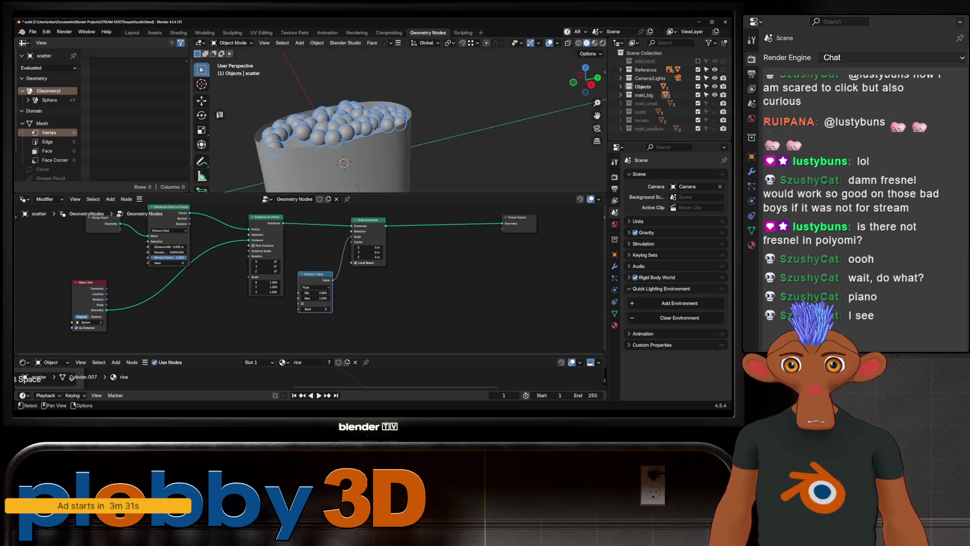
- Lower Density Max to about 1817 and add a Value node left of the graph
{"action": "left_click_drag", "start_coordinate": [169, 252], "coordinate": [132, 252]}
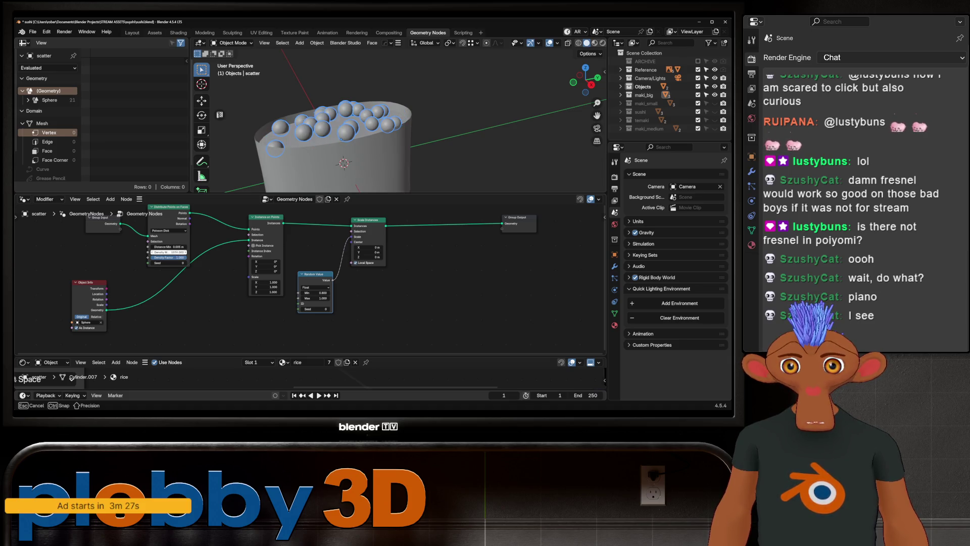
{"action": "left_click_drag", "start_coordinate": [132, 252], "coordinate": [115, 251]}
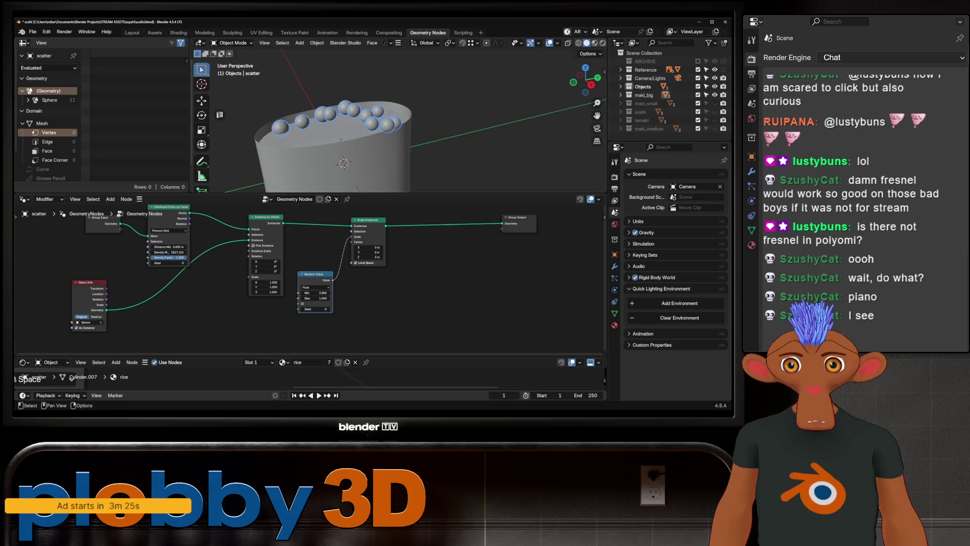
{"action": "middle_click_drag", "start_coordinate": [114, 251], "coordinate": [201, 246]}
{"action": "scroll", "coordinate": [191, 244], "scroll_direction": "up", "scroll_amount": 2}
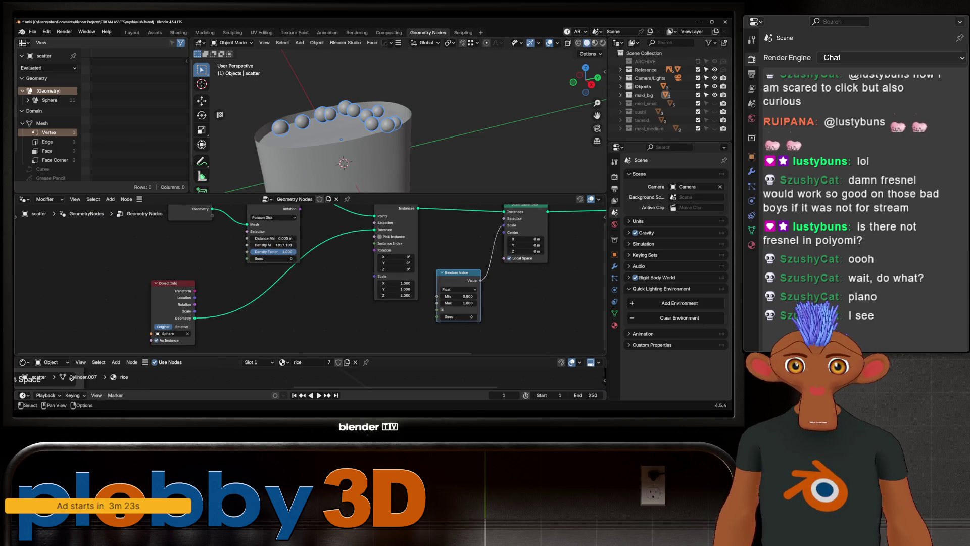
{"action": "key", "text": "shift+a"}
{"action": "type", "text": "value"}
{"action": "key", "text": "Return"}
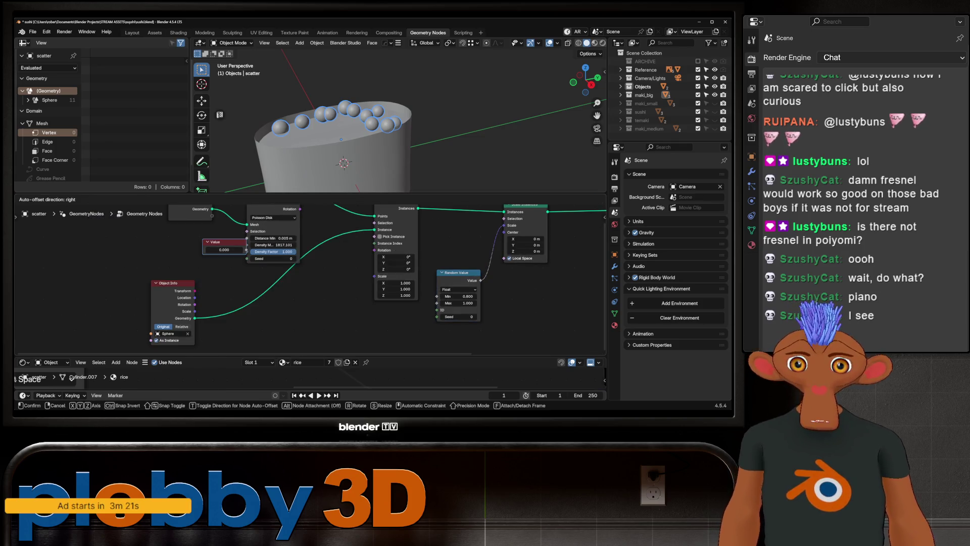
{"action": "left_click", "coordinate": [139, 252]}
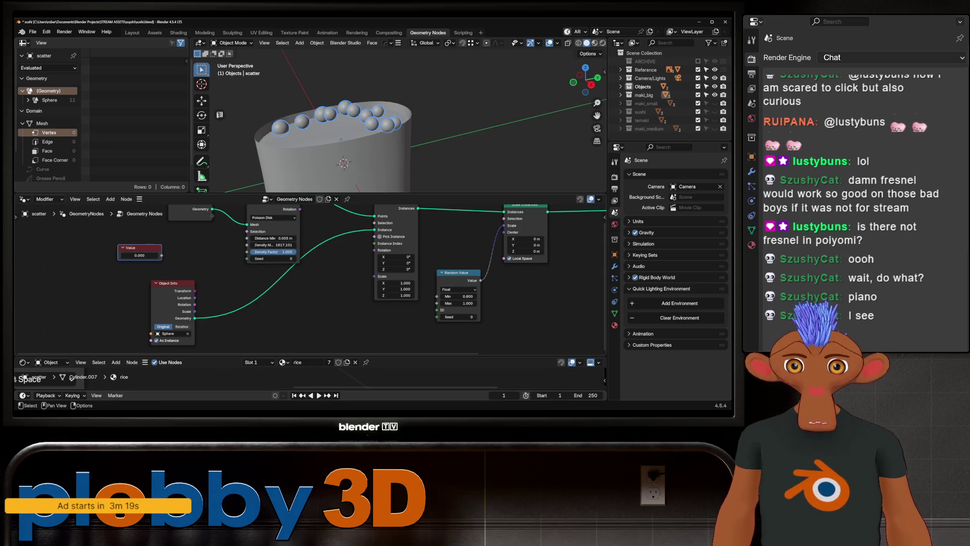
- Multiply the Value by 10 with a Math node and drive Density Max from it
{"action": "left_click_drag", "start_coordinate": [161, 255], "coordinate": [199, 255]}
{"action": "type", "text": "multipl"}
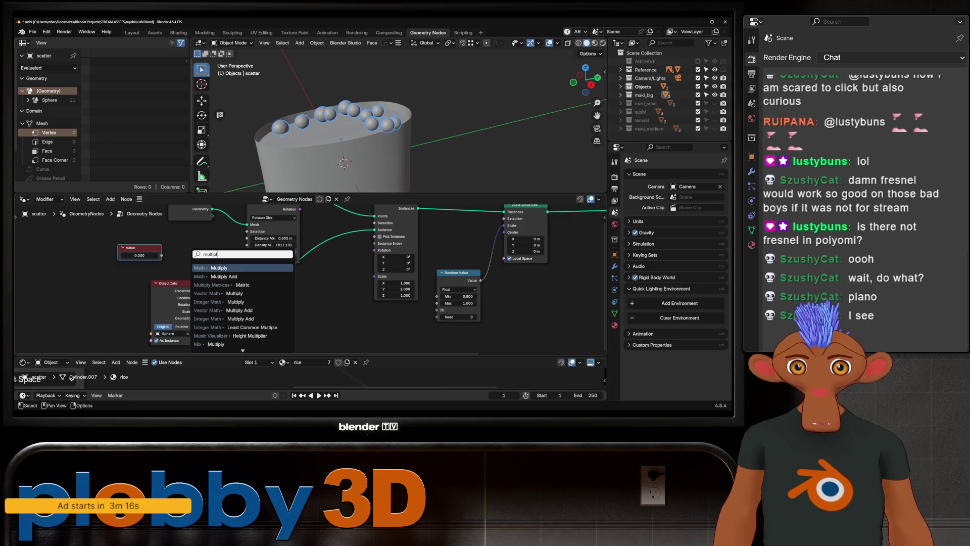
{"action": "key", "text": "Return"}
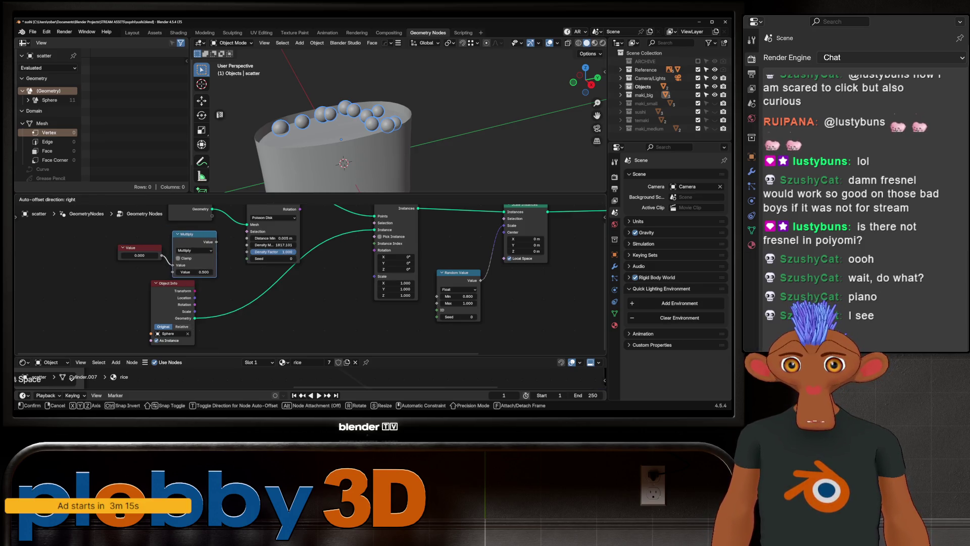
{"action": "left_click", "coordinate": [190, 258]}
{"action": "type", "text": "10.000"}
{"action": "key", "text": "Return"}
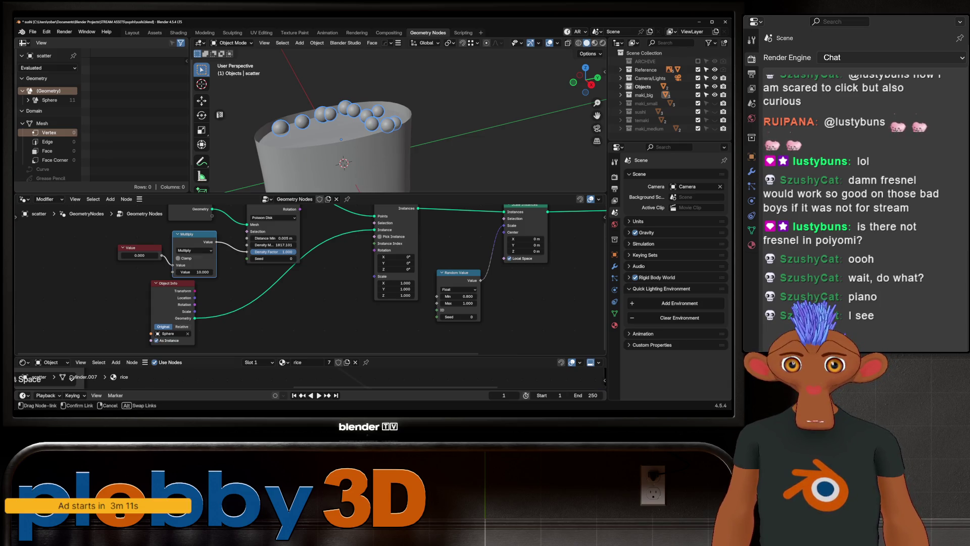
{"action": "left_click_drag", "start_coordinate": [250, 244], "coordinate": [250, 245]}
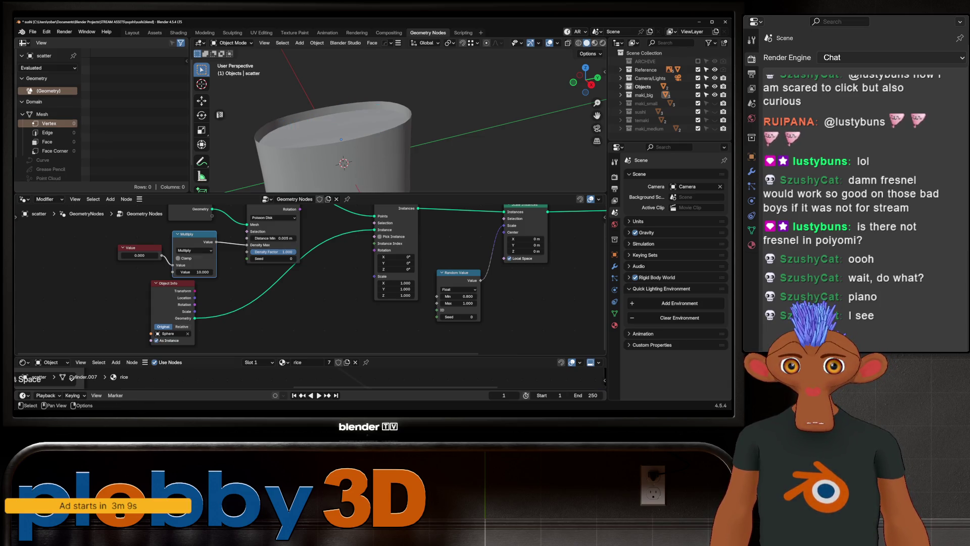
- Set the Value node to about 2182.6 so roe packs the rice top
{"action": "left_click", "coordinate": [140, 255]}
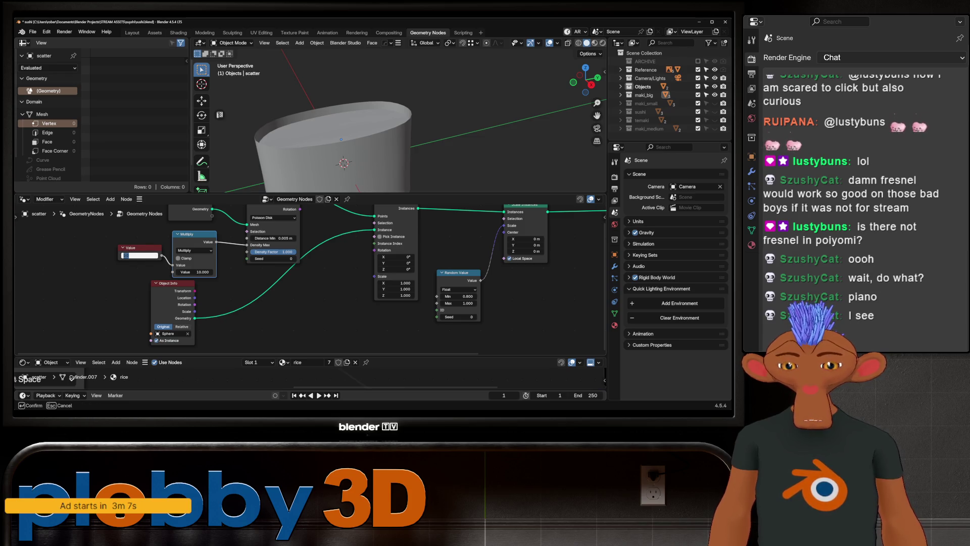
{"action": "key", "text": "Return"}
{"action": "left_click_drag", "start_coordinate": [140, 254], "coordinate": [161, 256]}
{"action": "mouse_move", "coordinate": [402, 129]}
{"action": "middle_mouse_down"}
{"action": "mouse_move", "coordinate": [424, 137]}
{"action": "mouse_move", "coordinate": [425, 99]}
{"action": "mouse_move", "coordinate": [425, 136]}
{"action": "middle_mouse_up"}
{"action": "scroll", "coordinate": [338, 152], "scroll_direction": "up", "scroll_amount": 3}
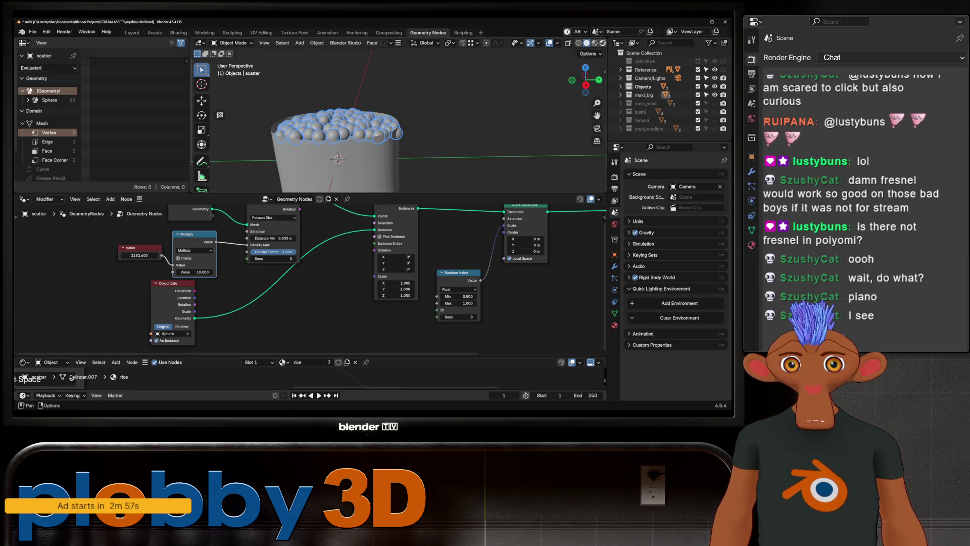
- Preview rendered materials, inspect the roe cup from above and the side, then enter Edit Mode on the scatter disc
{"action": "left_click", "coordinate": [605, 43]}
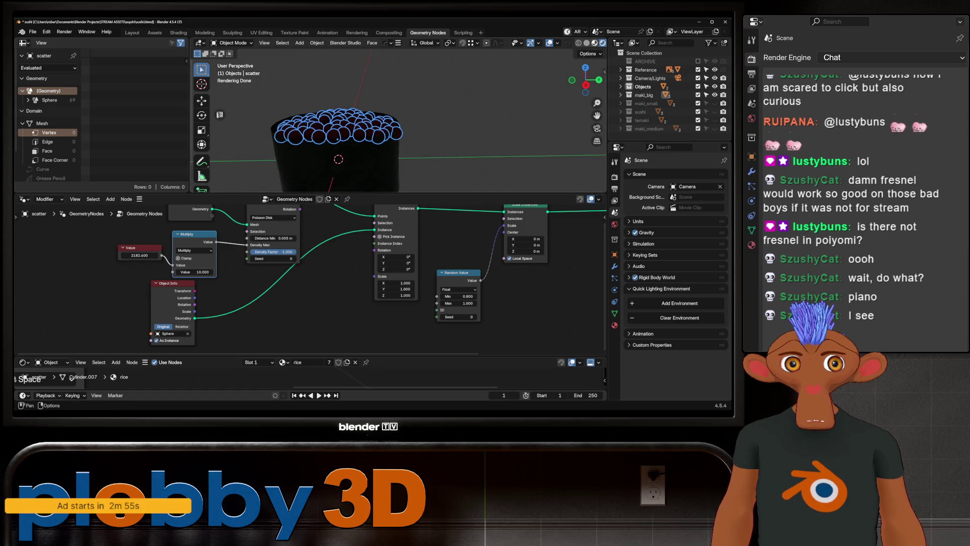
{"action": "middle_click_drag", "start_coordinate": [402, 129], "coordinate": [425, 114]}
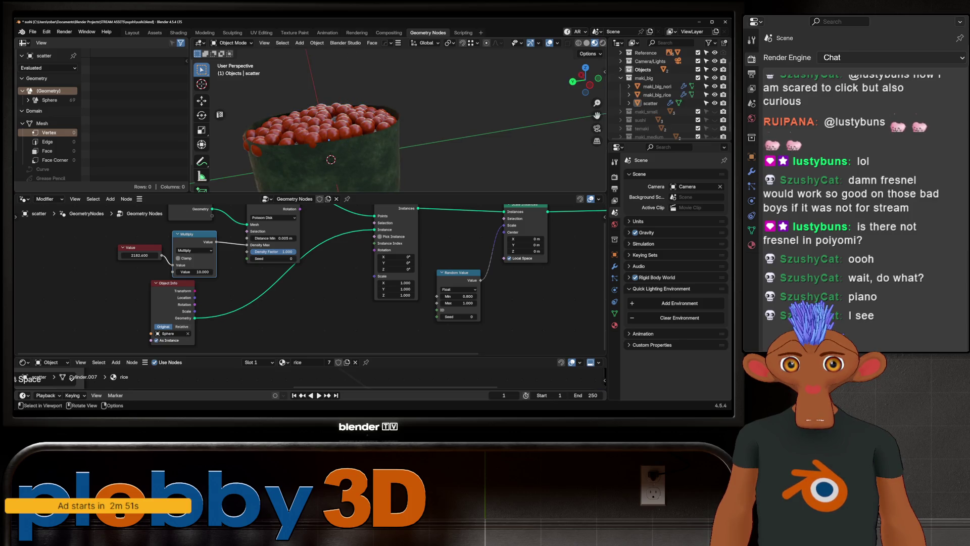
{"action": "middle_click_drag", "start_coordinate": [349, 152], "coordinate": [365, 113], "text": "shift"}
{"action": "scroll", "coordinate": [350, 152], "scroll_direction": "up", "scroll_amount": 3}
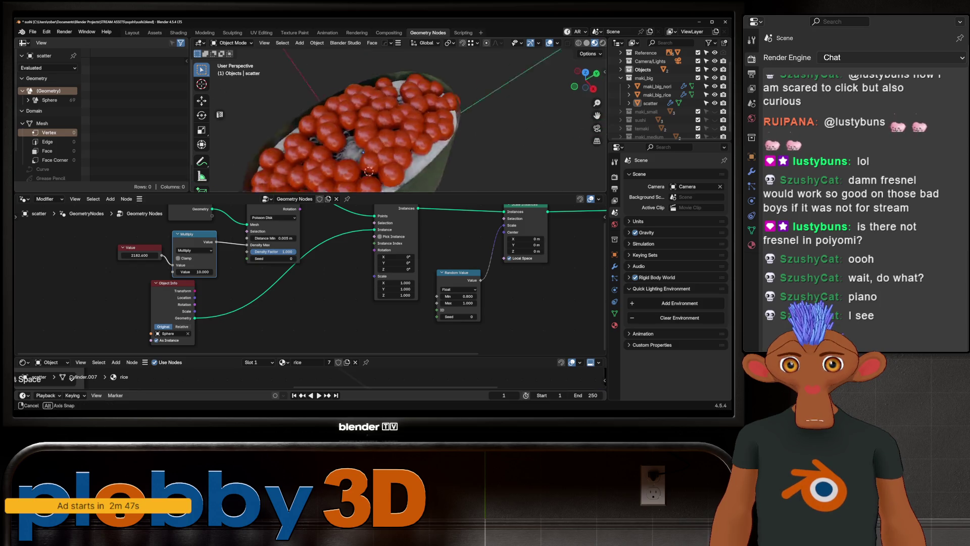
{"action": "middle_click_drag", "start_coordinate": [378, 157], "coordinate": [369, 172]}
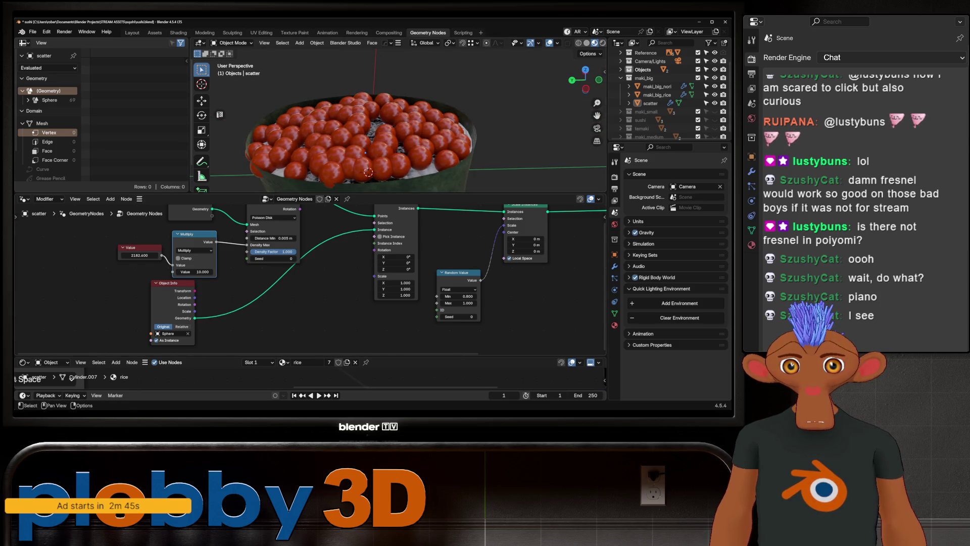
{"action": "middle_click_drag", "start_coordinate": [303, 296], "coordinate": [334, 334]}
{"action": "scroll", "coordinate": [353, 144], "scroll_direction": "down", "scroll_amount": 3}
{"action": "mouse_move", "coordinate": [353, 160]}
{"action": "middle_mouse_down"}
{"action": "mouse_move", "coordinate": [353, 145]}
{"action": "mouse_move", "coordinate": [326, 140]}
{"action": "mouse_move", "coordinate": [326, 183]}
{"action": "middle_mouse_up"}
{"action": "key", "text": "Tab"}
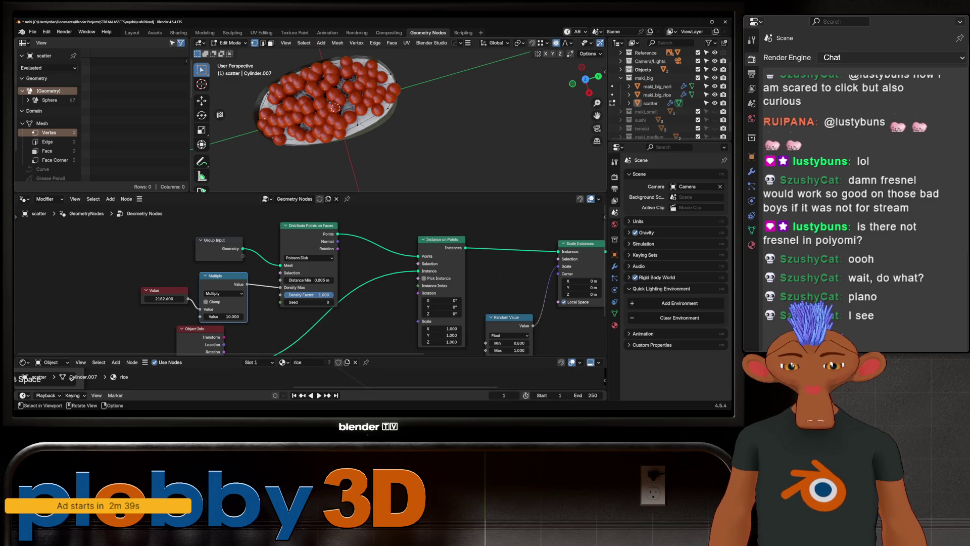
- In local view, evenly space the lengthwise and crosswise edge loops with LoopTools Space
{"action": "key", "text": "KP_Divide"}
{"action": "key", "text": "KP_Divide"}
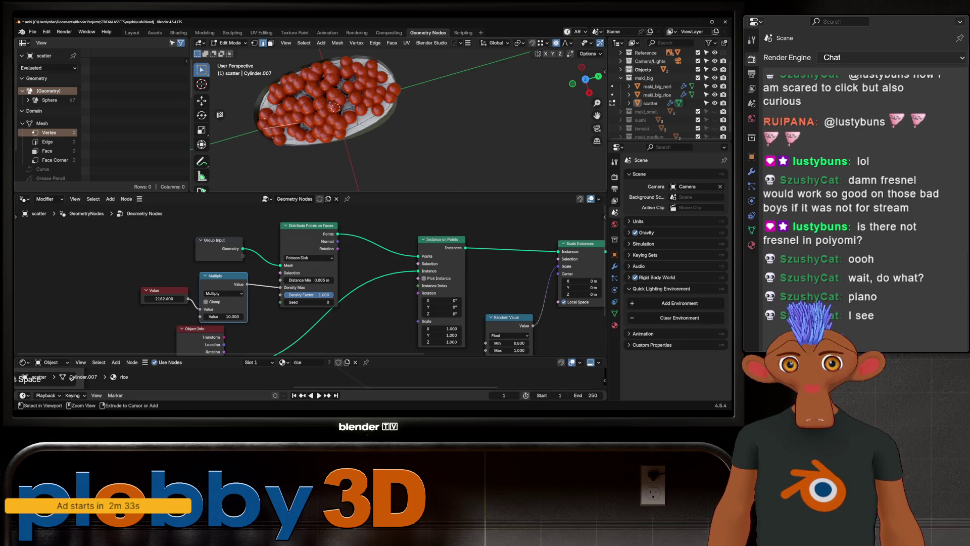
{"action": "key", "text": "q"}
{"action": "left_click", "coordinate": [452, 123]}
{"action": "key", "text": "q"}
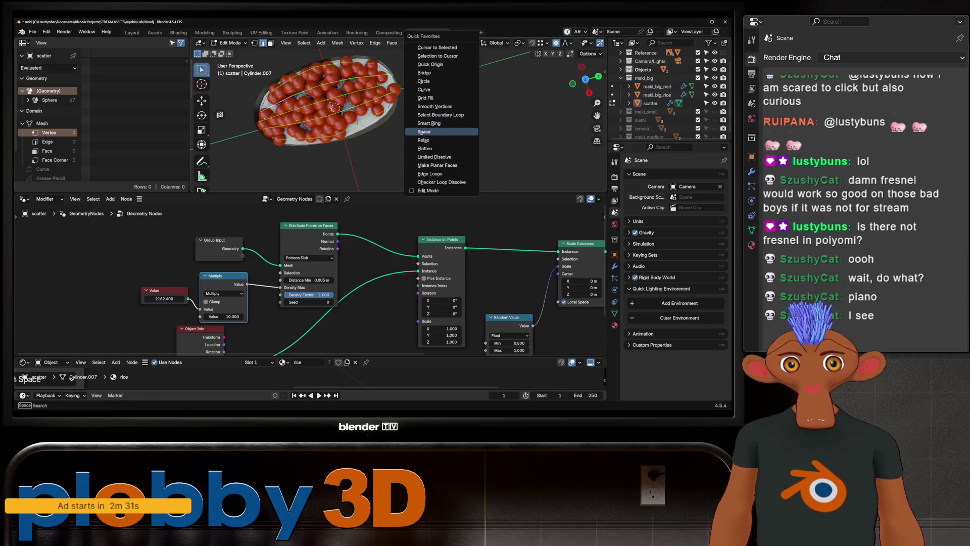
{"action": "key", "text": "Return"}
{"action": "left_click", "coordinate": [357, 114], "text": "alt"}
{"action": "key", "text": "q"}
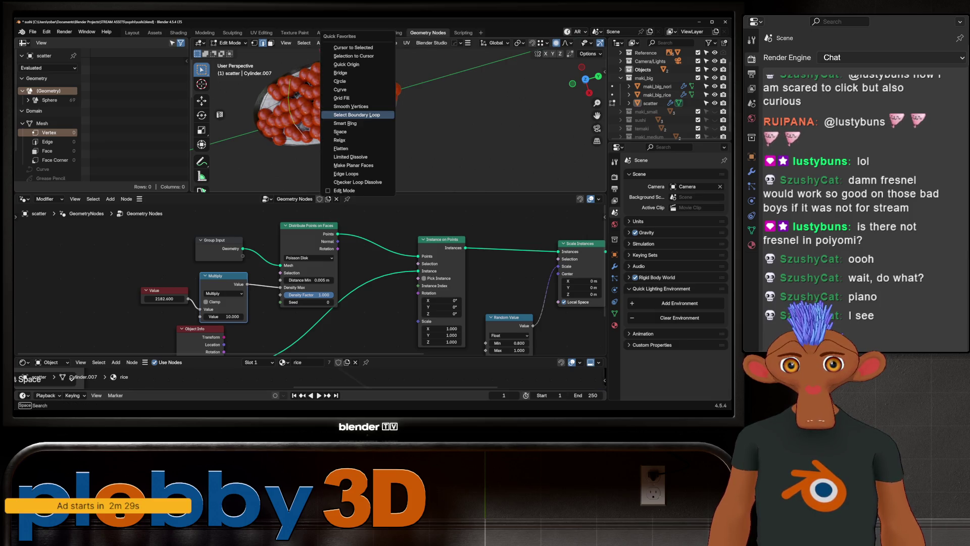
{"action": "left_click", "coordinate": [356, 123]}
{"action": "key", "text": "q"}
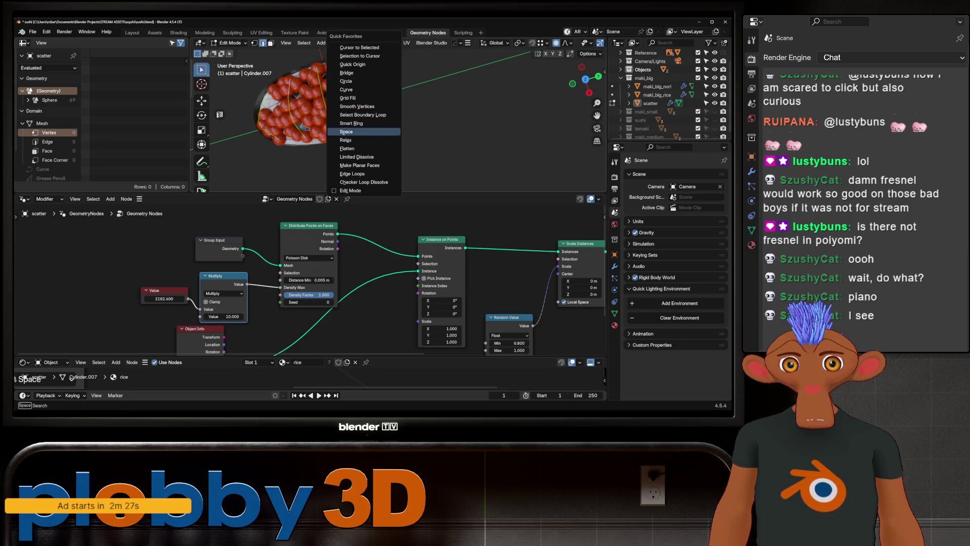
{"action": "left_click", "coordinate": [357, 123]}
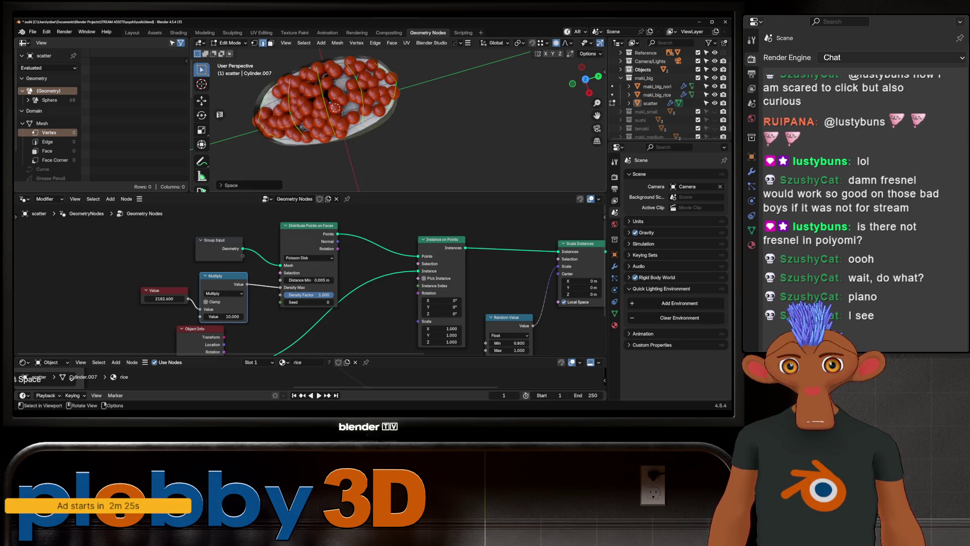
- Move the selection along Z with proportional falloff and add a loop cut across the disc
{"action": "middle_click_drag", "start_coordinate": [356, 144], "coordinate": [357, 99]}
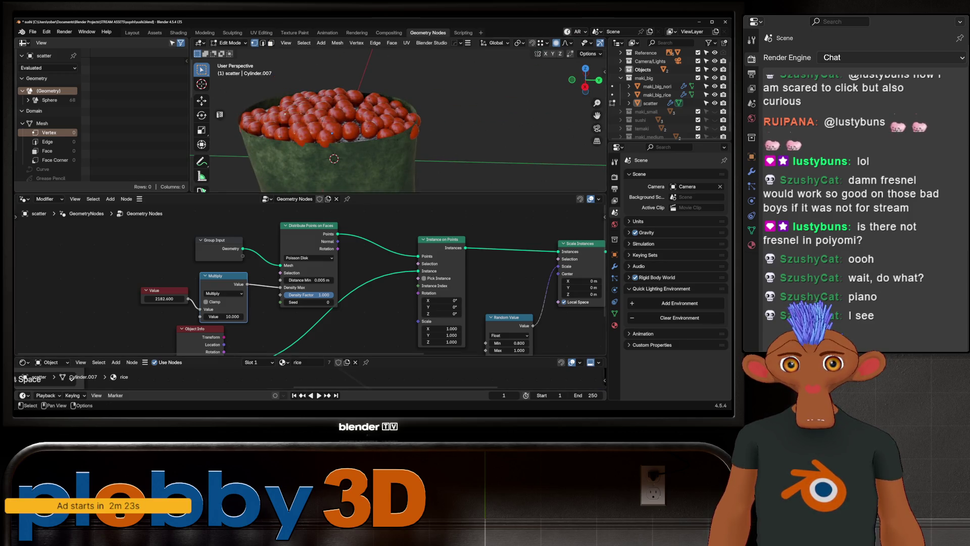
{"action": "key", "text": "g"}
{"action": "key", "text": "z"}
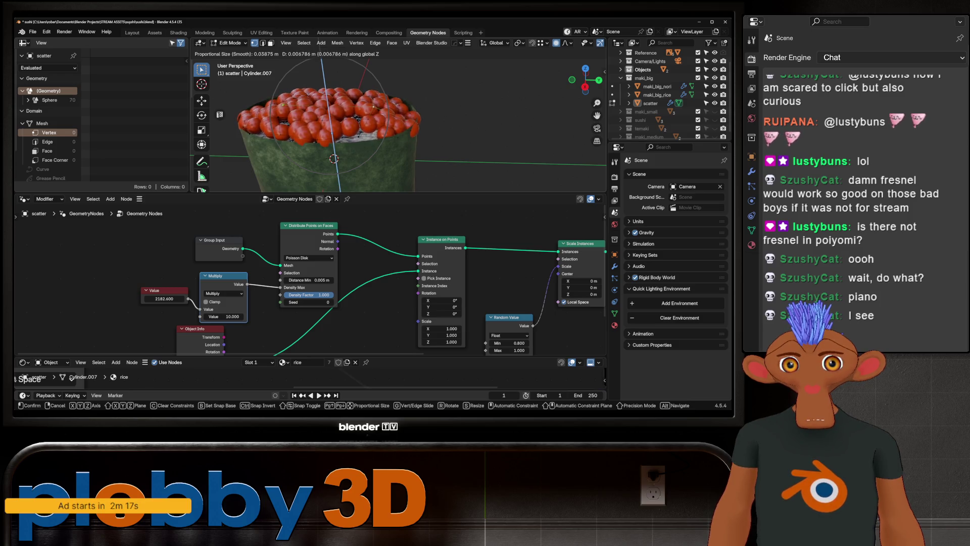
{"action": "left_click", "coordinate": [334, 159]}
{"action": "middle_click_drag", "start_coordinate": [333, 159], "coordinate": [340, 145]}
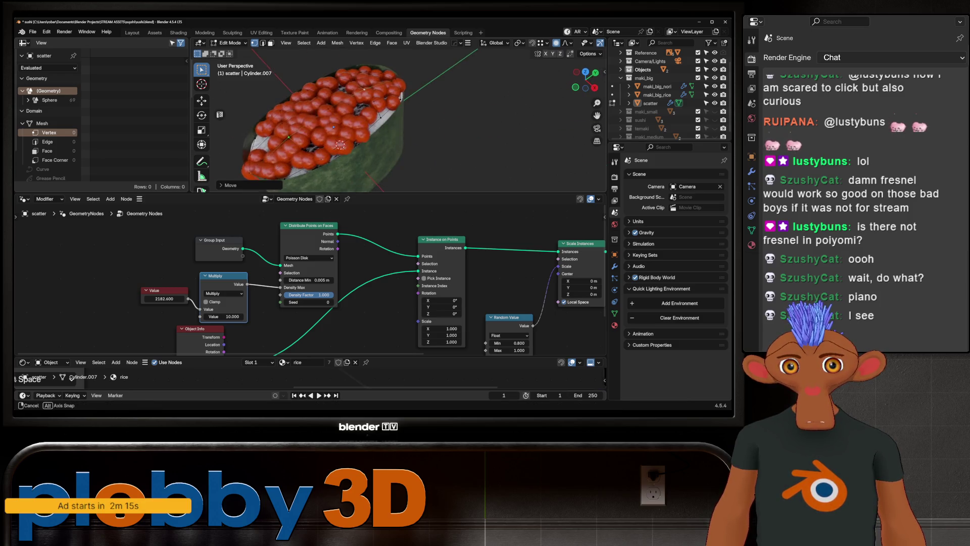
{"action": "key", "text": "ctrl+r"}
{"action": "mouse_move", "coordinate": [394, 159]}
{"action": "middle_mouse_down"}
{"action": "mouse_move", "coordinate": [405, 166]}
{"action": "mouse_move", "coordinate": [351, 144]}
{"action": "middle_mouse_up"}
{"action": "left_click", "coordinate": [404, 165]}
{"action": "key", "text": "Tab"}
{"action": "scroll", "coordinate": [352, 143], "scroll_direction": "down", "scroll_amount": 2}
- Randomly select vertices and nudge them along Z to bump the roe layer unevenly
{"action": "key", "text": "Tab"}
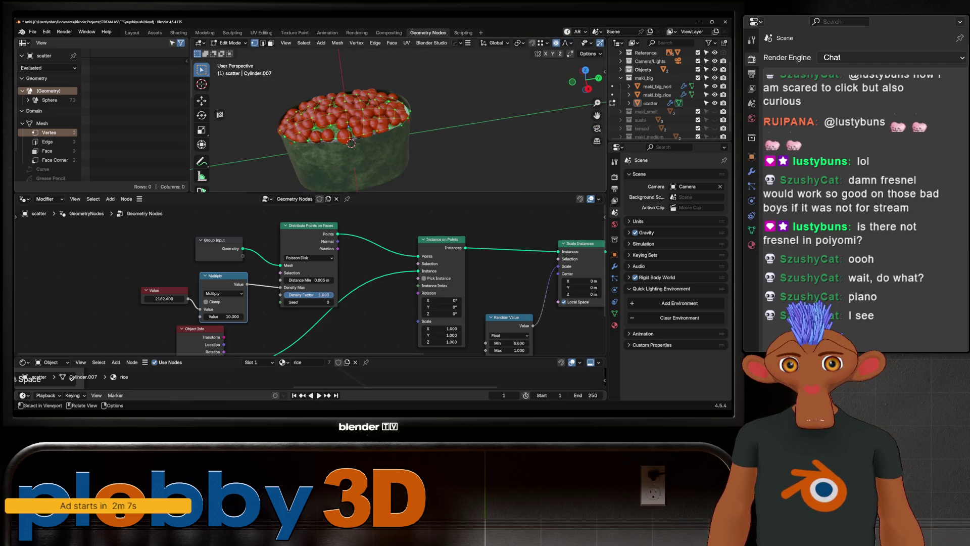
{"action": "left_click", "coordinate": [303, 42]}
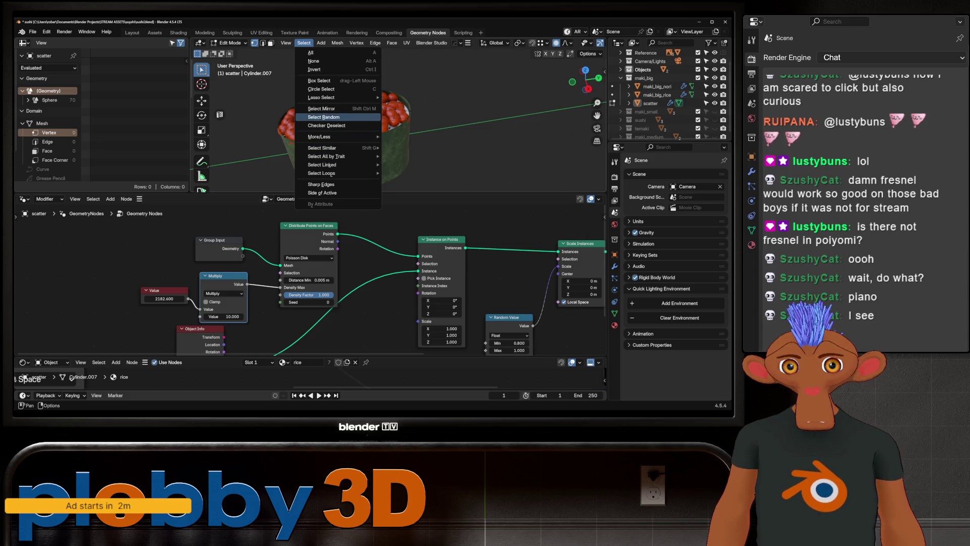
{"action": "left_click", "coordinate": [326, 117]}
{"action": "key", "text": "g"}
{"action": "key", "text": "z"}
{"action": "scroll", "coordinate": [350, 143], "scroll_direction": "up", "scroll_amount": 4}
{"action": "scroll", "coordinate": [350, 143], "scroll_direction": "up", "scroll_amount": 3}
{"action": "scroll", "coordinate": [350, 143], "scroll_direction": "up", "scroll_amount": 4}
{"action": "scroll", "coordinate": [350, 144], "scroll_direction": "up", "scroll_amount": 3}
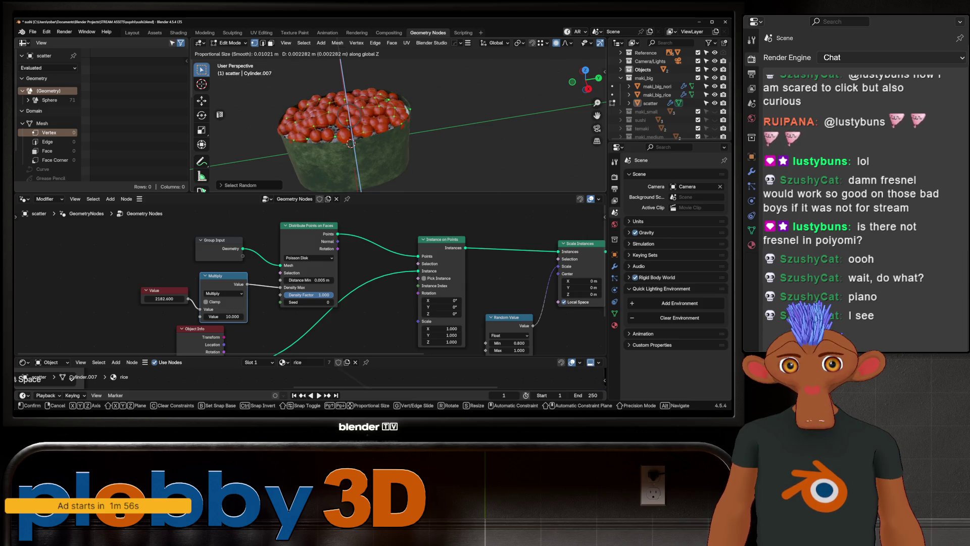
{"action": "key", "text": "Escape"}
{"action": "scroll", "coordinate": [350, 144], "scroll_direction": "up", "scroll_amount": 3}
{"action": "middle_click_drag", "start_coordinate": [350, 144], "coordinate": [395, 151]}
{"action": "key", "text": "Tab"}
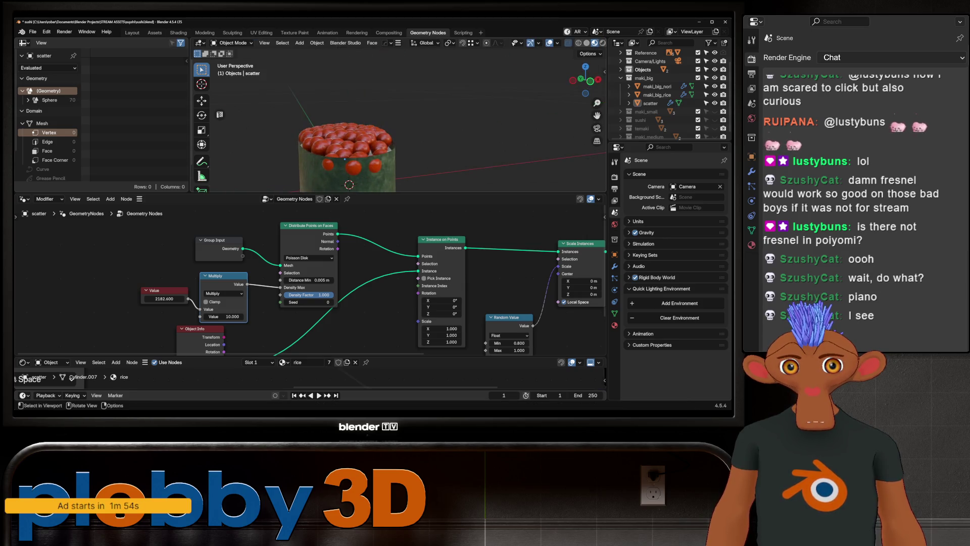
- Disable the disc's Subdivision modifier so fewer roe spheres cover it
{"action": "left_click", "coordinate": [614, 266]}
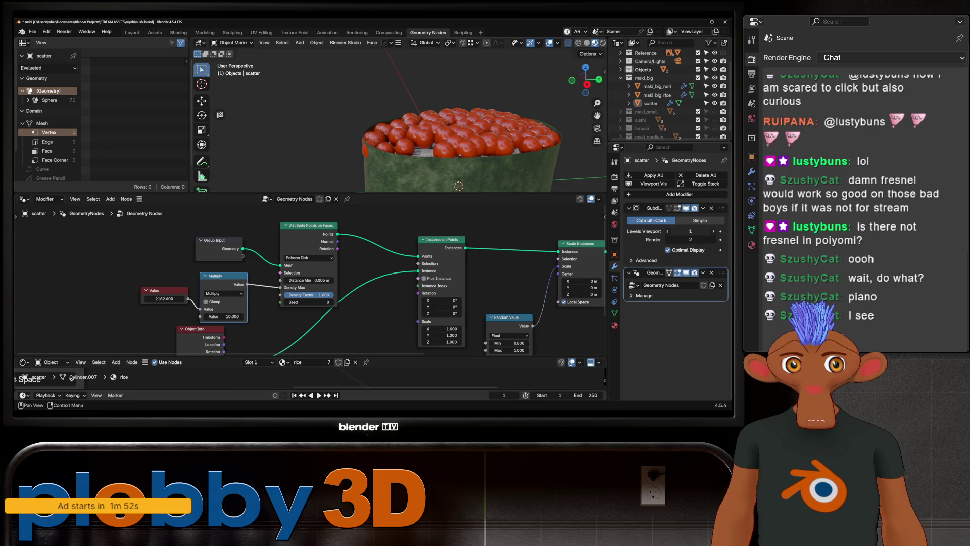
{"action": "left_click", "coordinate": [685, 208]}
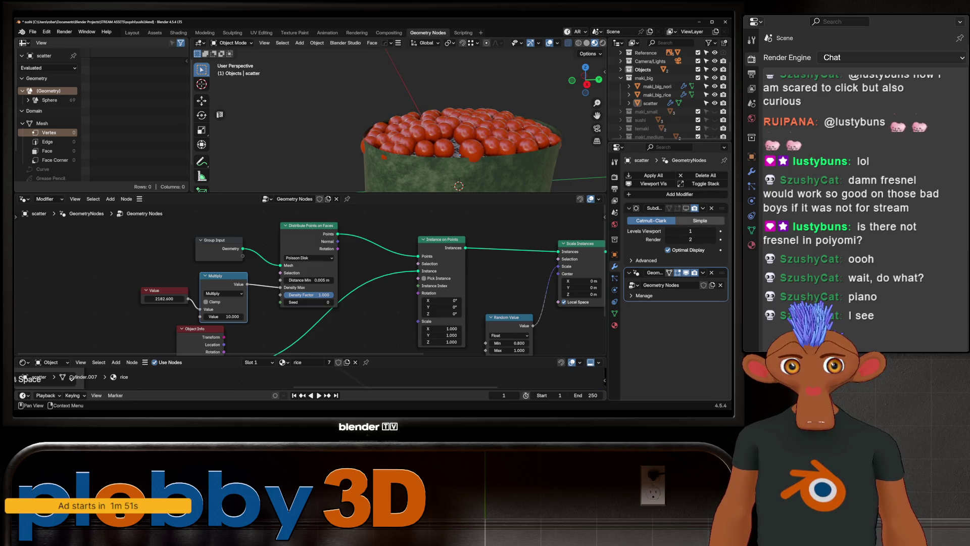
- Delete the Subdivision modifier, switch to the Layout workspace and exit local view
{"action": "left_click", "coordinate": [711, 208]}
{"action": "mouse_move", "coordinate": [455, 129]}
{"action": "middle_mouse_down"}
{"action": "mouse_move", "coordinate": [425, 136]}
{"action": "mouse_move", "coordinate": [410, 113]}
{"action": "middle_mouse_up"}
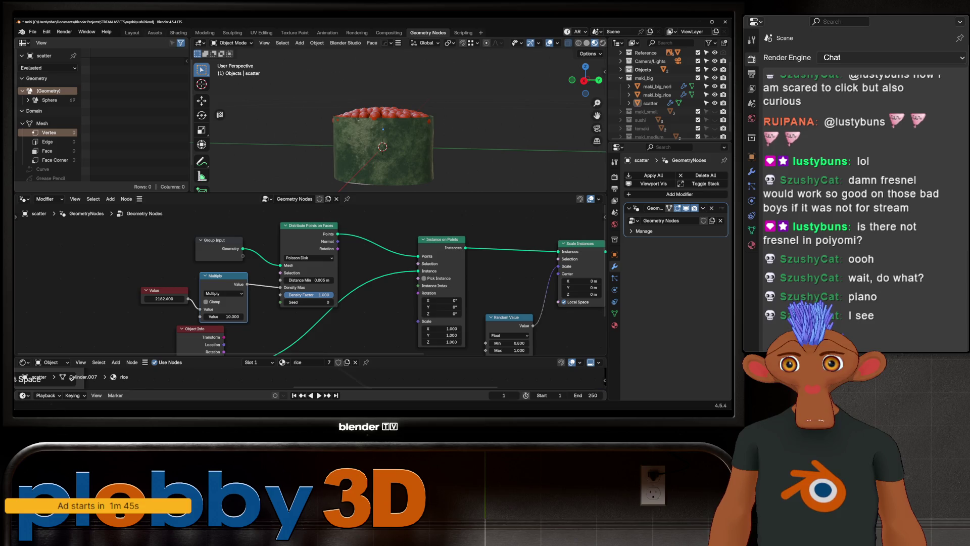
{"action": "left_click", "coordinate": [132, 32]}
{"action": "key", "text": "z"}
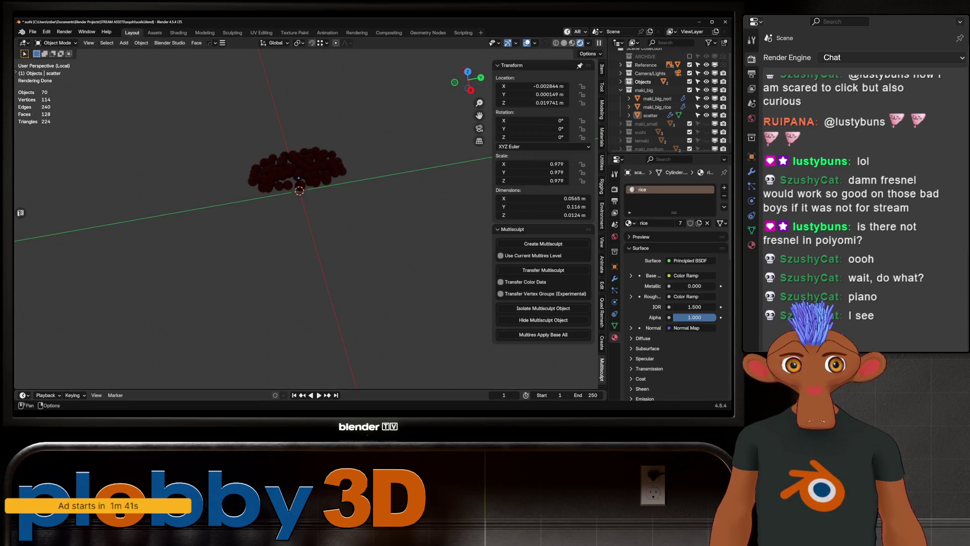
{"action": "key", "text": "z"}
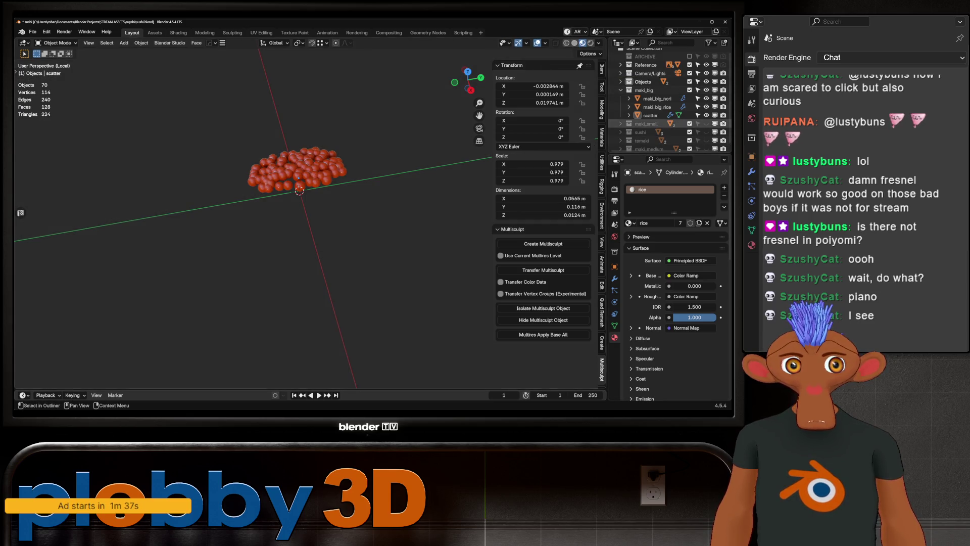
{"action": "key", "text": "KP_Divide"}
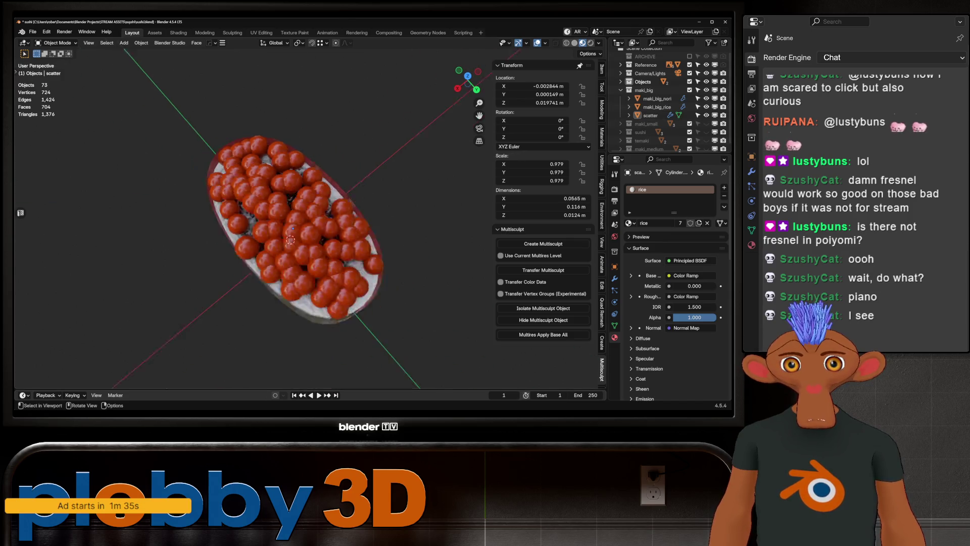
{"action": "mouse_move", "coordinate": [293, 196]}
{"action": "middle_mouse_down"}
{"action": "mouse_move", "coordinate": [326, 202]}
{"action": "mouse_move", "coordinate": [269, 151]}
{"action": "mouse_move", "coordinate": [304, 263]}
{"action": "middle_mouse_up"}
{"action": "scroll", "coordinate": [326, 201], "scroll_direction": "up", "scroll_amount": 3}
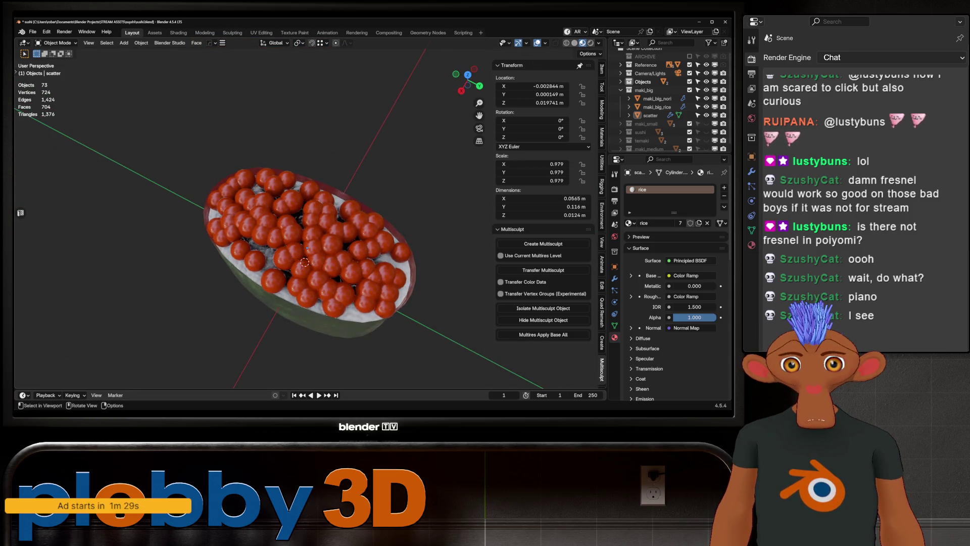
- Try moving the scatter roe object along Z, then cancel to leave it at its original height
{"action": "left_click", "coordinate": [304, 262]}
{"action": "middle_click_drag", "start_coordinate": [304, 262], "coordinate": [306, 258]}
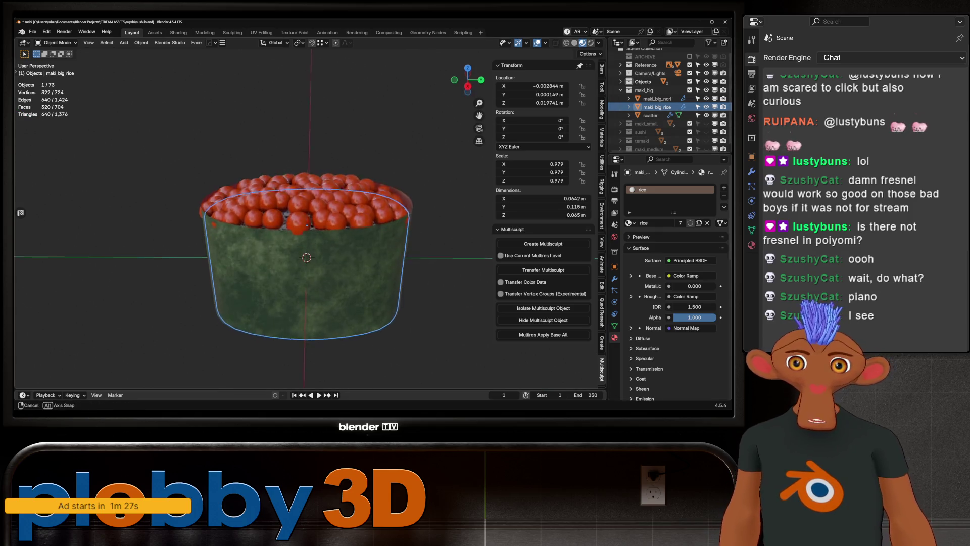
{"action": "key", "text": "g"}
{"action": "key", "text": "z"}
{"action": "key", "text": "Escape"}
{"action": "left_click", "coordinate": [307, 220]}
{"action": "key", "text": "g"}
{"action": "key", "text": "z"}
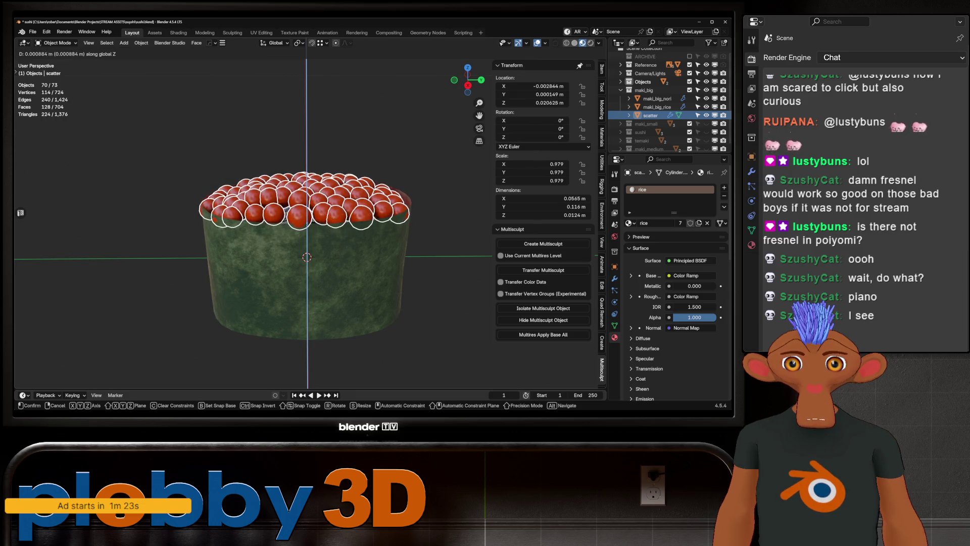
{"action": "key", "text": "Escape"}
- Select maki_big_rice and enter Edit Mode on the rice mesh
{"action": "middle_click_drag", "start_coordinate": [306, 258], "coordinate": [306, 296]}
{"action": "scroll", "coordinate": [306, 240], "scroll_direction": "up", "scroll_amount": 2}
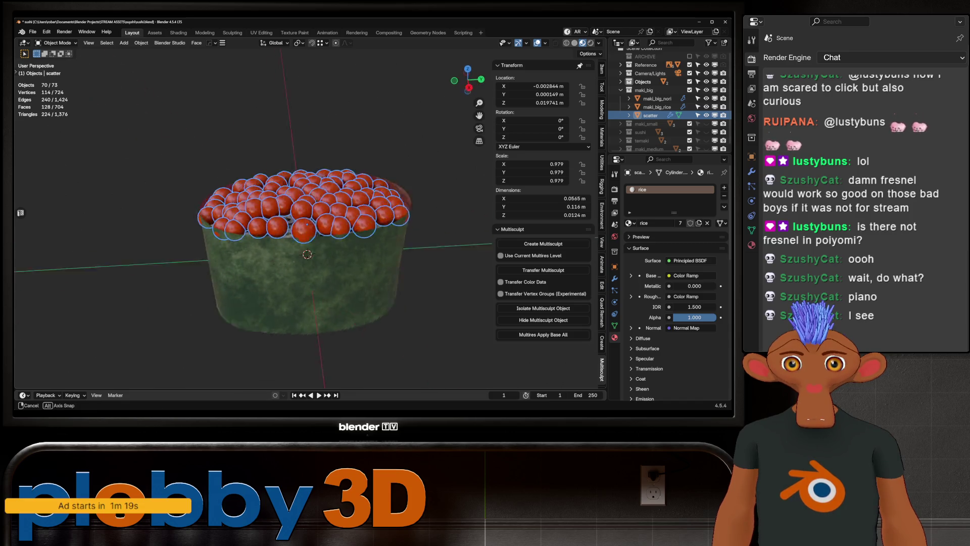
{"action": "middle_click_drag", "start_coordinate": [306, 240], "coordinate": [334, 258]}
{"action": "scroll", "coordinate": [307, 240], "scroll_direction": "up", "scroll_amount": 3}
{"action": "left_click", "coordinate": [317, 268]}
{"action": "key", "text": "Tab"}
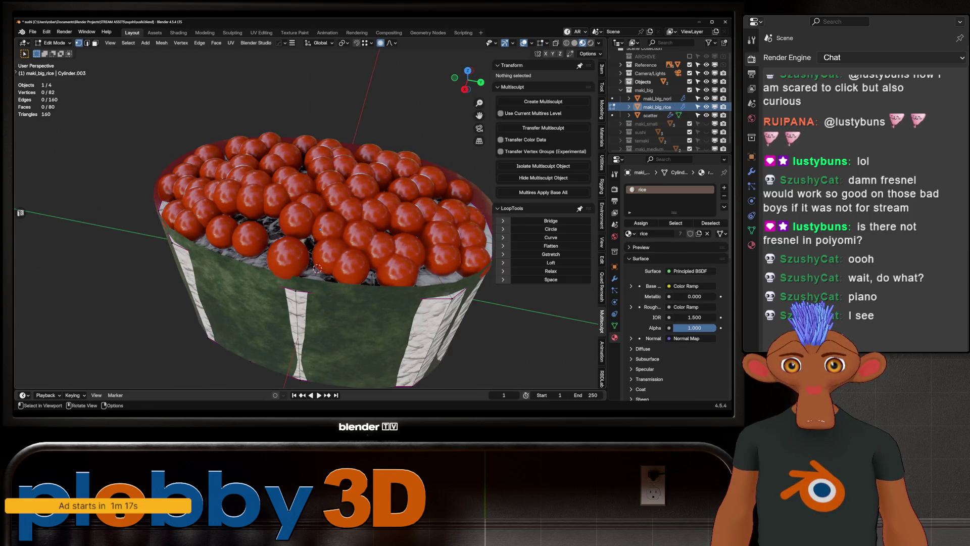
- In local view, move the rice's top vertex vertically with proportional falloff, switching to a sphere falloff shape
{"action": "key", "text": "slash"}
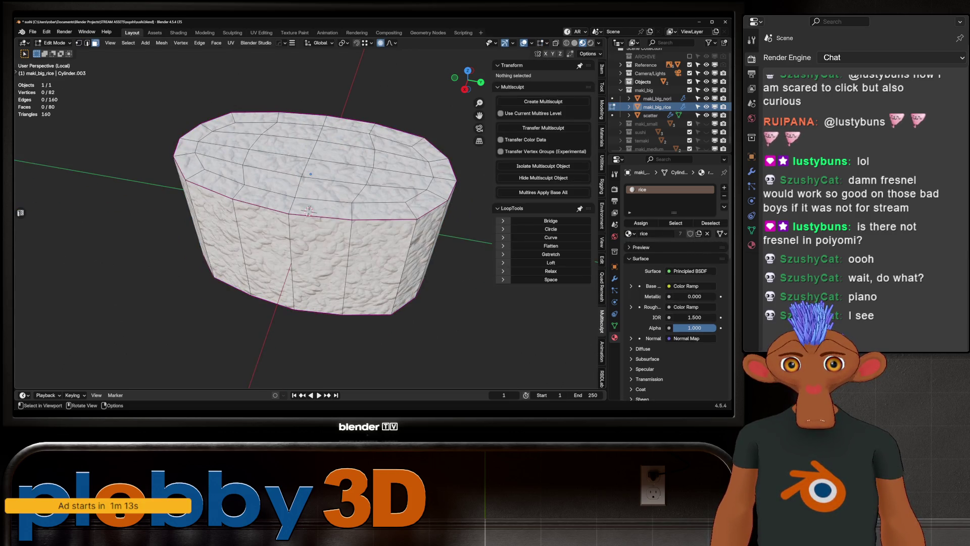
{"action": "key", "text": "1"}
{"action": "left_click", "coordinate": [310, 174]}
{"action": "key", "text": "g"}
{"action": "key", "text": "z"}
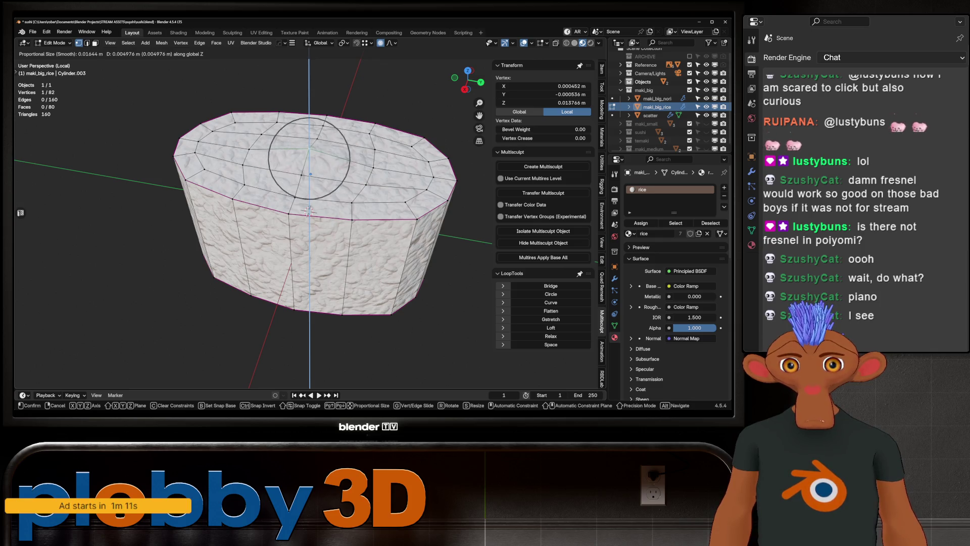
{"action": "left_click", "coordinate": [308, 211]}
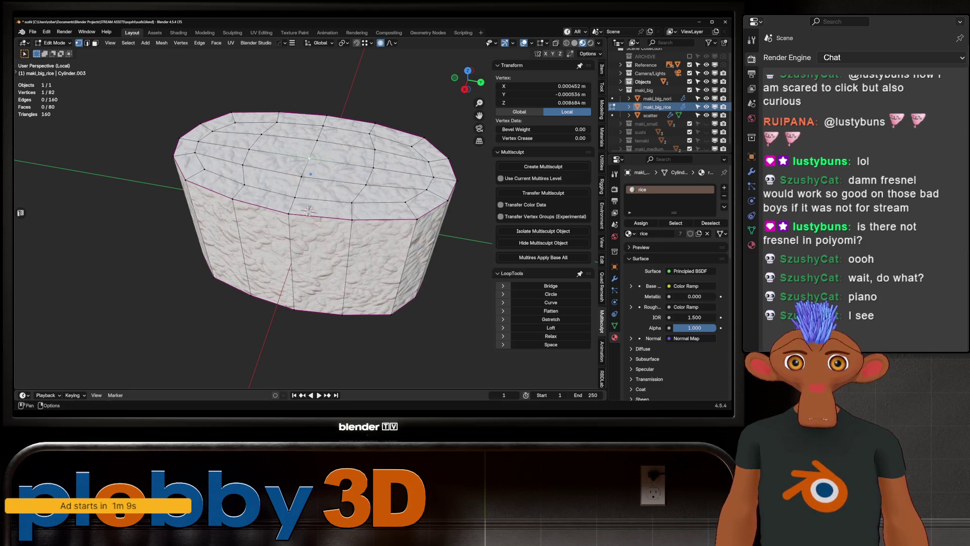
{"action": "left_click", "coordinate": [393, 42]}
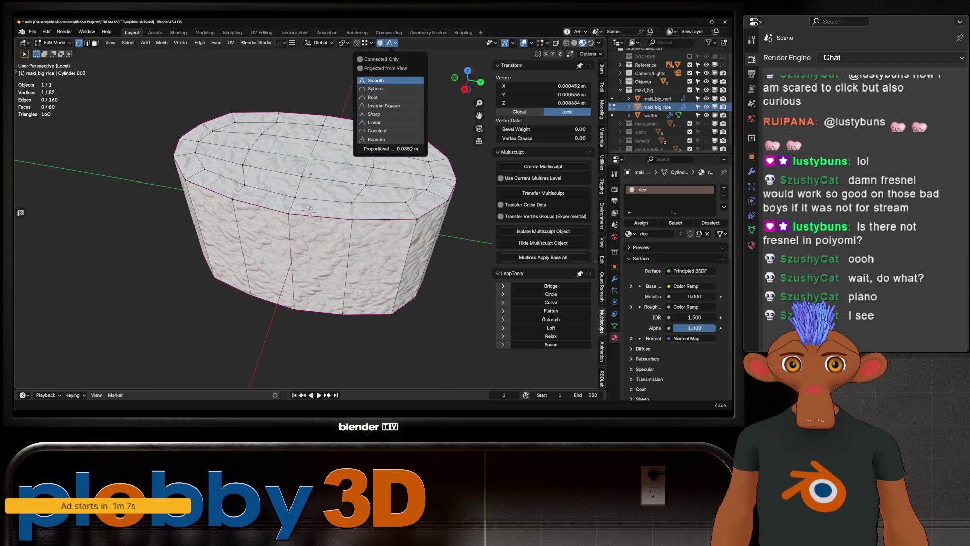
{"action": "key", "text": "g"}
{"action": "key", "text": "z"}
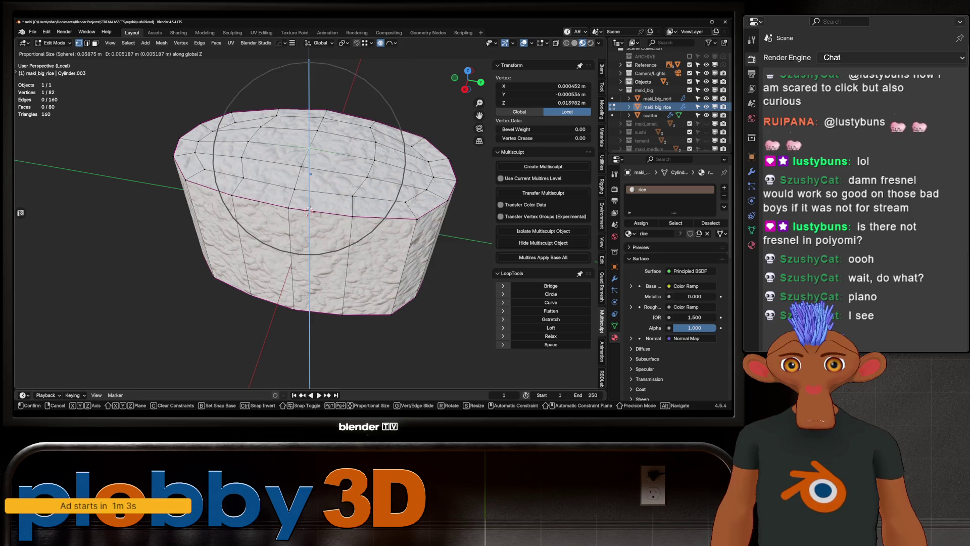
{"action": "left_click", "coordinate": [308, 213]}
- Back in the full scene, dome the rice top upward to about 0.0739 m tall and leave Edit Mode
{"action": "key", "text": "KP_Divide"}
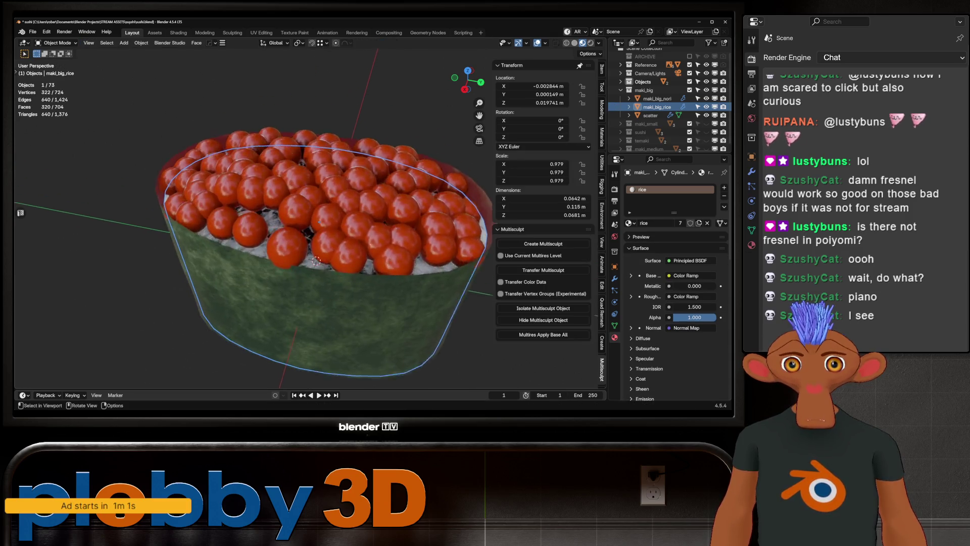
{"action": "key", "text": "g"}
{"action": "key", "text": "z"}
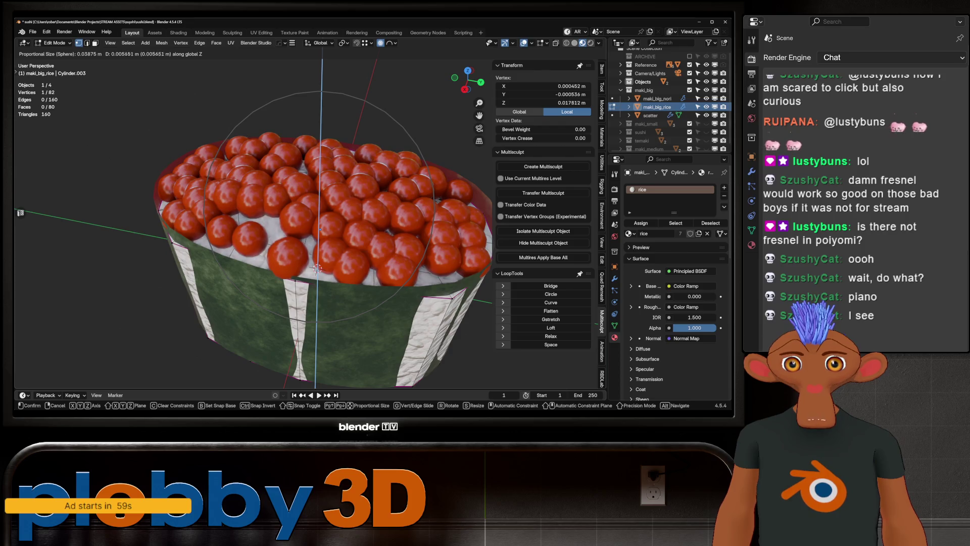
{"action": "left_click", "coordinate": [316, 268]}
{"action": "scroll", "coordinate": [316, 267], "scroll_direction": "down", "scroll_amount": 3}
{"action": "key", "text": "Tab"}
- Select the maki_big_nori wrapper and enter Edit Mode on its mesh
{"action": "mouse_move", "coordinate": [316, 268]}
{"action": "middle_mouse_down"}
{"action": "mouse_move", "coordinate": [295, 199]}
{"action": "mouse_move", "coordinate": [295, 151]}
{"action": "middle_mouse_up"}
{"action": "scroll", "coordinate": [295, 205], "scroll_direction": "down", "scroll_amount": 3}
{"action": "middle_click_drag", "start_coordinate": [295, 205], "coordinate": [295, 251]}
{"action": "scroll", "coordinate": [235, 159], "scroll_direction": "up", "scroll_amount": 3}
{"action": "mouse_move", "coordinate": [235, 159]}
{"action": "middle_mouse_down"}
{"action": "mouse_move", "coordinate": [250, 151]}
{"action": "mouse_move", "coordinate": [284, 224]}
{"action": "middle_mouse_up"}
{"action": "left_click", "coordinate": [228, 174]}
{"action": "key", "text": "Tab"}
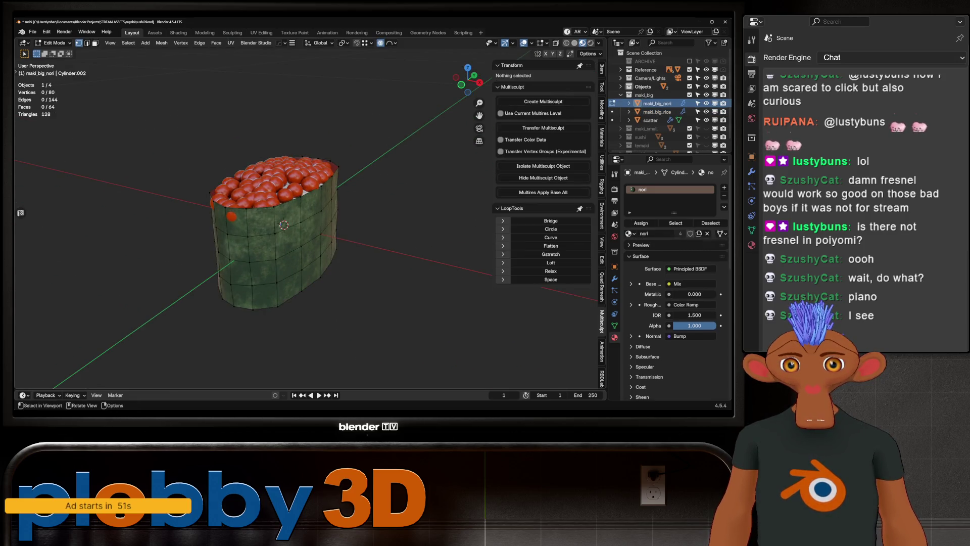
{"action": "scroll", "coordinate": [293, 227], "scroll_direction": "up", "scroll_amount": 2}
- Select the nori's top edge loop and scale it slightly outward so the rim flares around the rice
{"action": "key", "text": "l"}
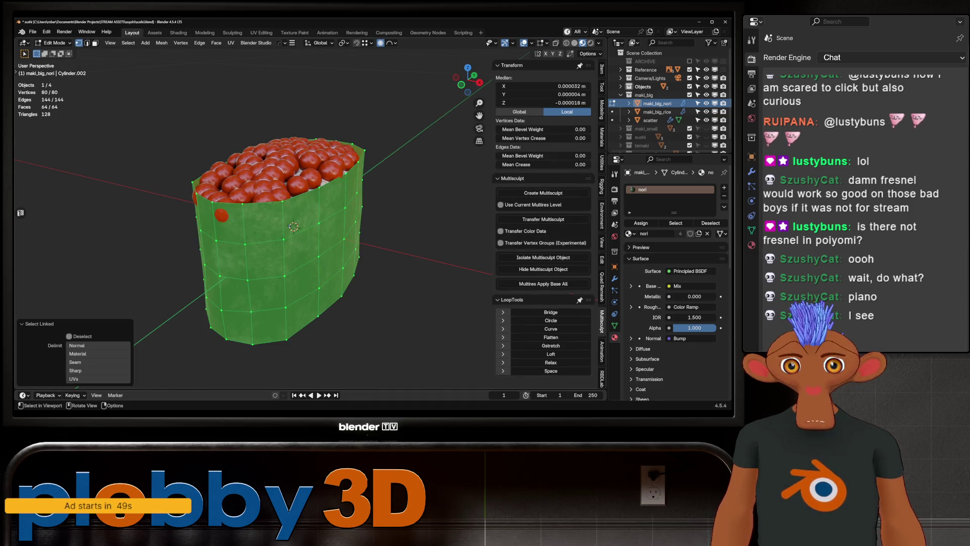
{"action": "middle_click_drag", "start_coordinate": [294, 227], "coordinate": [303, 228]}
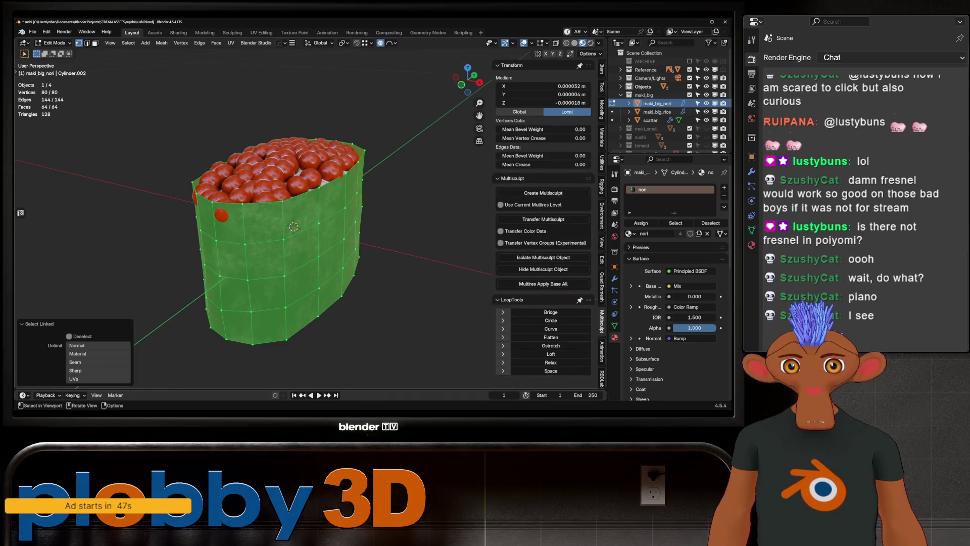
{"action": "left_click", "coordinate": [379, 144], "text": "alt"}
{"action": "key", "text": "s"}
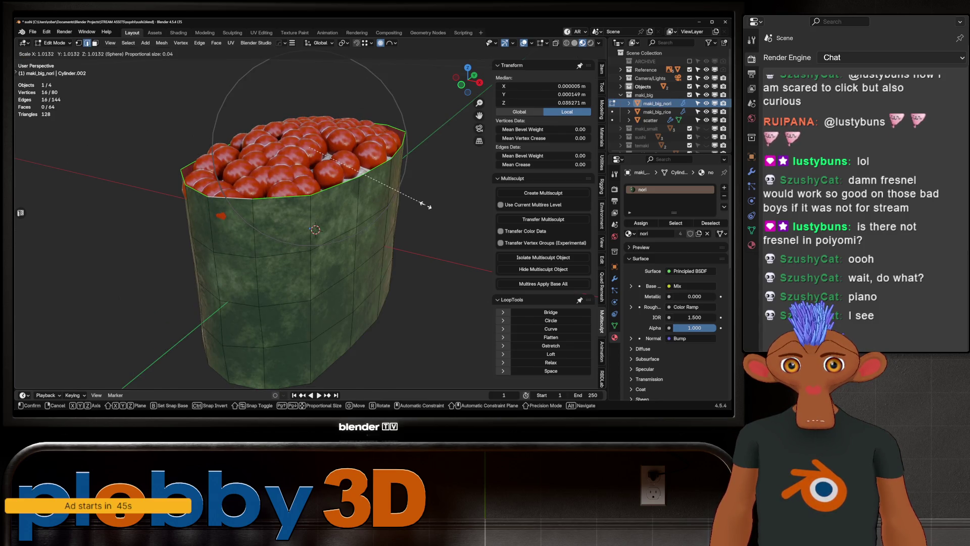
{"action": "key", "text": "Escape"}
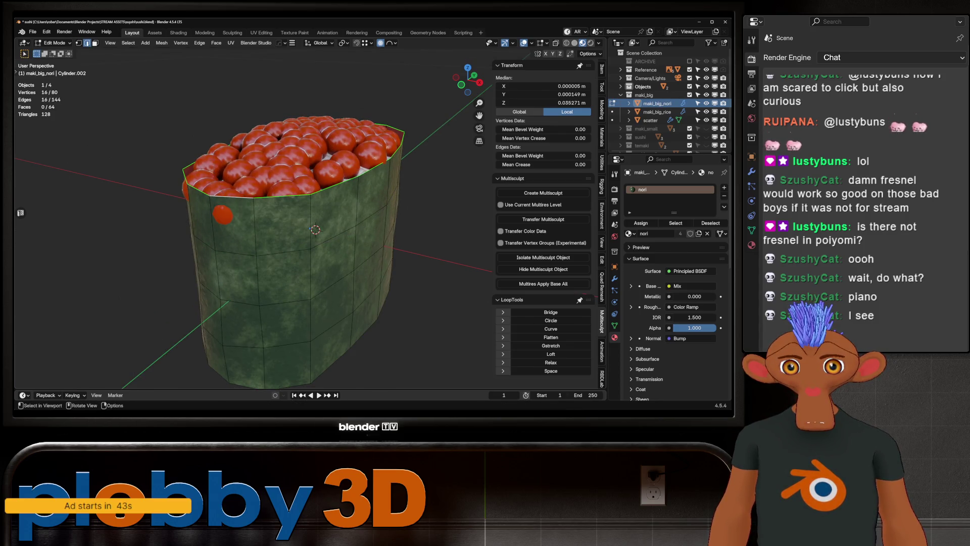
- Inspect the flared rim from low and top views, then return the nori to Object Mode
{"action": "middle_click_drag", "start_coordinate": [446, 202], "coordinate": [395, 227]}
{"action": "middle_click_drag", "start_coordinate": [251, 228], "coordinate": [257, 303]}
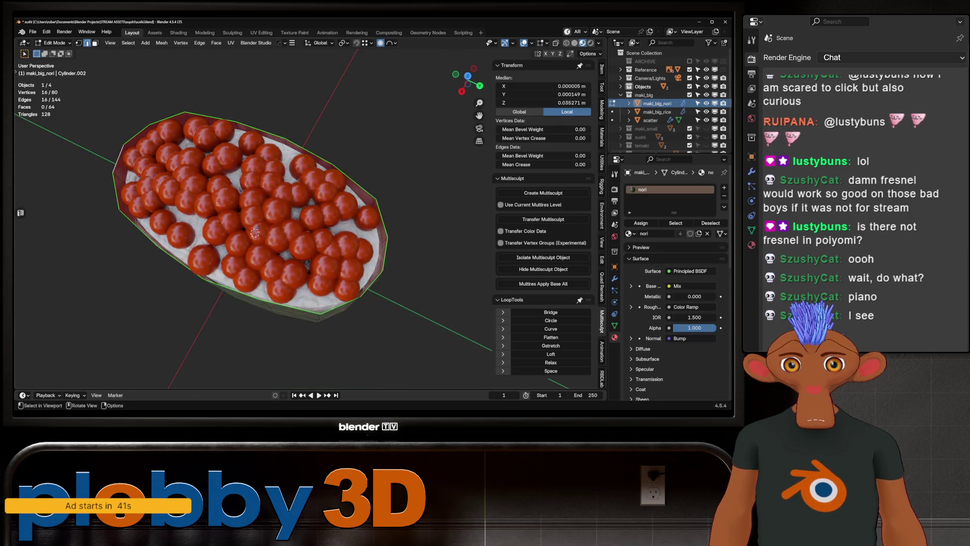
{"action": "middle_click_drag", "start_coordinate": [255, 232], "coordinate": [250, 274]}
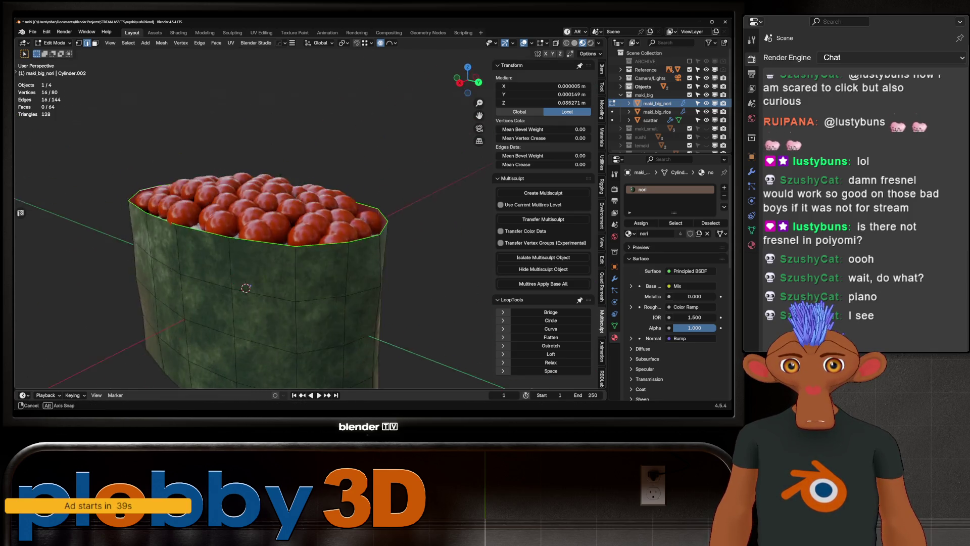
{"action": "key", "text": "Tab"}
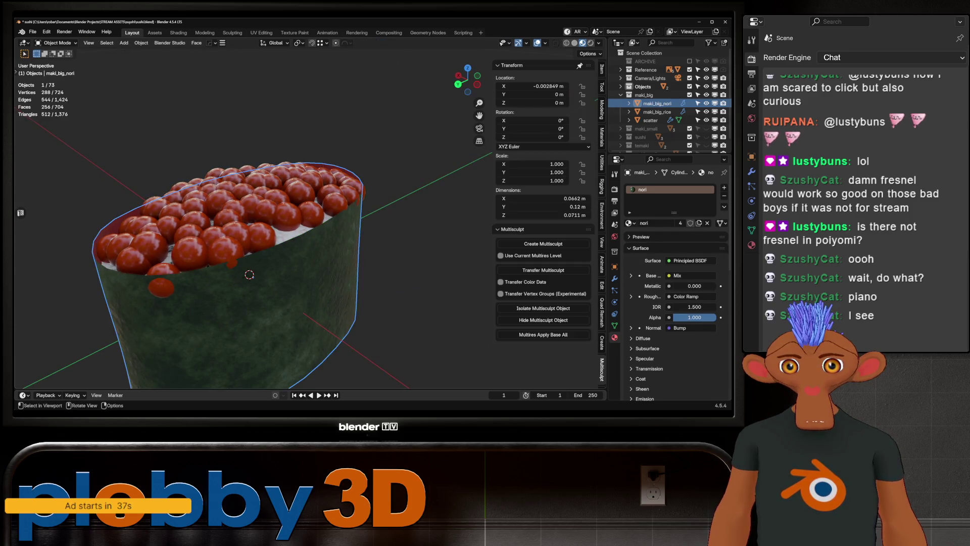
{"action": "scroll", "coordinate": [250, 265], "scroll_direction": "down", "scroll_amount": 2}
{"action": "scroll", "coordinate": [250, 266], "scroll_direction": "down", "scroll_amount": 3}
- Inspect the nori material's Specular and Transmission settings, cancelling the transmission weight change
{"action": "mouse_move", "coordinate": [250, 266]}
{"action": "middle_mouse_down"}
{"action": "mouse_move", "coordinate": [254, 227]}
{"action": "mouse_move", "coordinate": [255, 281]}
{"action": "middle_mouse_up"}
{"action": "scroll", "coordinate": [253, 269], "scroll_direction": "up", "scroll_amount": 3}
{"action": "left_click", "coordinate": [645, 359]}
{"action": "scroll", "coordinate": [667, 304], "scroll_direction": "down", "scroll_amount": 2}
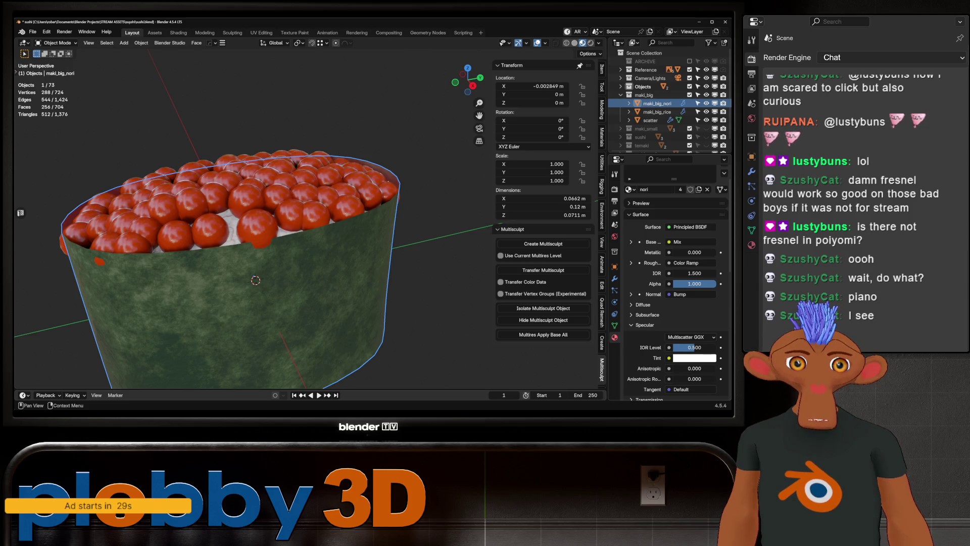
{"action": "scroll", "coordinate": [676, 304], "scroll_direction": "down", "scroll_amount": 2}
{"action": "left_click", "coordinate": [645, 291]}
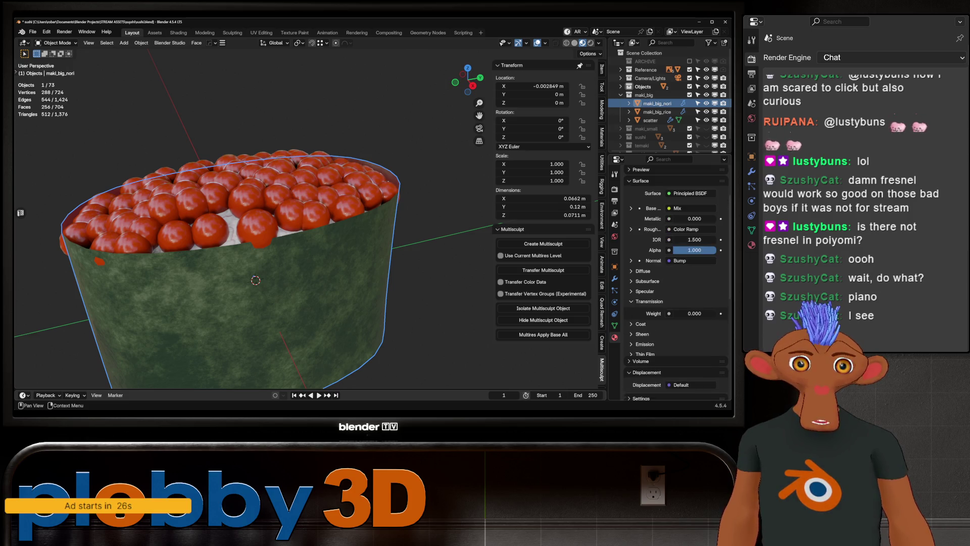
{"action": "left_click_drag", "start_coordinate": [694, 313], "coordinate": [697, 313]}
{"action": "key", "text": "Escape"}
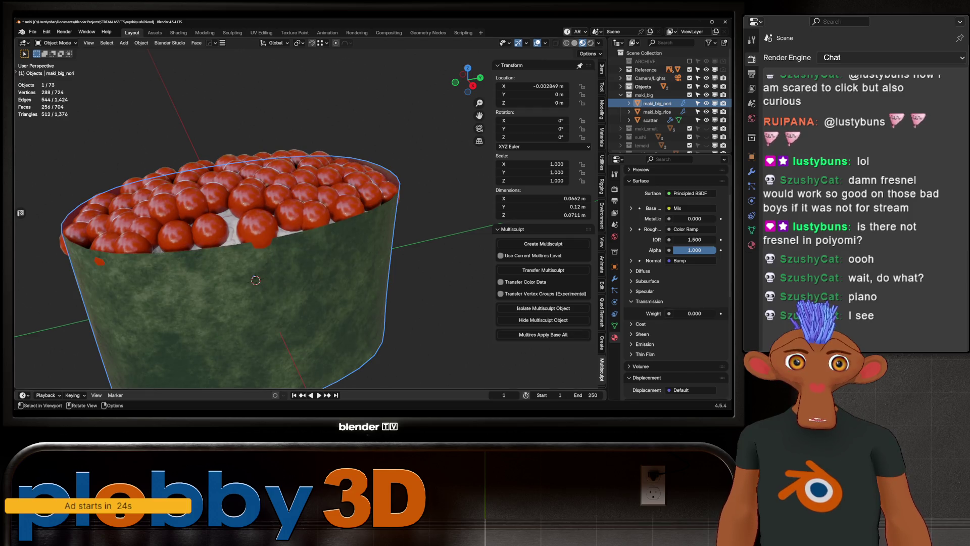
- Select the Sphere roe object and raise its Base Color value slightly in the colour picker
{"action": "left_click", "coordinate": [228, 205]}
{"action": "scroll", "coordinate": [675, 304], "scroll_direction": "up", "scroll_amount": 4}
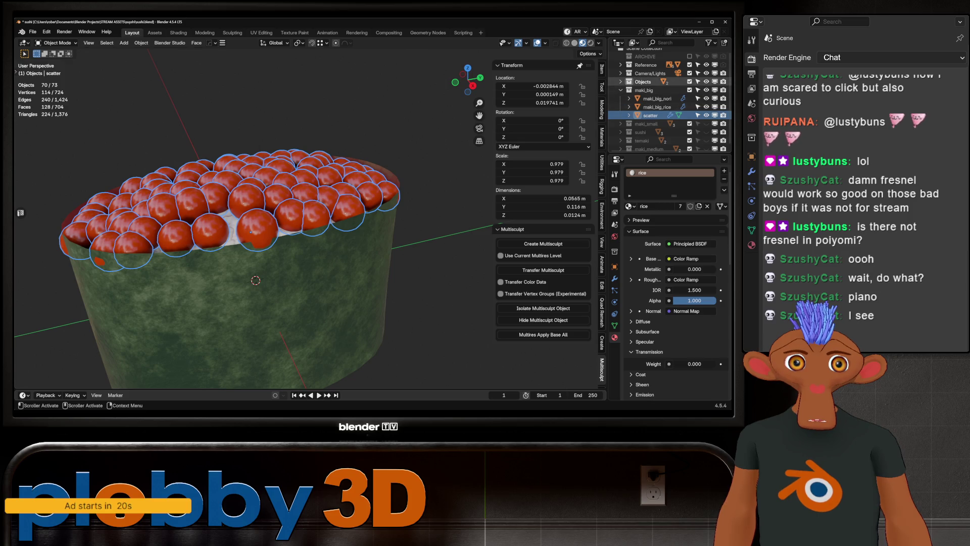
{"action": "left_click", "coordinate": [621, 81]}
{"action": "left_click", "coordinate": [650, 98]}
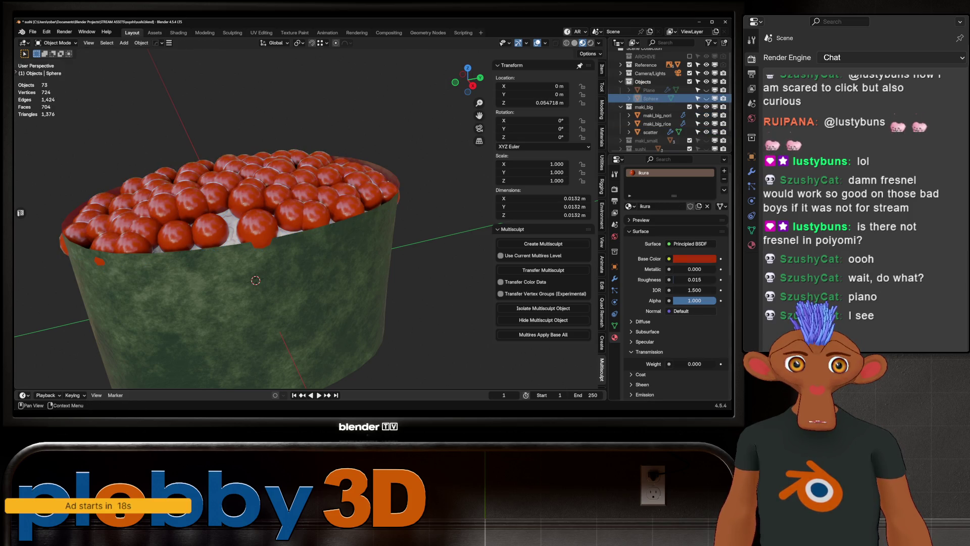
{"action": "left_click", "coordinate": [694, 258]}
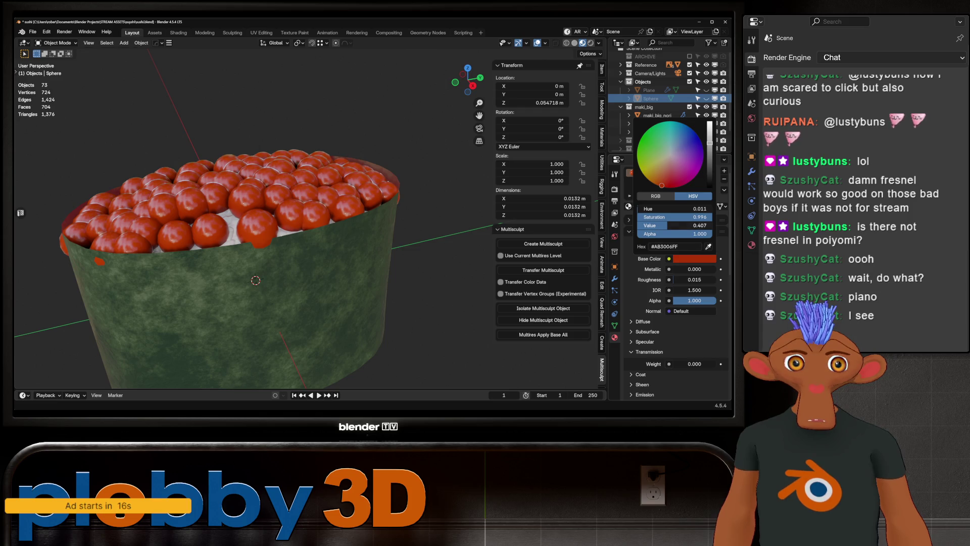
{"action": "left_click_drag", "start_coordinate": [690, 225], "coordinate": [697, 225]}
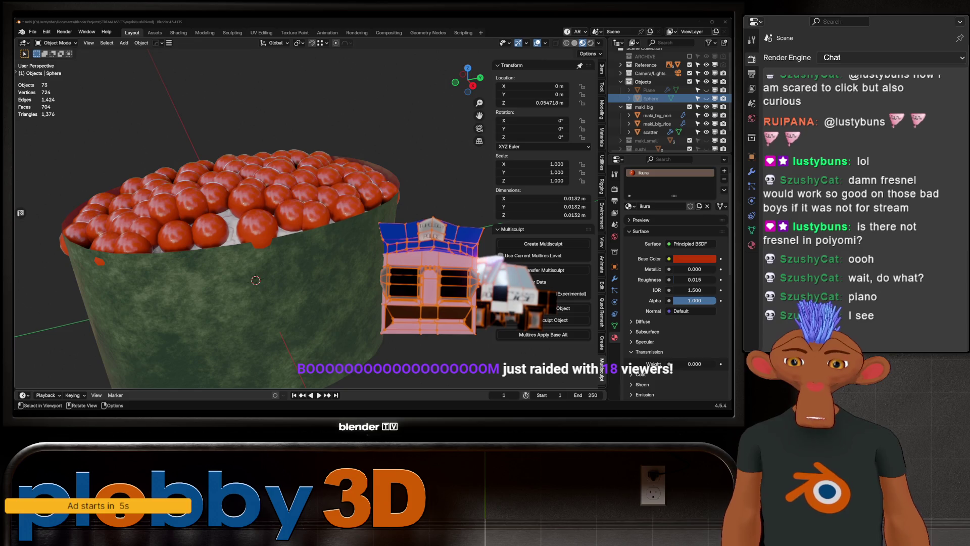
{"action": "mouse_move", "coordinate": [255, 280]}
{"action": "middle_mouse_down"}
{"action": "mouse_move", "coordinate": [244, 249]}
{"action": "mouse_move", "coordinate": [145, 255]}
{"action": "mouse_move", "coordinate": [300, 219]}
{"action": "mouse_move", "coordinate": [233, 258]}
{"action": "middle_mouse_up"}
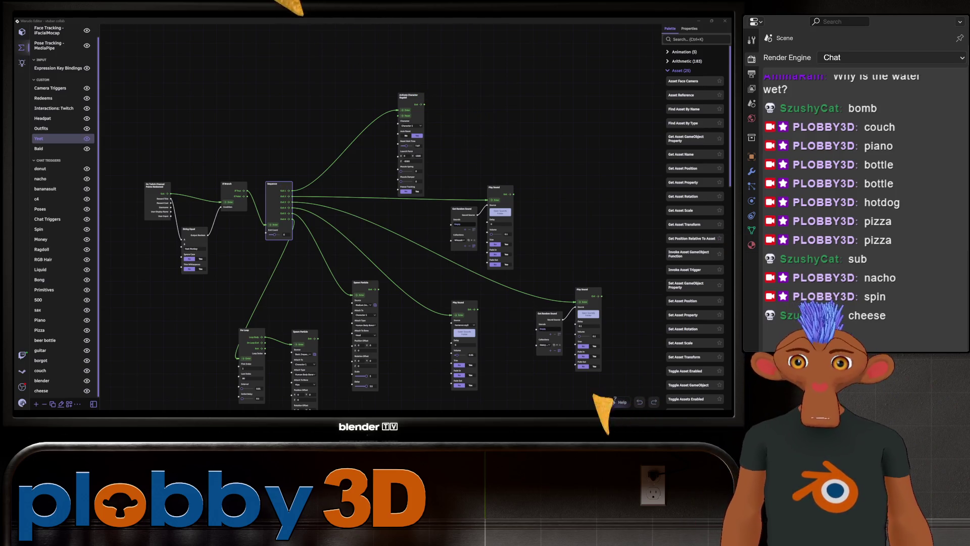
{"action": "scroll", "coordinate": [371, 220], "scroll_direction": "down", "scroll_amount": 1}
{"action": "scroll", "coordinate": [372, 220], "scroll_direction": "down", "scroll_amount": 1}
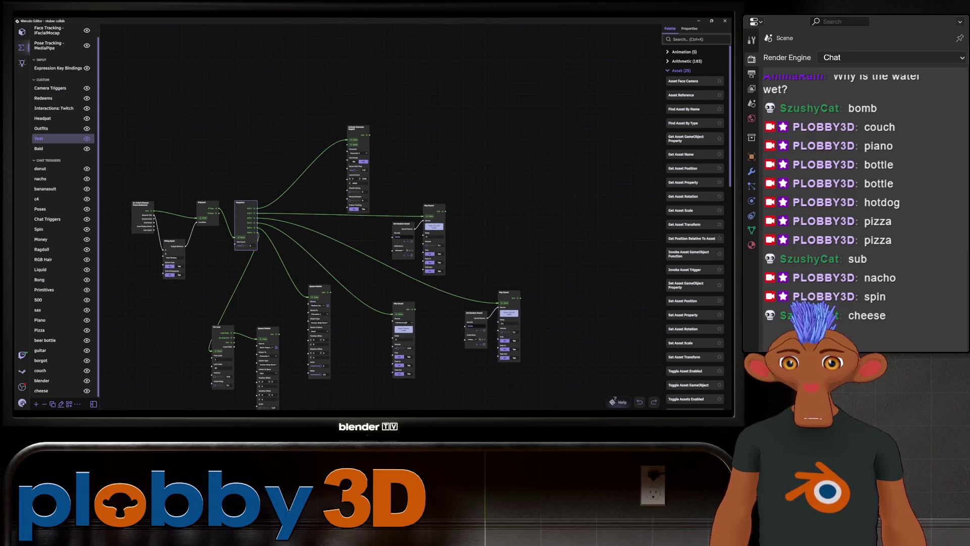
{"action": "scroll", "coordinate": [341, 228], "scroll_direction": "down", "scroll_amount": 1}
{"action": "scroll", "coordinate": [342, 228], "scroll_direction": "up", "scroll_amount": 2}
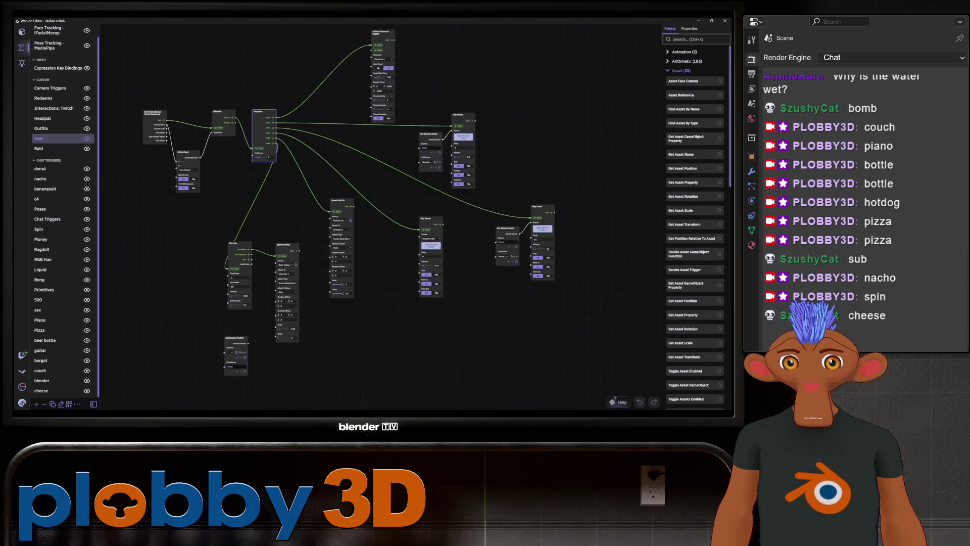
{"action": "scroll", "coordinate": [372, 219], "scroll_direction": "up", "scroll_amount": 1}
{"action": "scroll", "coordinate": [371, 220], "scroll_direction": "up", "scroll_amount": 1}
{"action": "scroll", "coordinate": [372, 220], "scroll_direction": "up", "scroll_amount": 1}
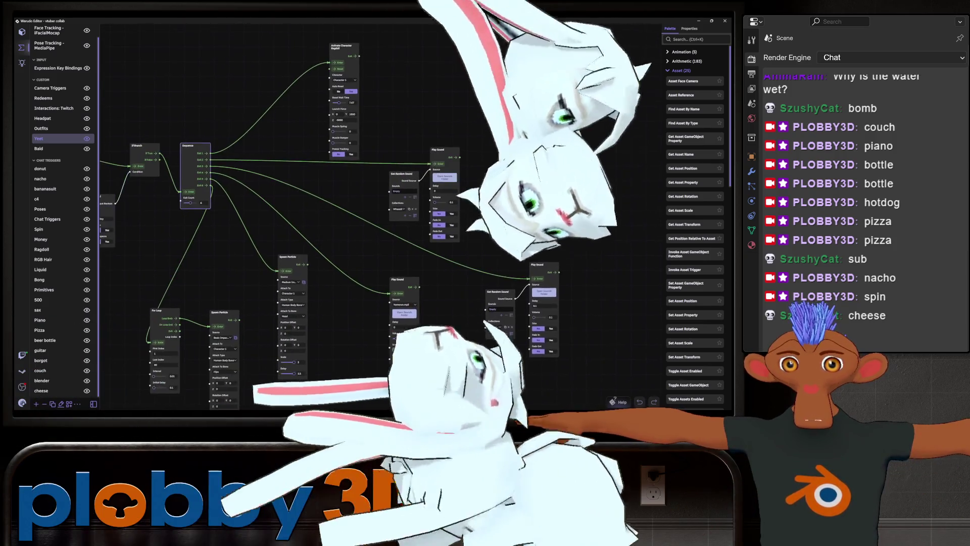
{"action": "middle_click_drag", "start_coordinate": [372, 220], "coordinate": [420, 222]}
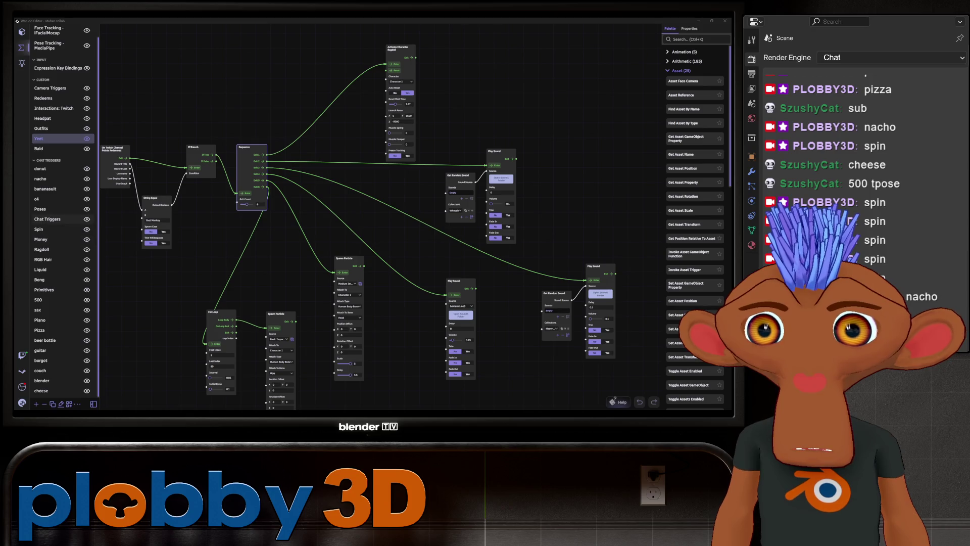
- In the Poses graph, set the big-head command's Delay node from 7 to 10
{"action": "left_click", "coordinate": [40, 148]}
{"action": "left_click", "coordinate": [40, 208]}
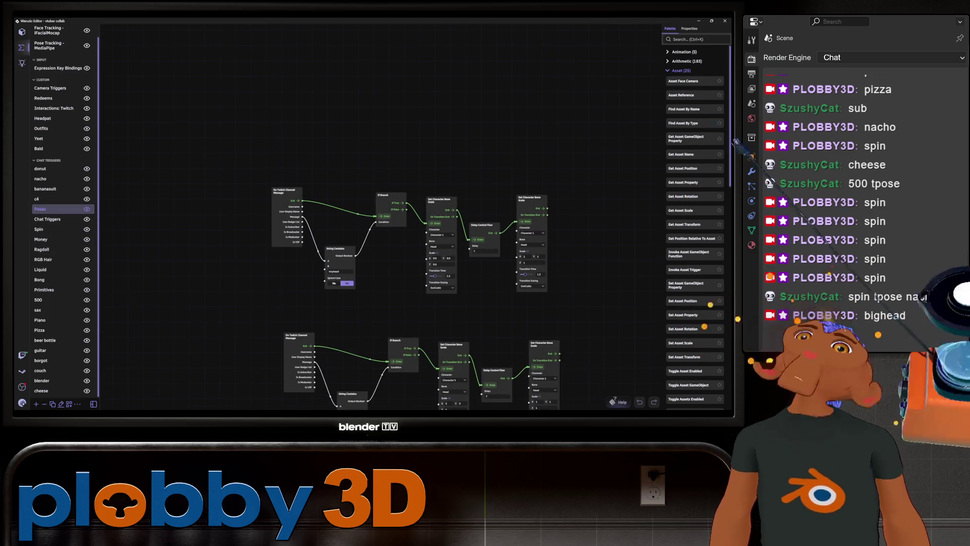
{"action": "scroll", "coordinate": [379, 215], "scroll_direction": "up", "scroll_amount": 1}
{"action": "scroll", "coordinate": [379, 216], "scroll_direction": "up", "scroll_amount": 1}
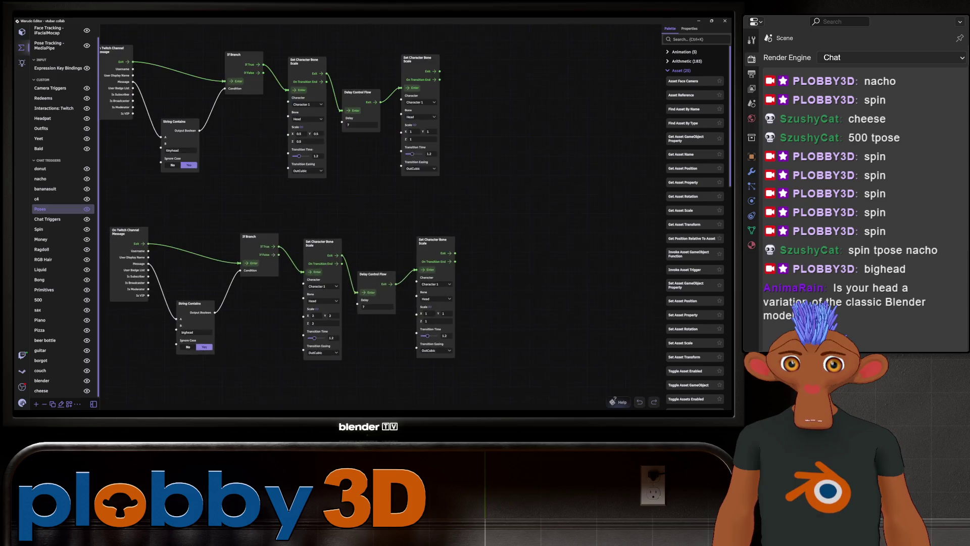
{"action": "scroll", "coordinate": [379, 217], "scroll_direction": "up", "scroll_amount": 2}
{"action": "left_click_drag", "start_coordinate": [379, 216], "coordinate": [433, 211]}
{"action": "scroll", "coordinate": [380, 216], "scroll_direction": "down", "scroll_amount": 1}
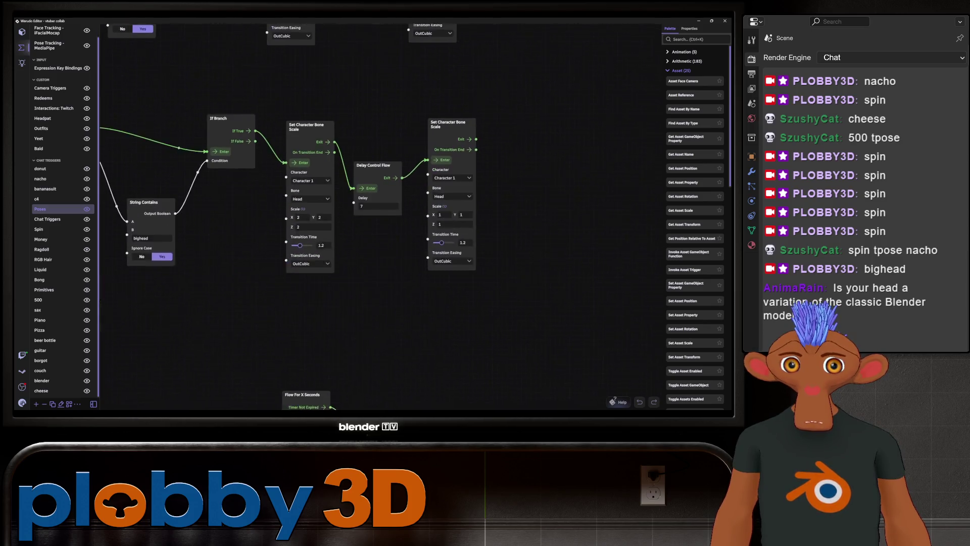
{"action": "scroll", "coordinate": [379, 216], "scroll_direction": "up", "scroll_amount": 1}
{"action": "left_click", "coordinate": [394, 273]}
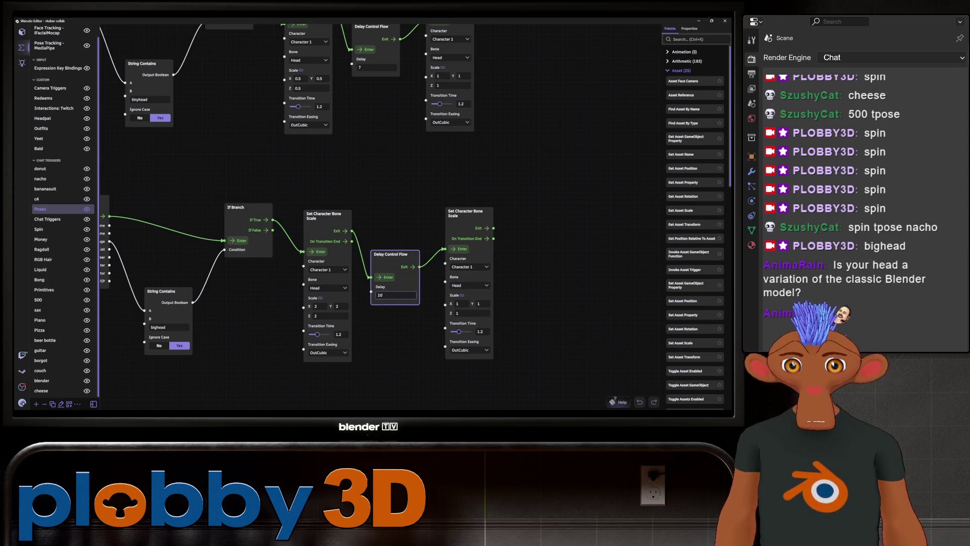
- Set the tiny-head command's Delay node to 10 as well
{"action": "left_click_drag", "start_coordinate": [530, 228], "coordinate": [530, 291]}
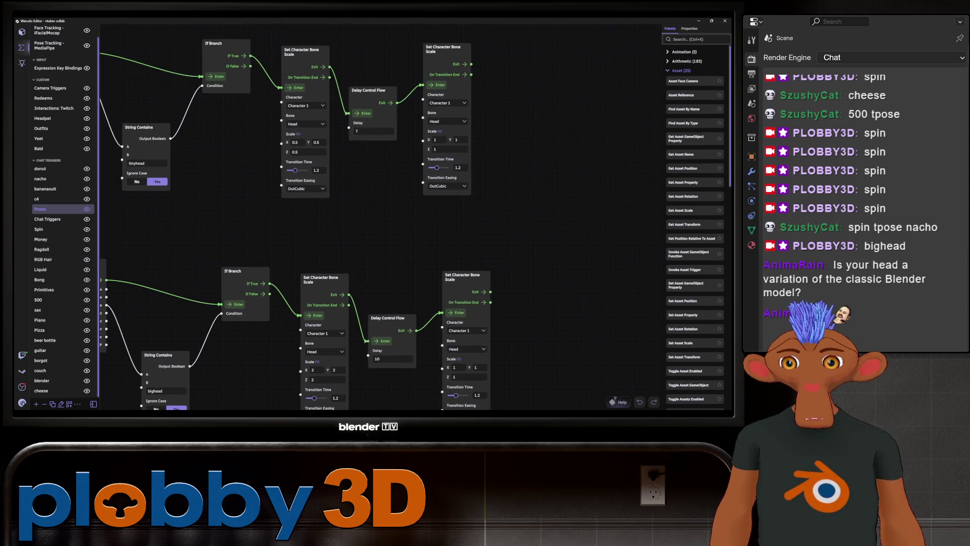
{"action": "left_click", "coordinate": [371, 91]}
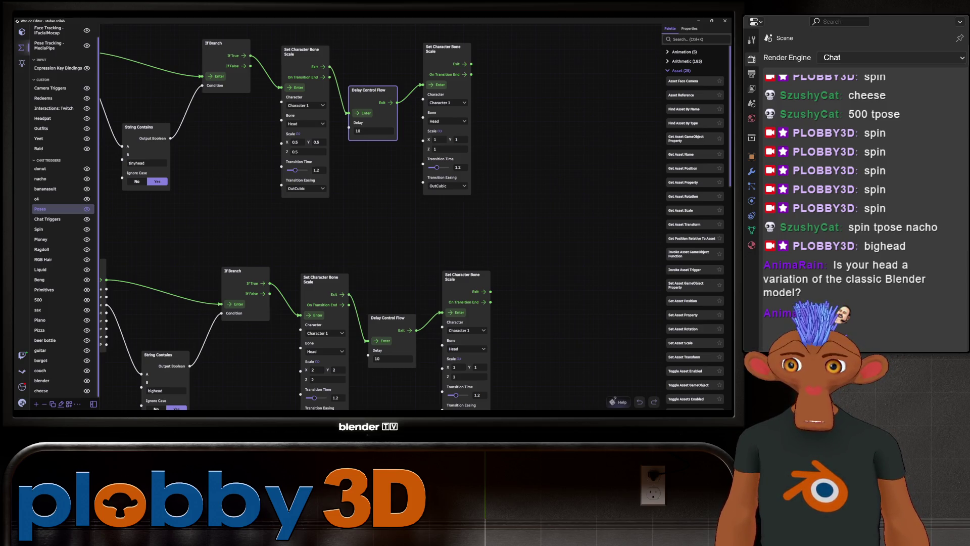
{"action": "scroll", "coordinate": [342, 220], "scroll_direction": "down", "scroll_amount": 2}
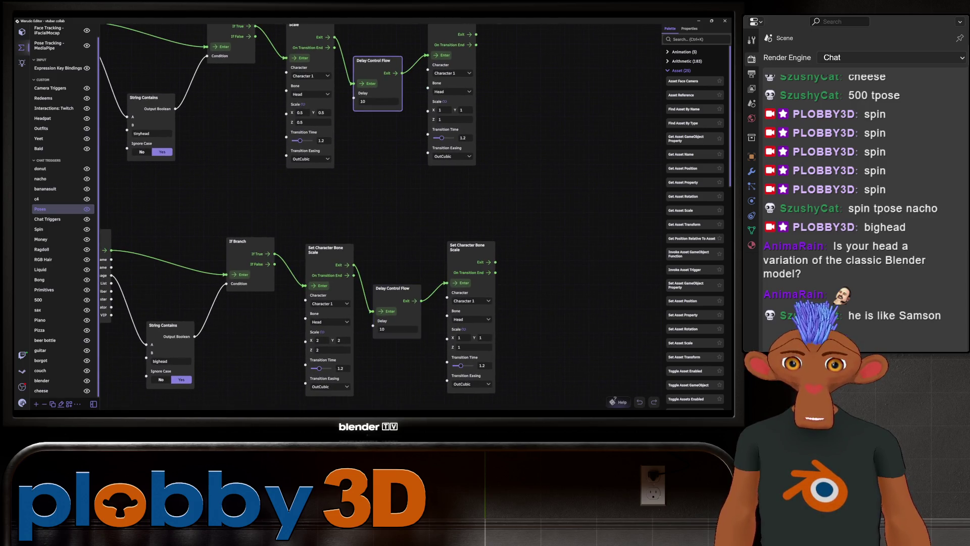
{"action": "scroll", "coordinate": [379, 220], "scroll_direction": "left", "scroll_amount": 3}
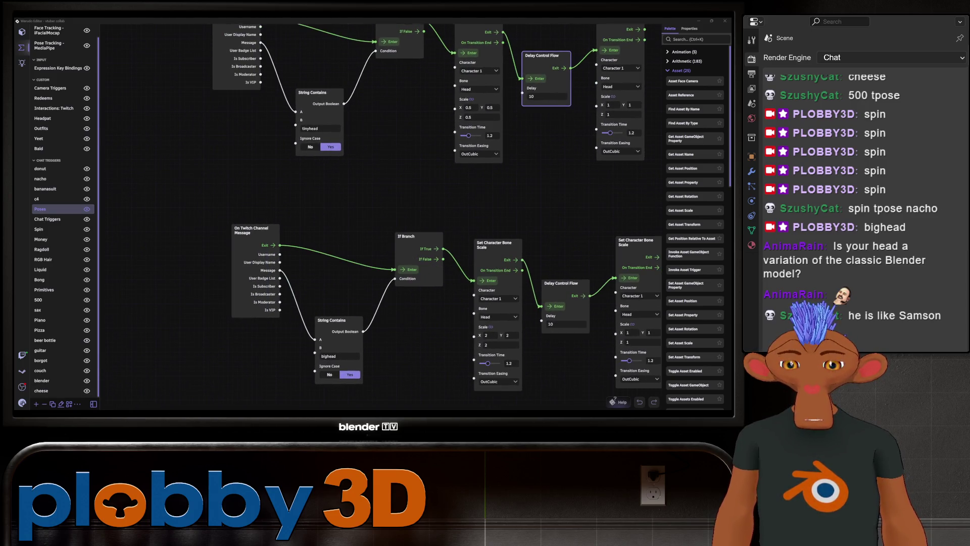